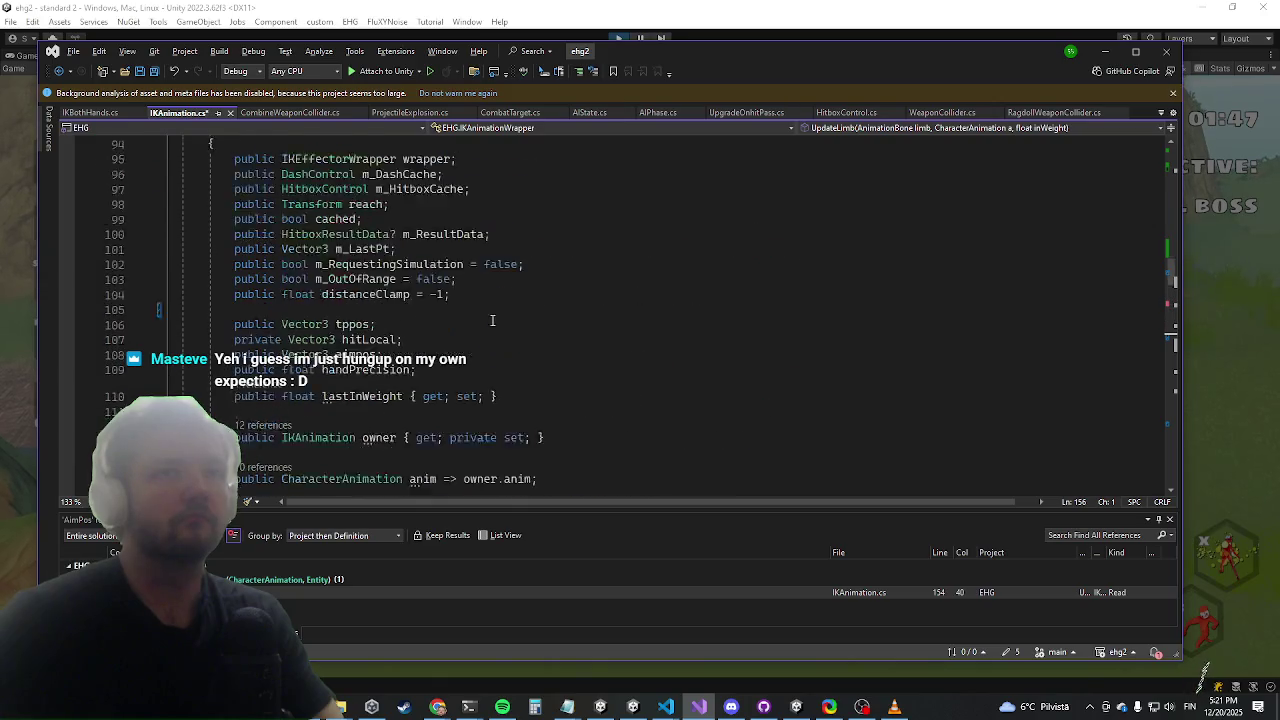
scroll(489, 385, "up", 8)
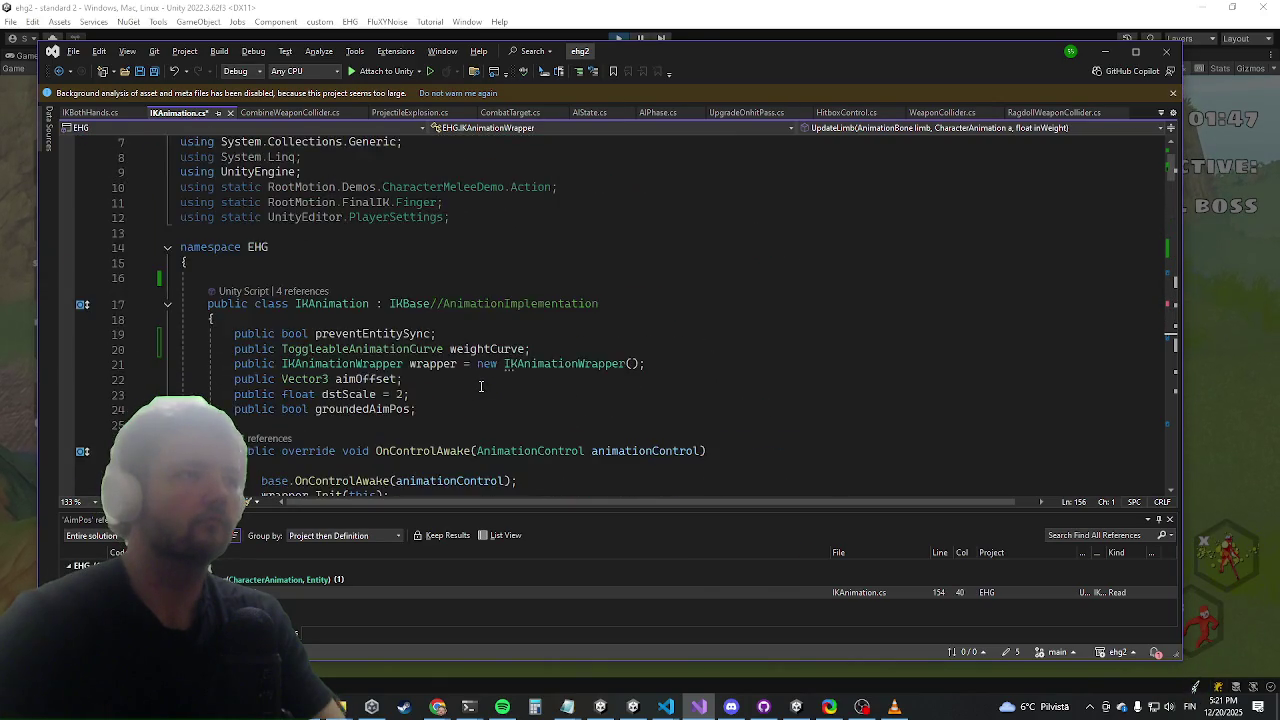
List all references to the IKAnimation class with Find All References
mouse_move(569, 381)
left_mouse_down()
mouse_move(386, 379)
mouse_move(296, 394)
mouse_move(529, 394)
left_mouse_up()
key("ctrl+c")
left_click(323, 350)
right_click(323, 352)
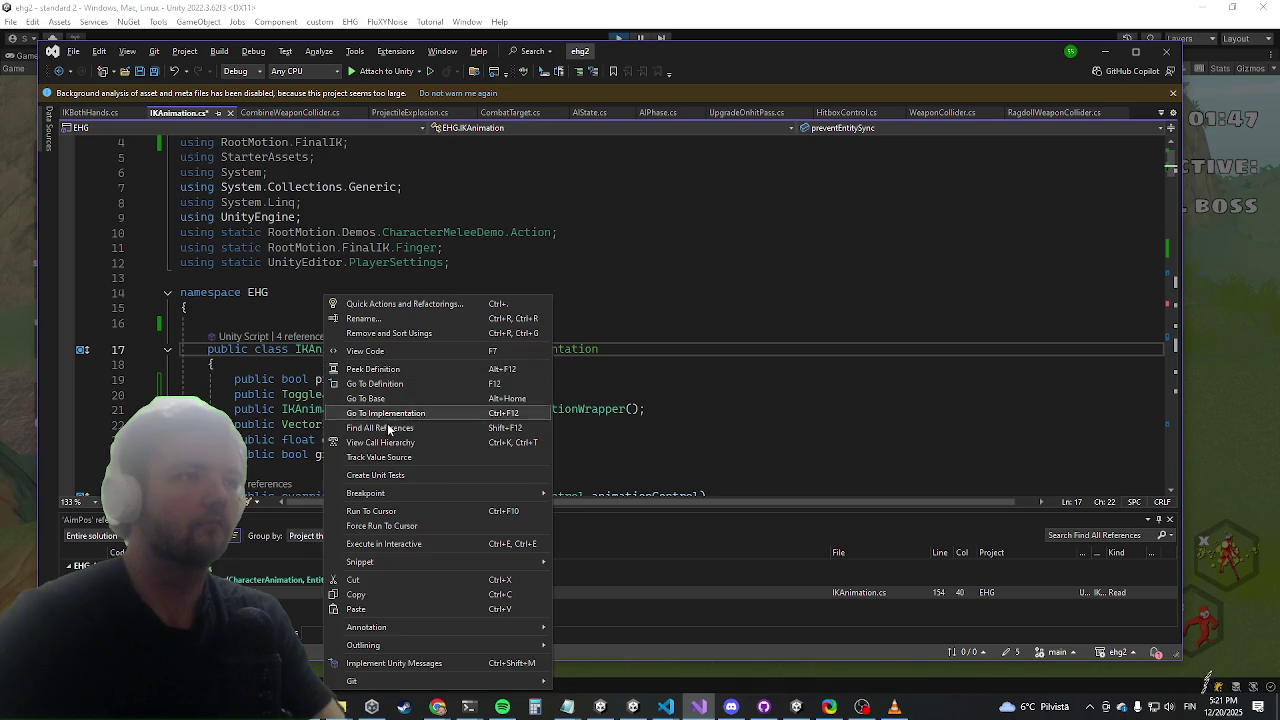
left_click(440, 429)
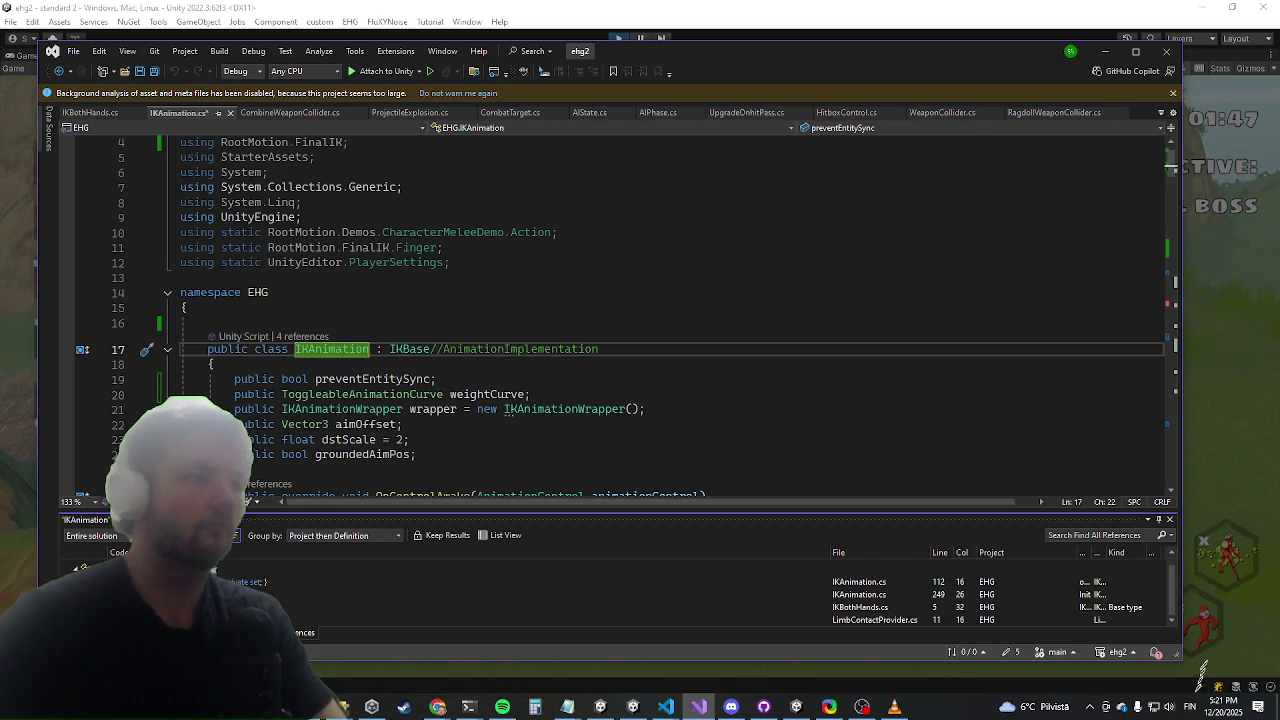
Open the LimbContactProvider.cs reference, then move on to the IKBothHands.cs reference
left_click(875, 620)
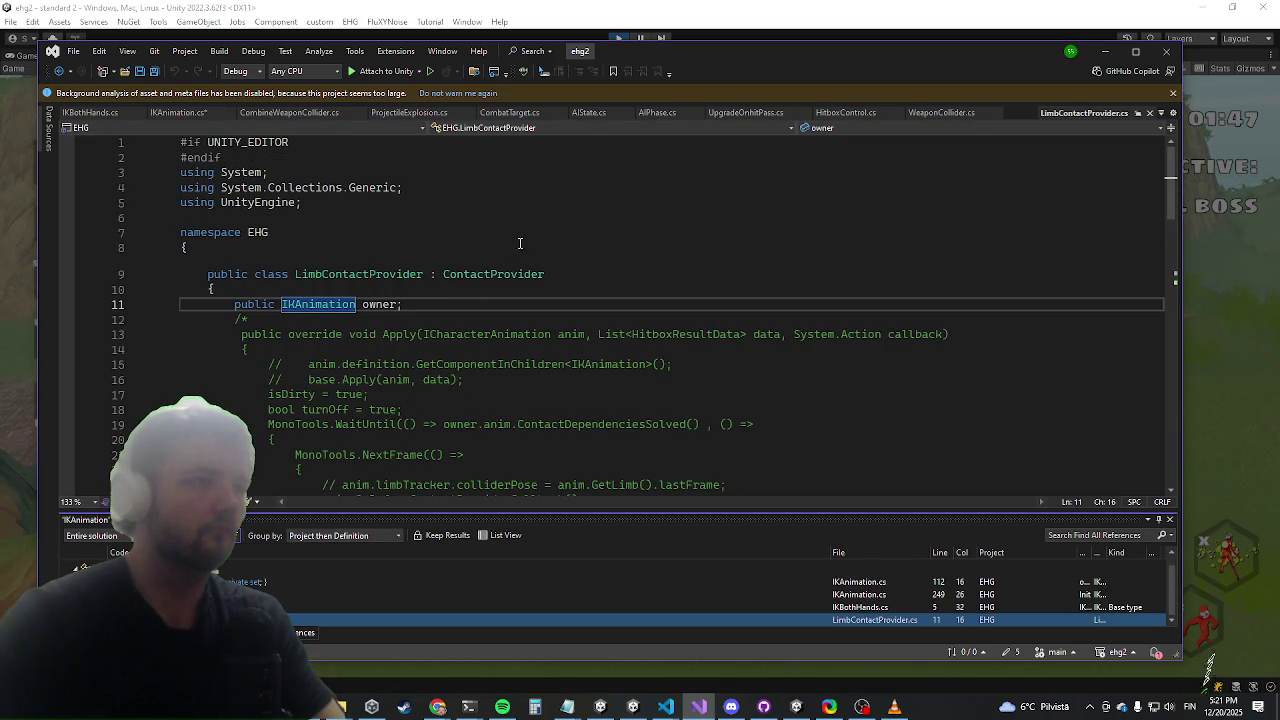
left_click(410, 304)
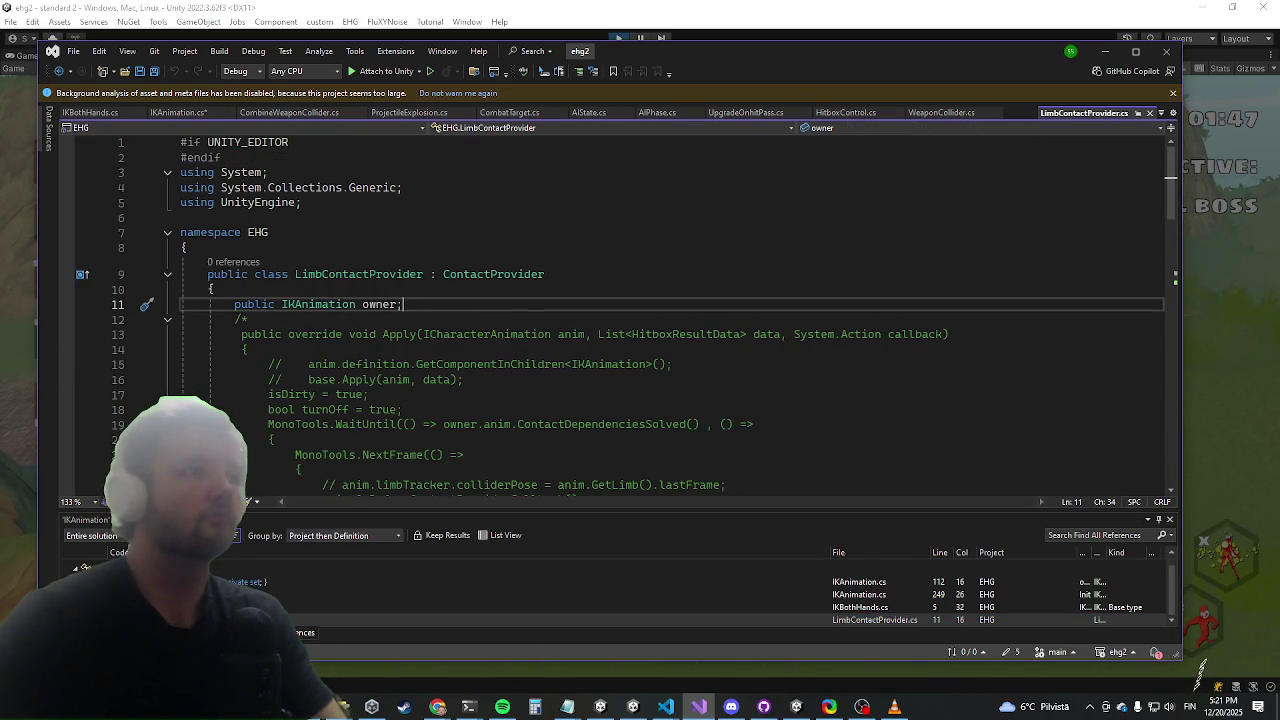
key("shift+F8")
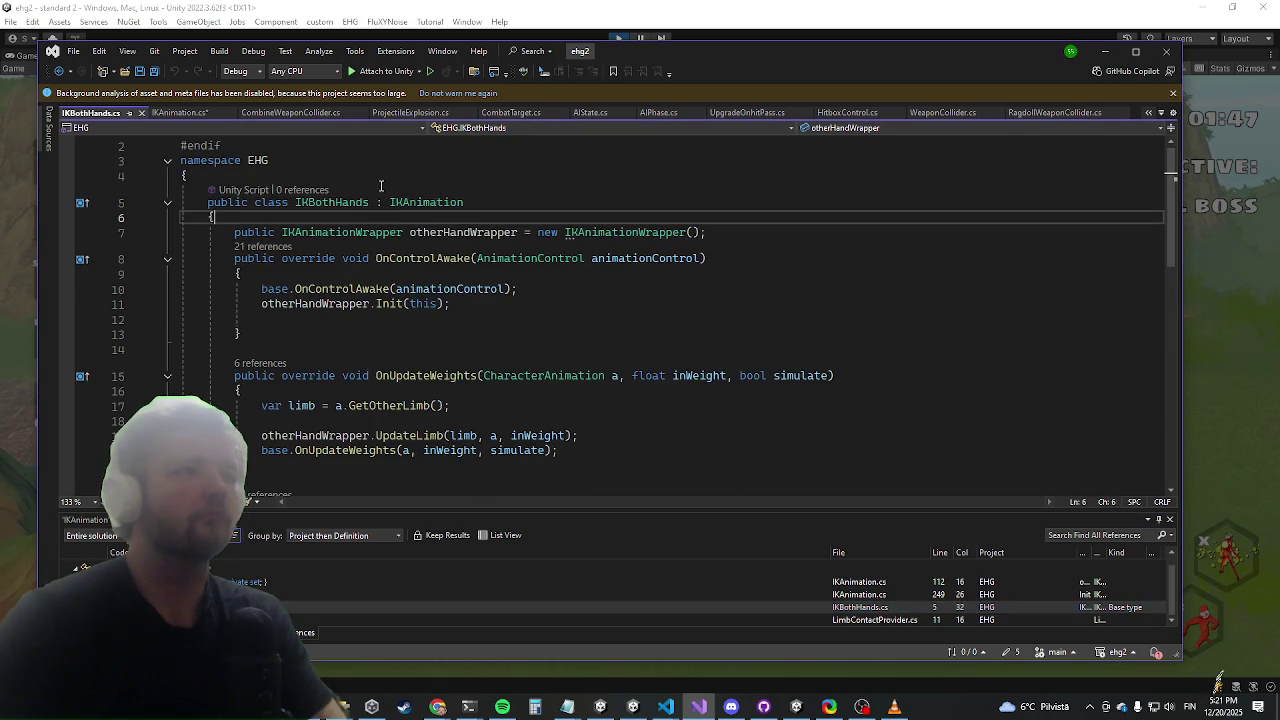
Add a 'public ToggleableAnimationCurve weightCurve2;' field to IKBothHands
key("Return")
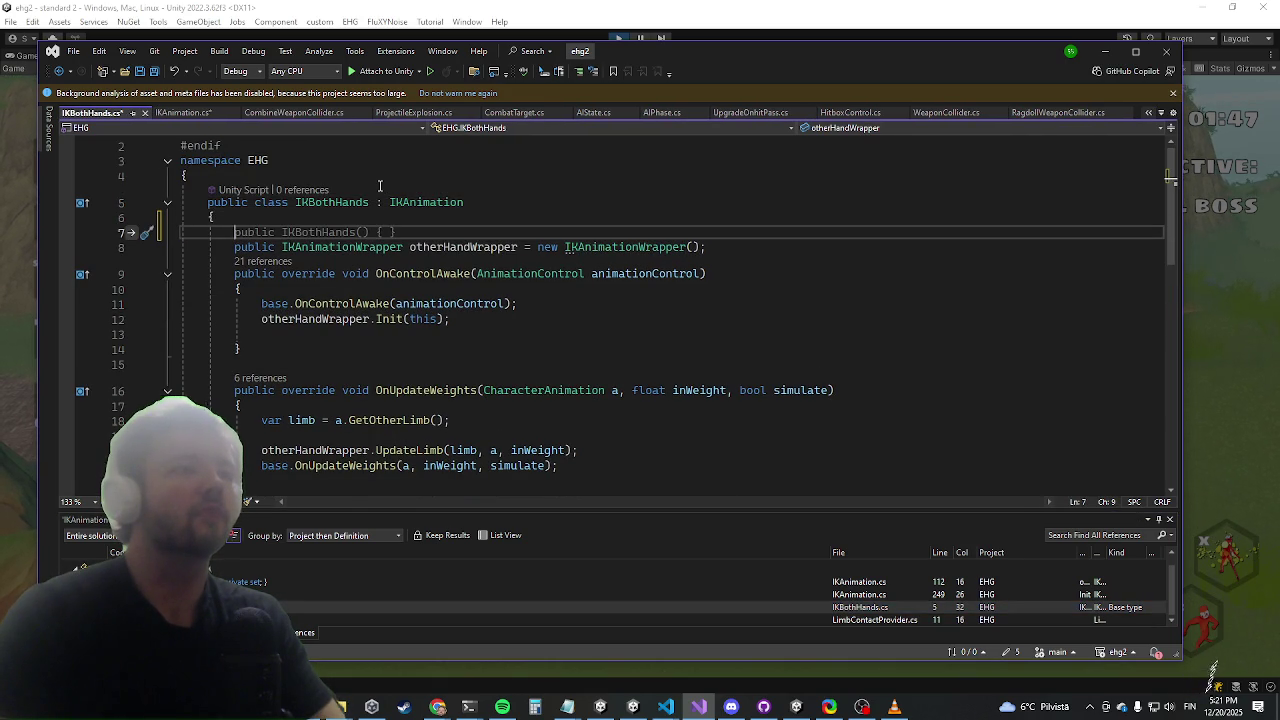
key("Tab")
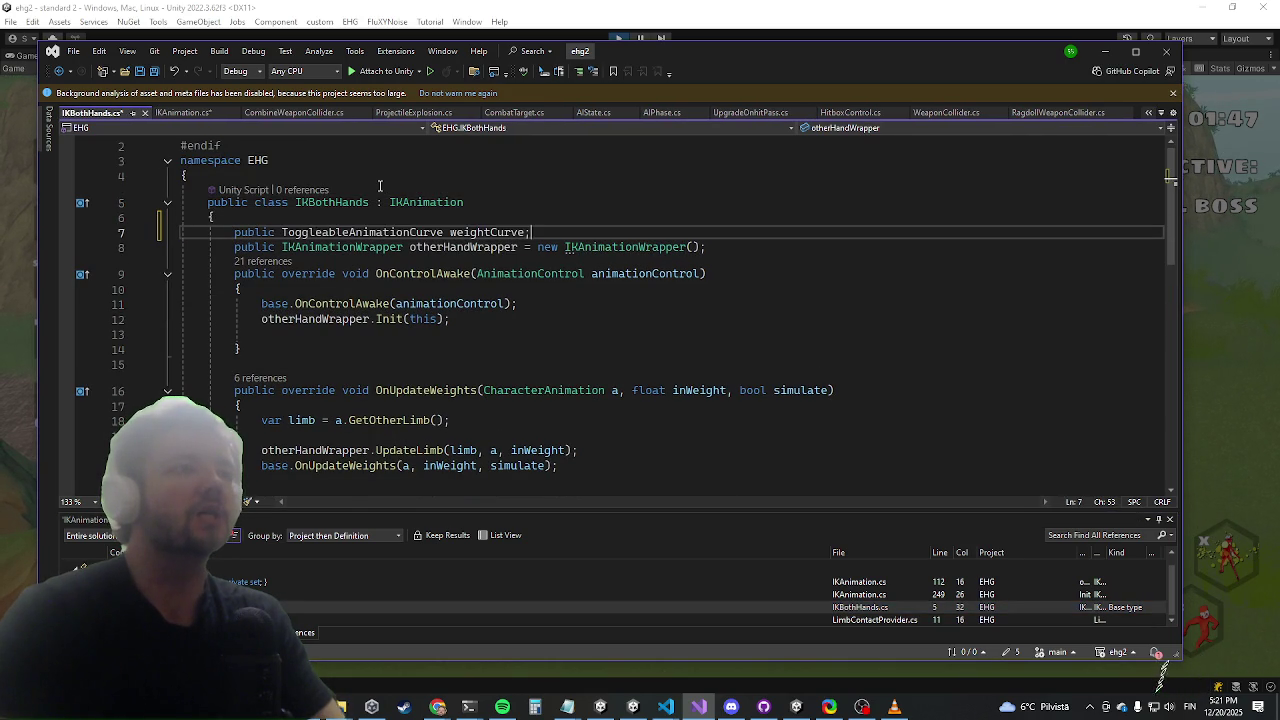
type("2")
key("Down")
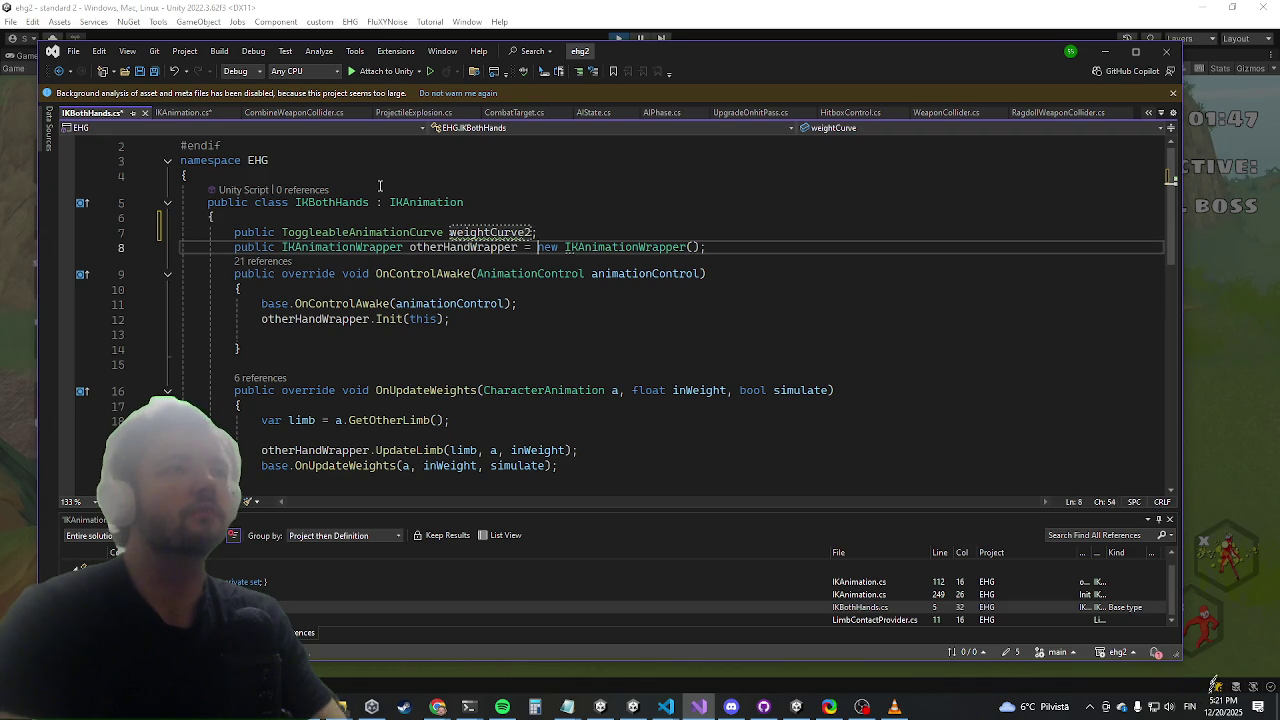
Add a 'public ToggleableAnimationCurve weightCurve;' field to IKAnimationWrapper
left_click(595, 247, "ctrl")
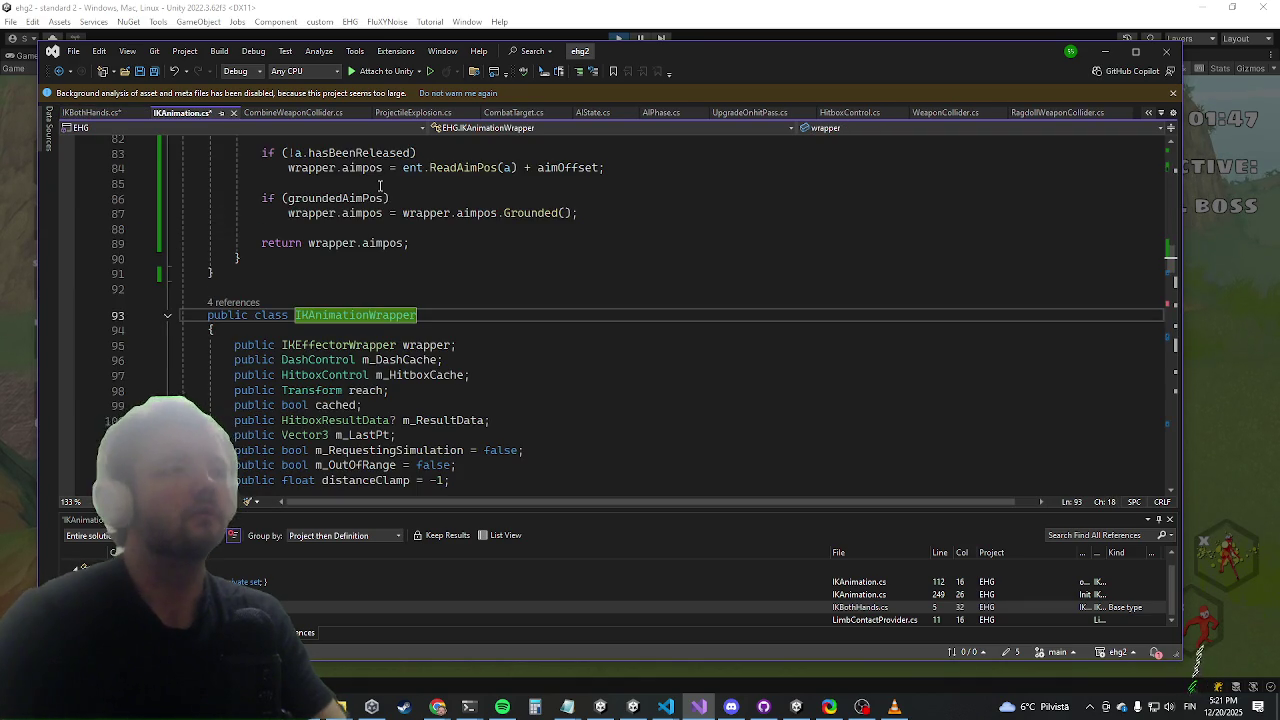
left_click(405, 330)
key("Return")
key("ctrl+v")
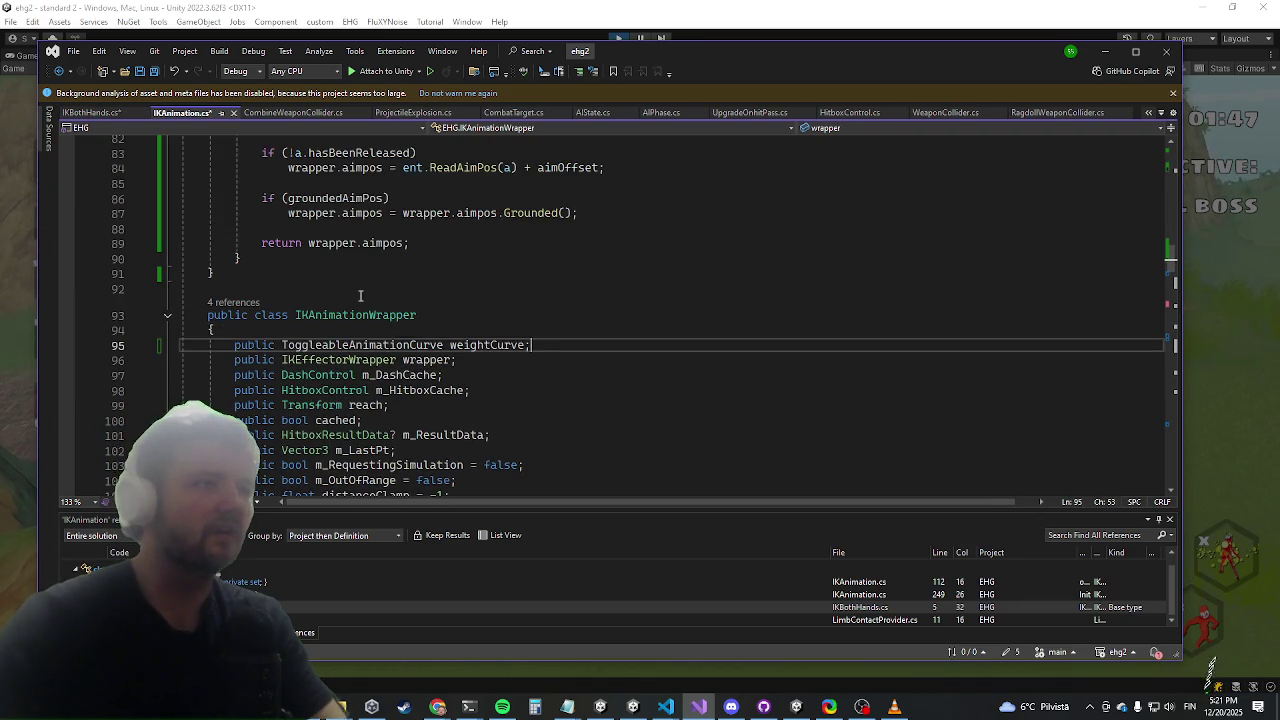
Review the owner weight curve evaluation, then return to the wrapper.Init(this) line in OnControlAwake
scroll(365, 299, "down", 20)
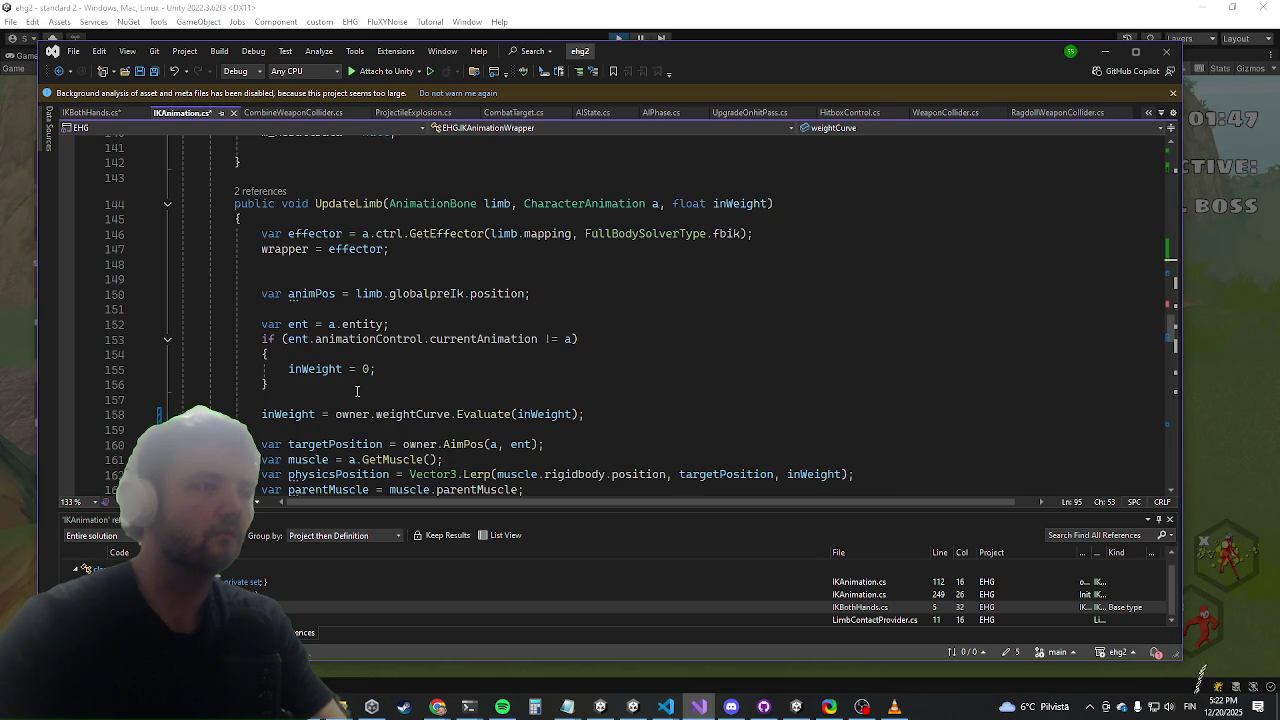
double_click(352, 414)
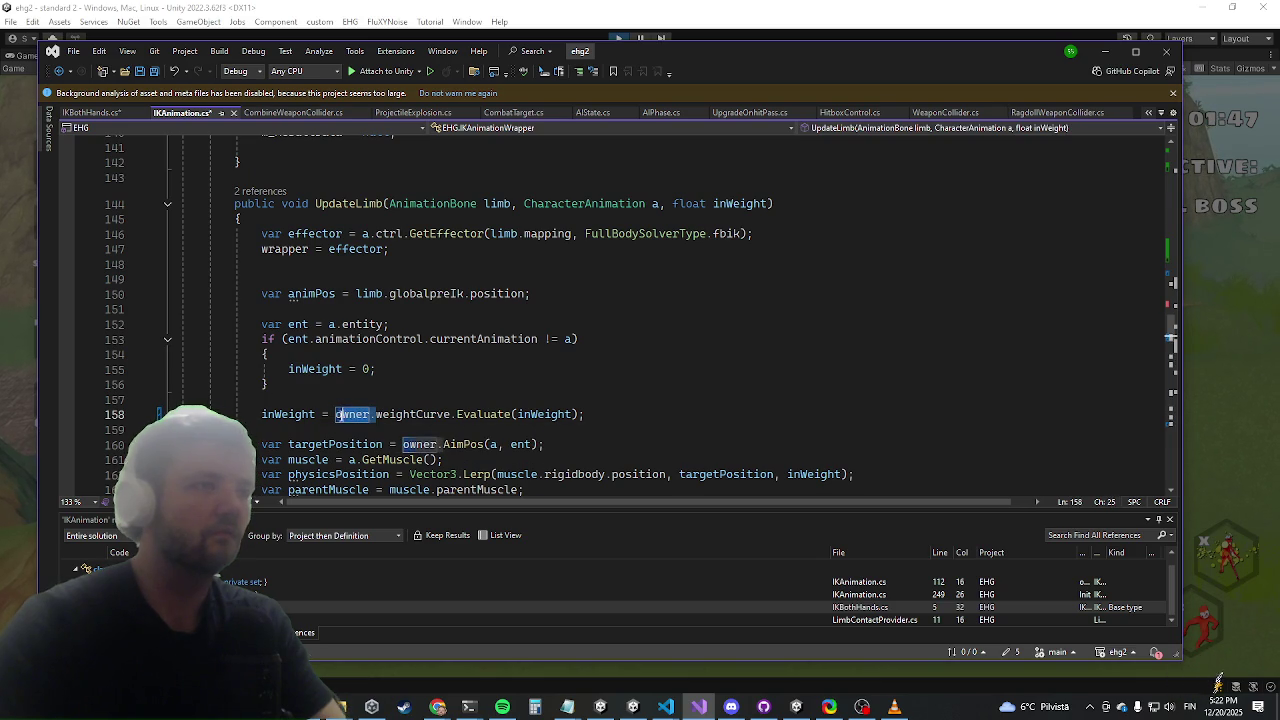
scroll(330, 380, "up", 8)
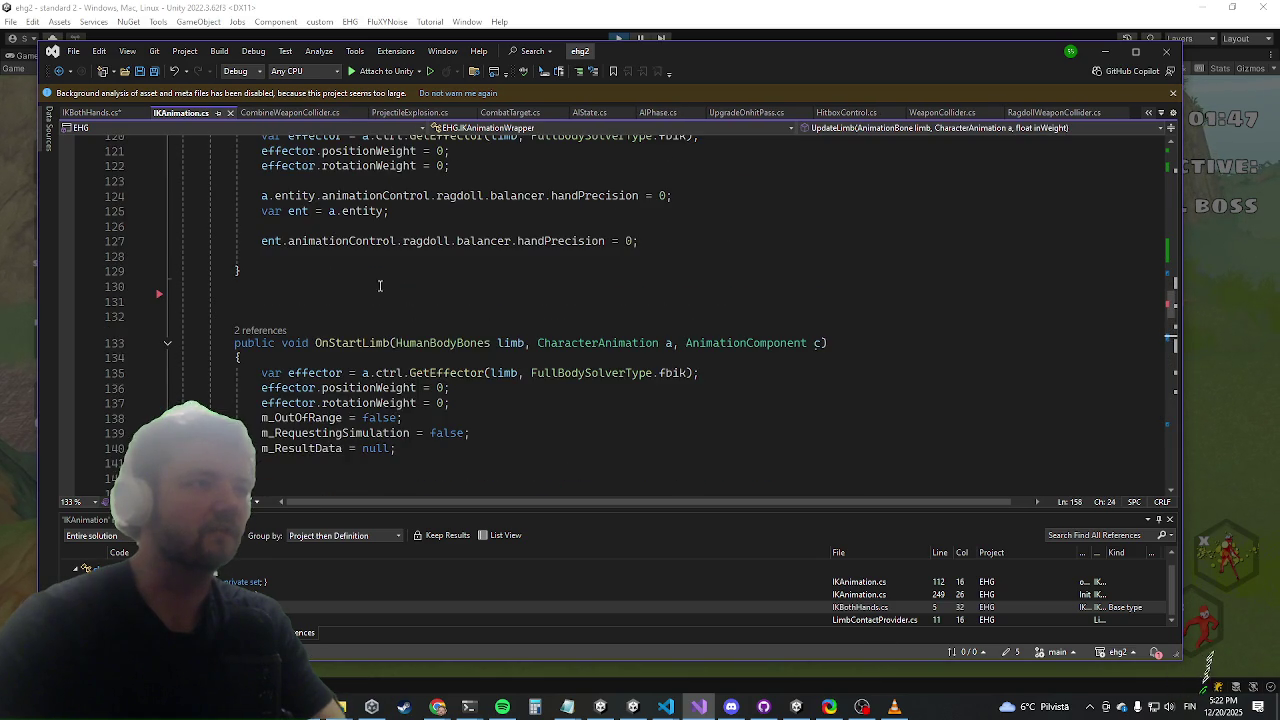
scroll(326, 353, "up", 5)
scroll(327, 370, "up", 15)
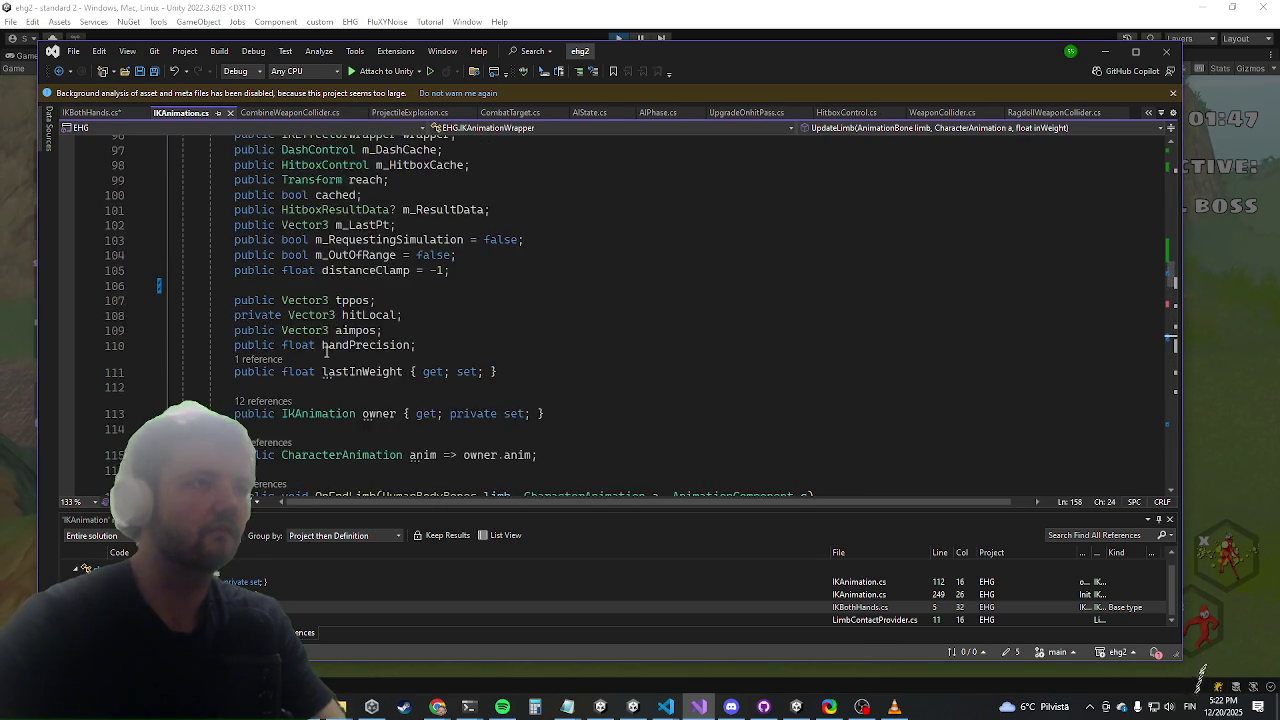
scroll(327, 374, "up", 8)
scroll(340, 330, "up", 5)
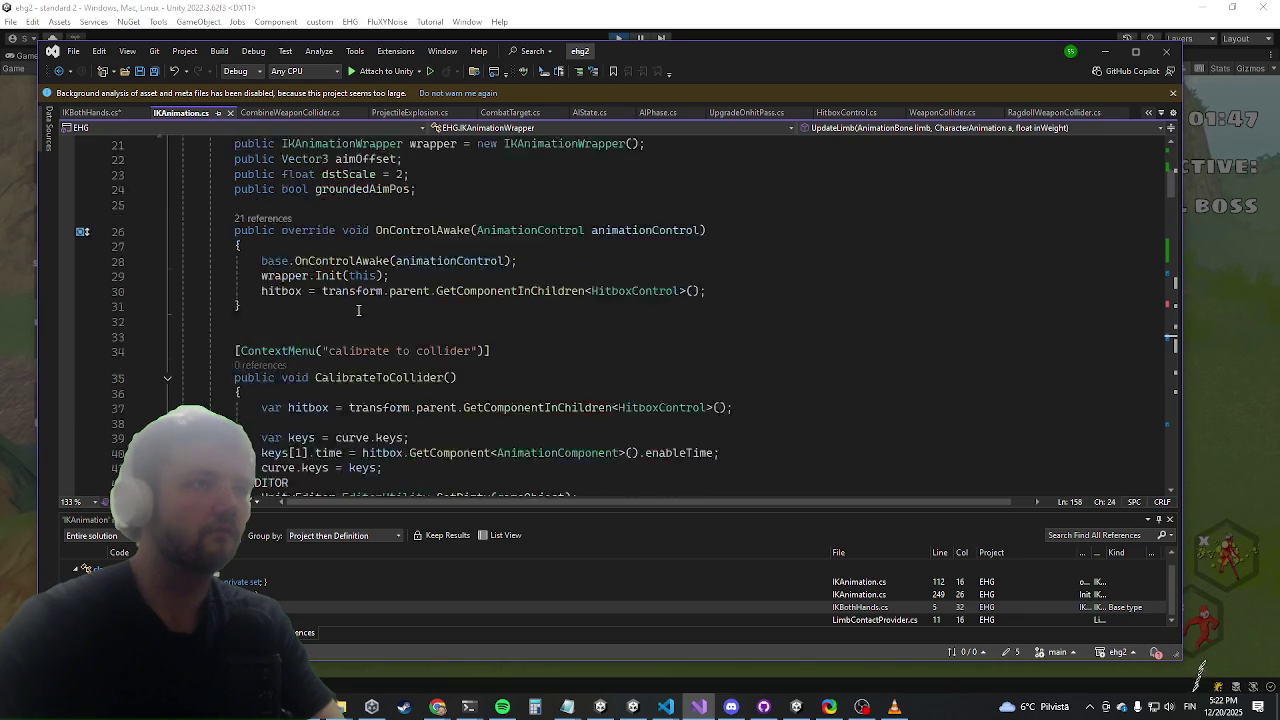
scroll(345, 319, "up", 1)
left_click(441, 366)
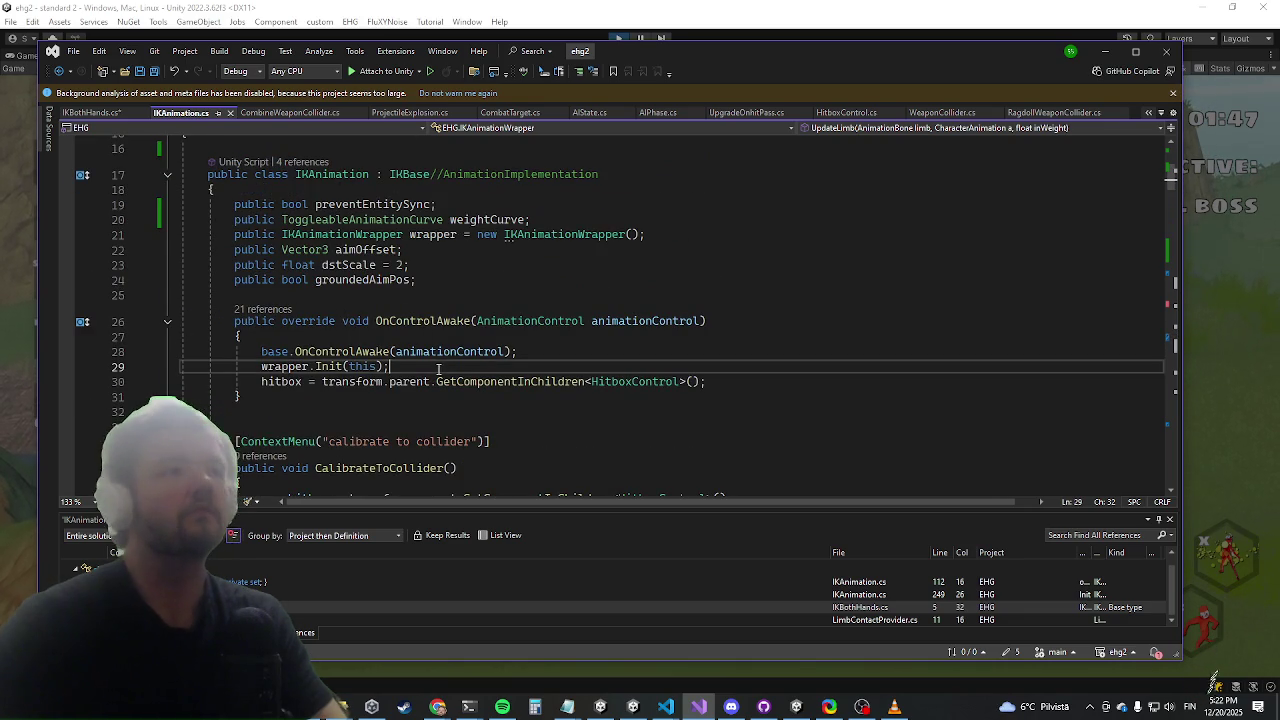
Add 'wrapper.weightCurve = weightCurve;' after wrapper.Init(this) in IKAnimation's OnControlAwake
key("Return")
type("wrapper")
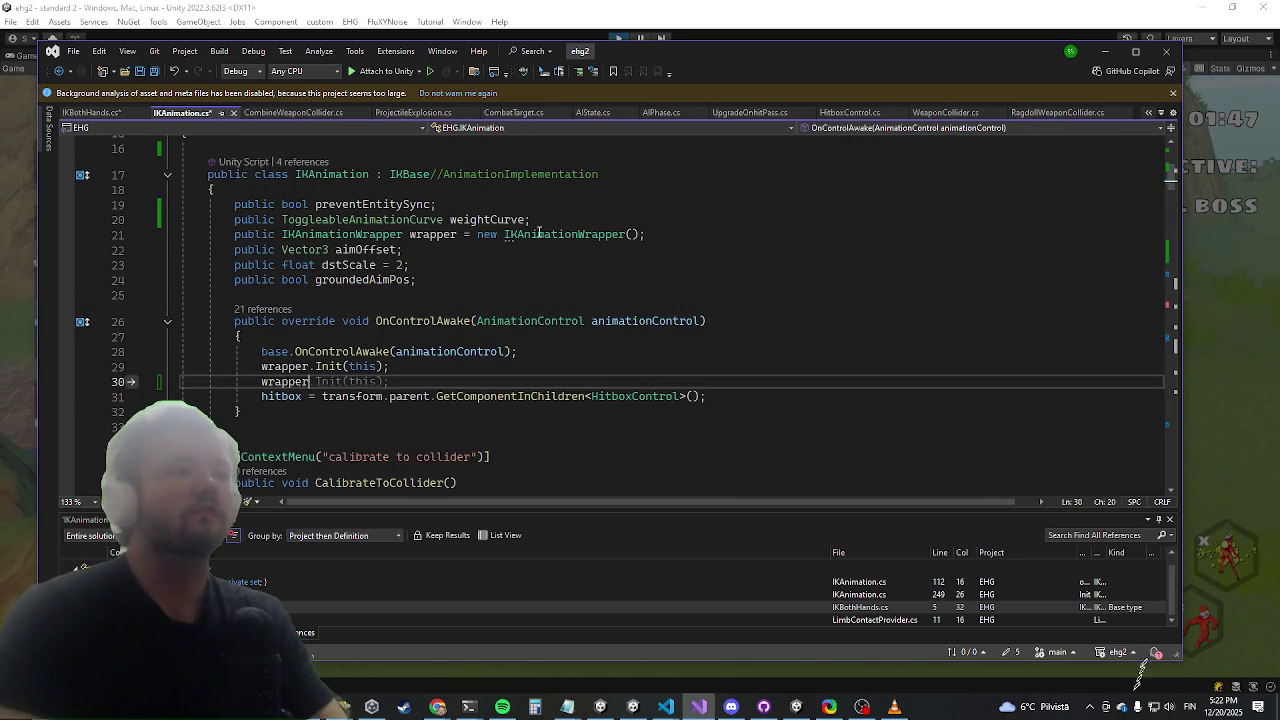
type(".weigh")
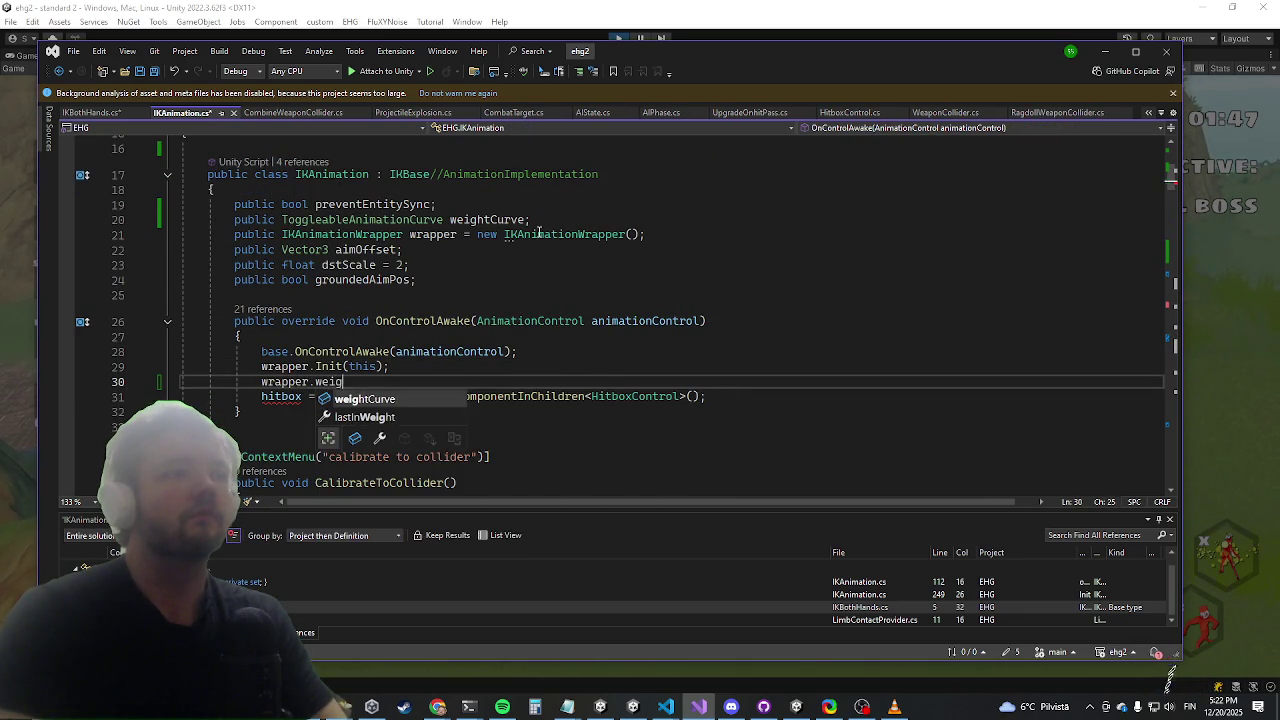
key("Tab")
type("= weightCurve;")
key("Return")
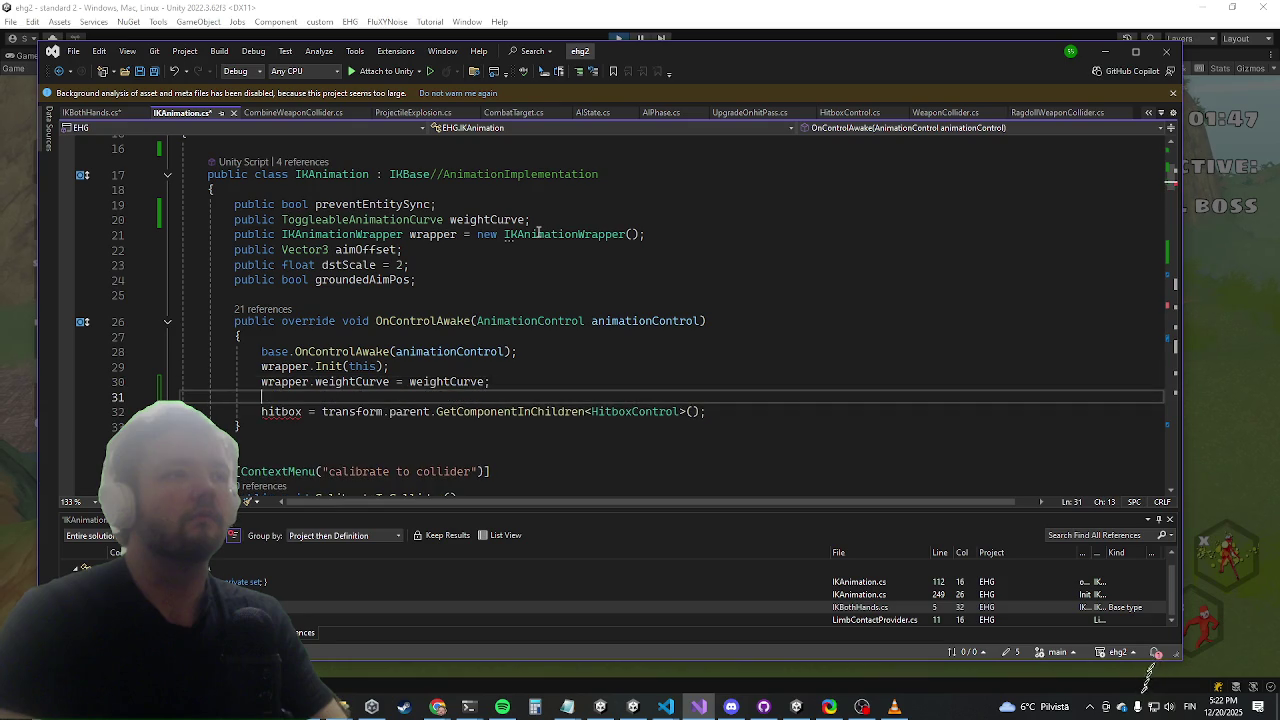
key("shift+Up")
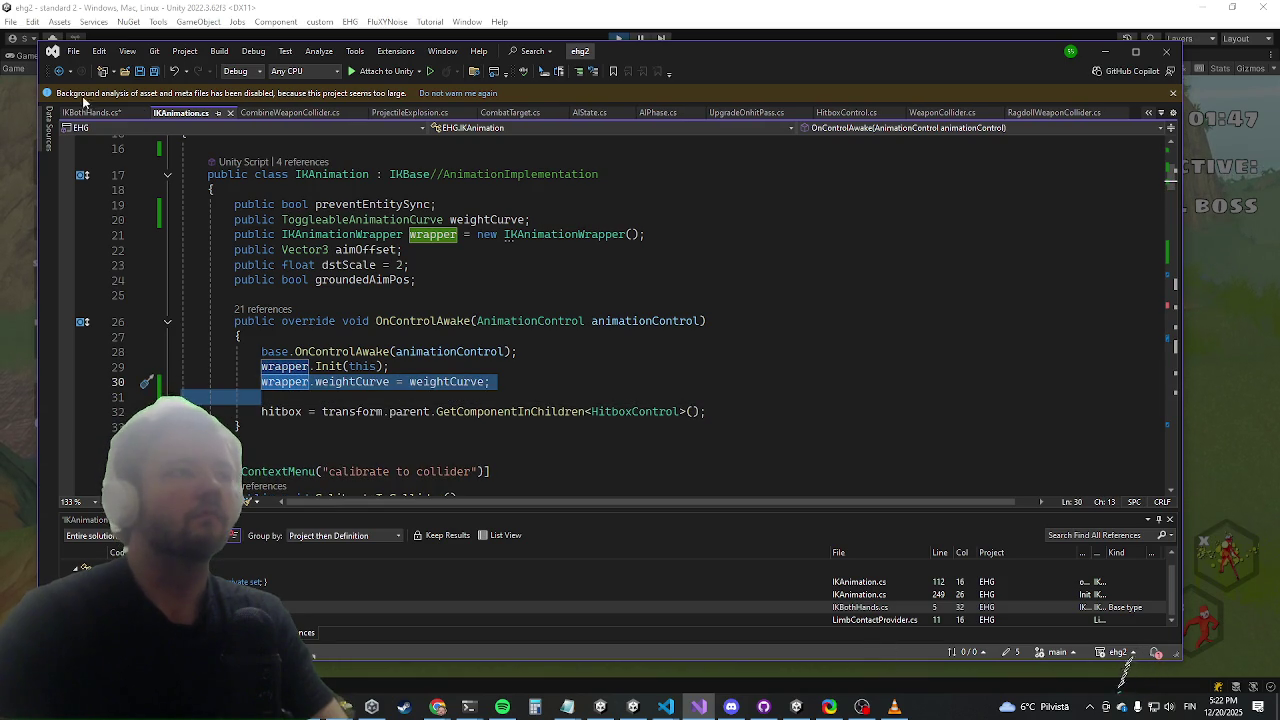
Check the IKAnimation class declaration and its wrapper field in IKAnimation.cs
scroll(297, 271, "up", 2)
left_click(340, 324)
left_click(344, 246)
left_click(333, 264)
right_click(331, 264)
left_click(419, 398)
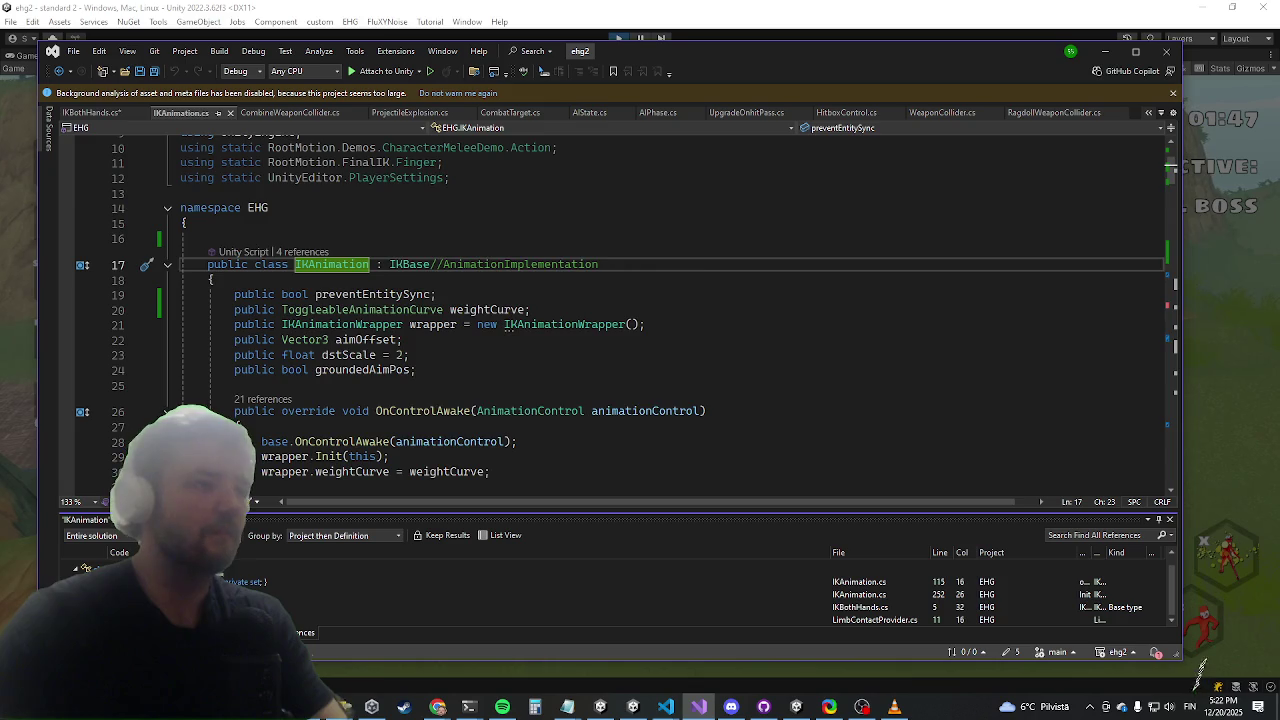
Add 'wrapper.weightCurve = weightCurve2;' in IKBothHands.OnControlAwake and save the file
key("ctrl+Tab")
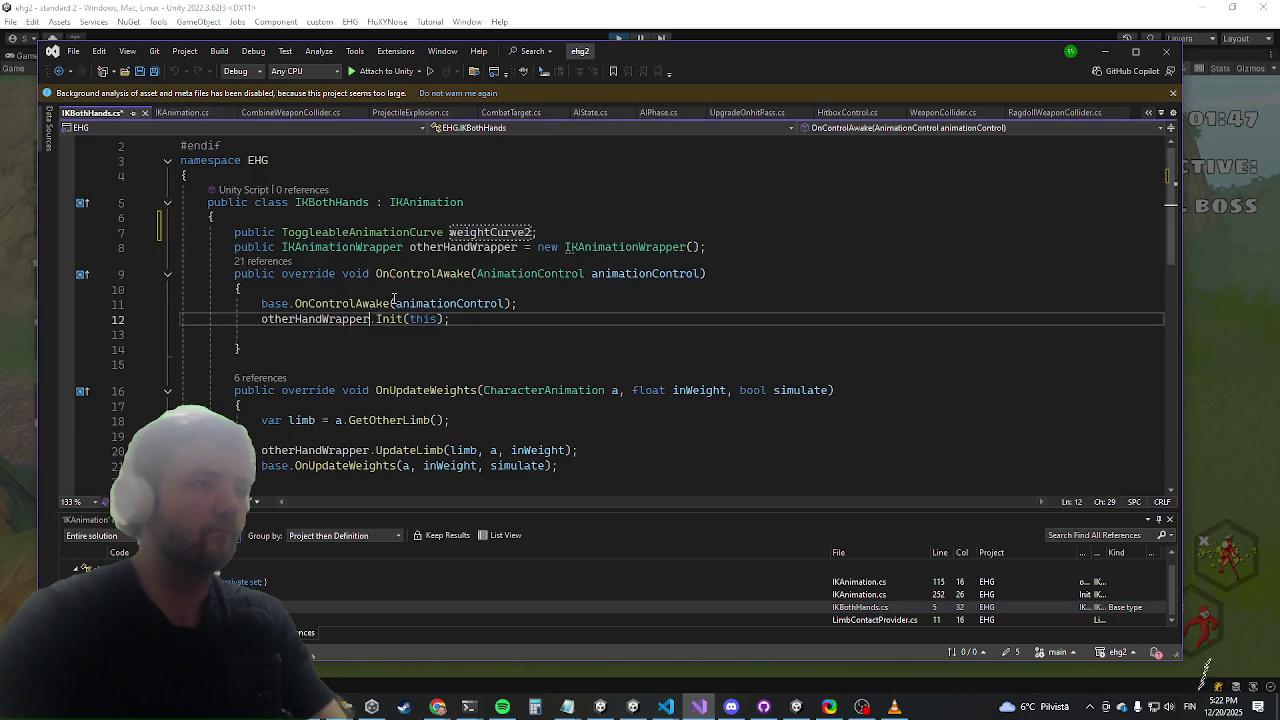
key("Down")
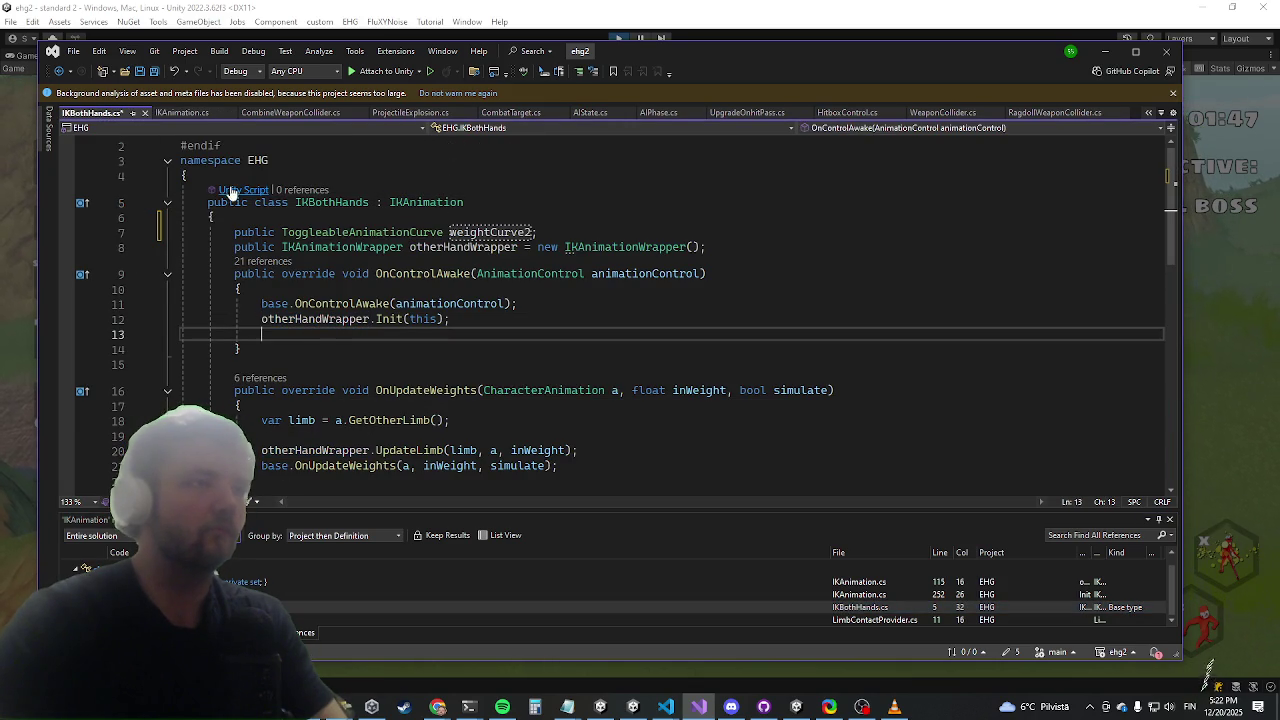
key("Tab")
key("Left")
type("2")
key("End")
key("ctrl+s")
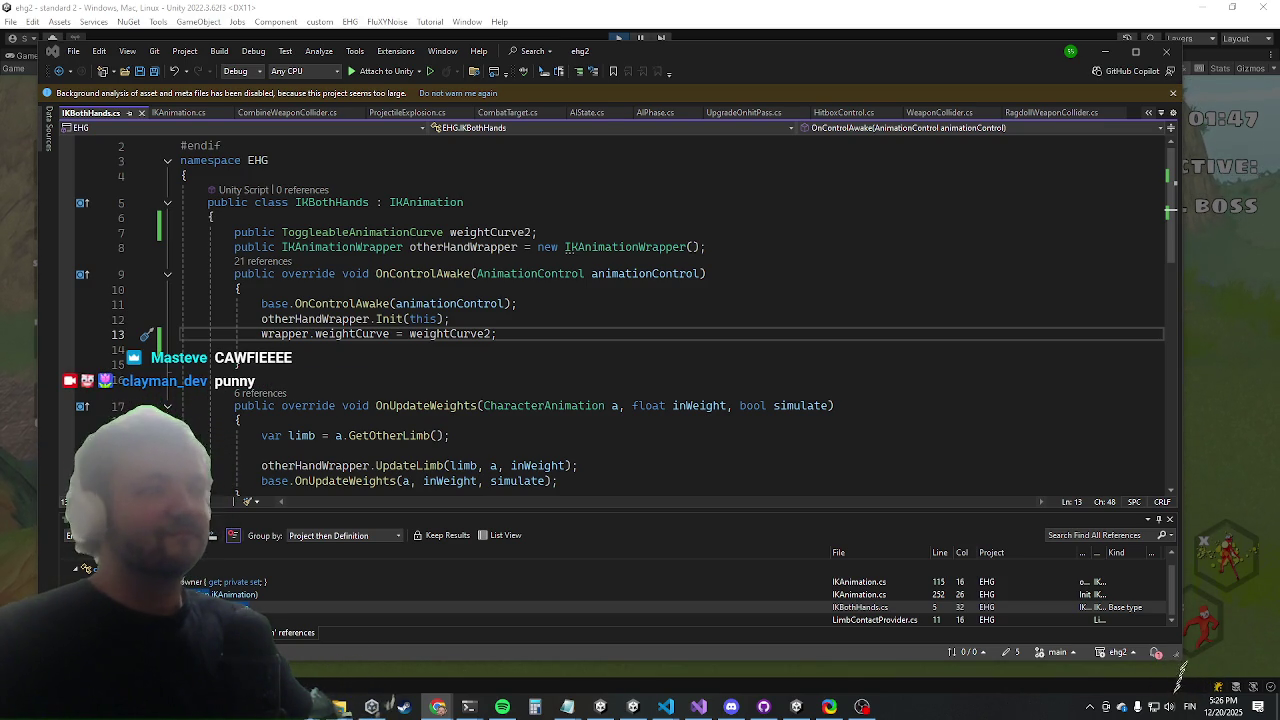
Exit Unity's play mode and go back to the IKBothHands code in Visual Studio
left_click(153, 73)
left_click(605, 40)
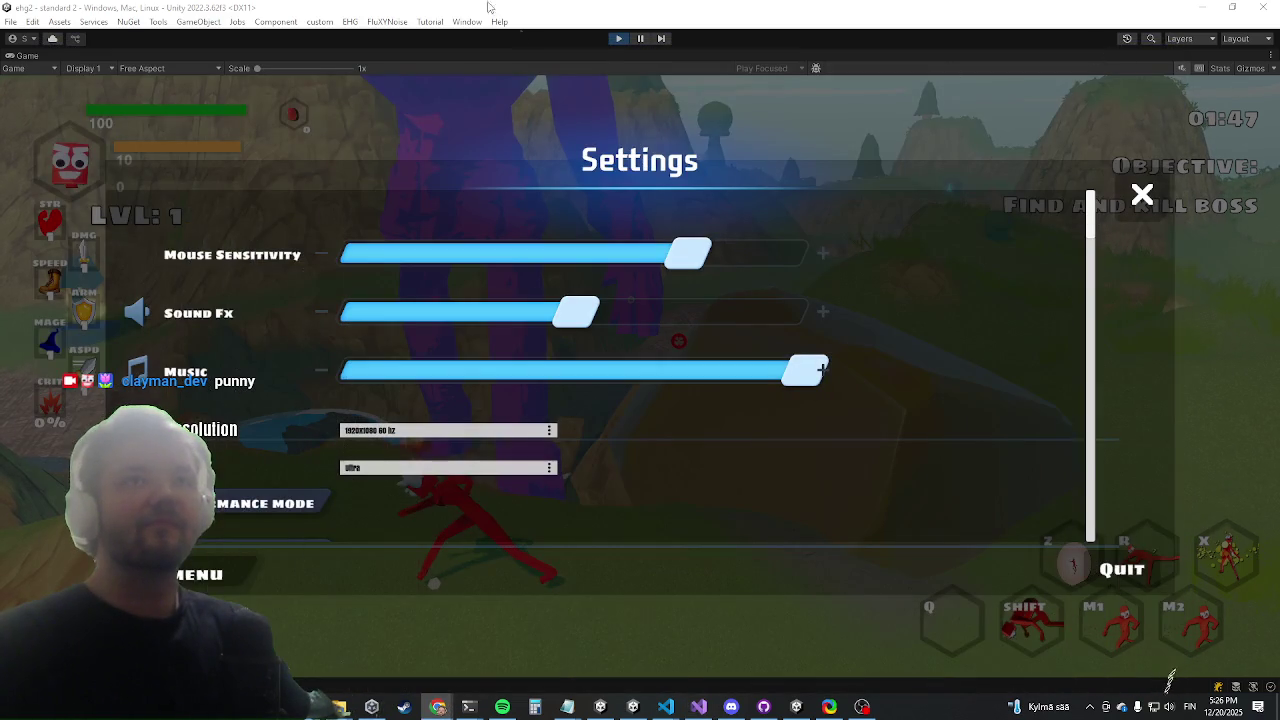
left_click(612, 40)
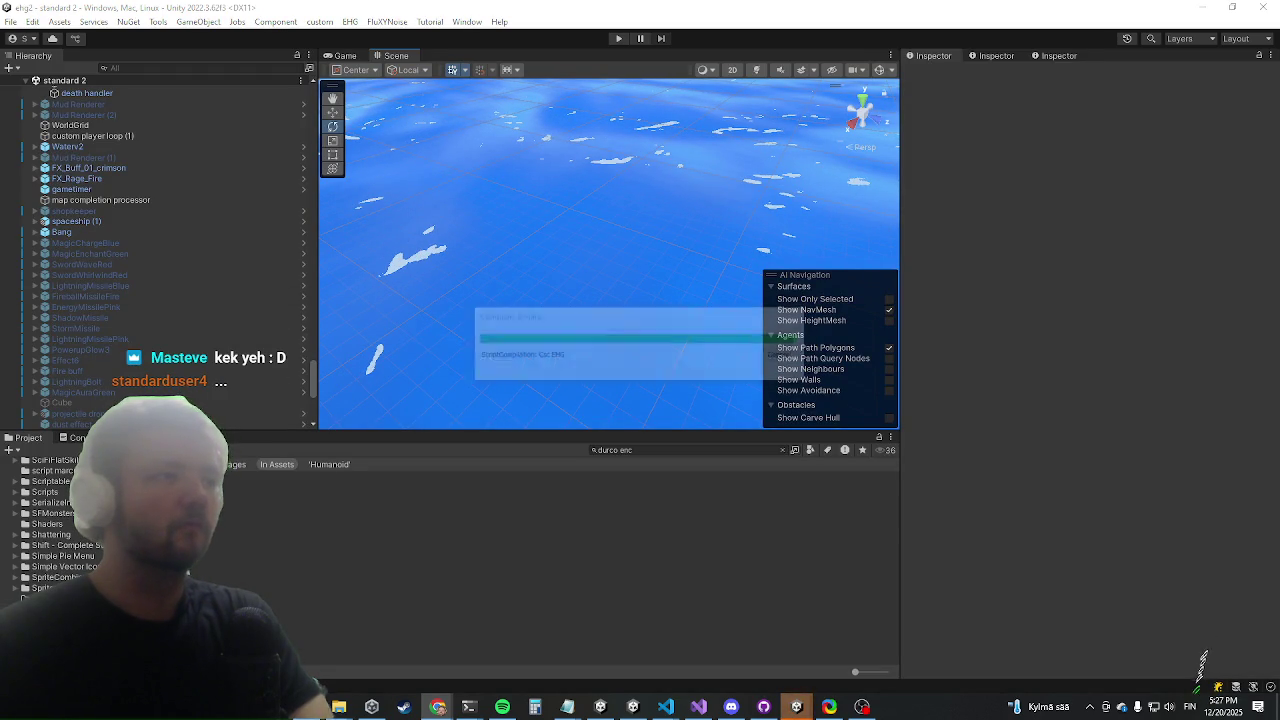
left_click(698, 707)
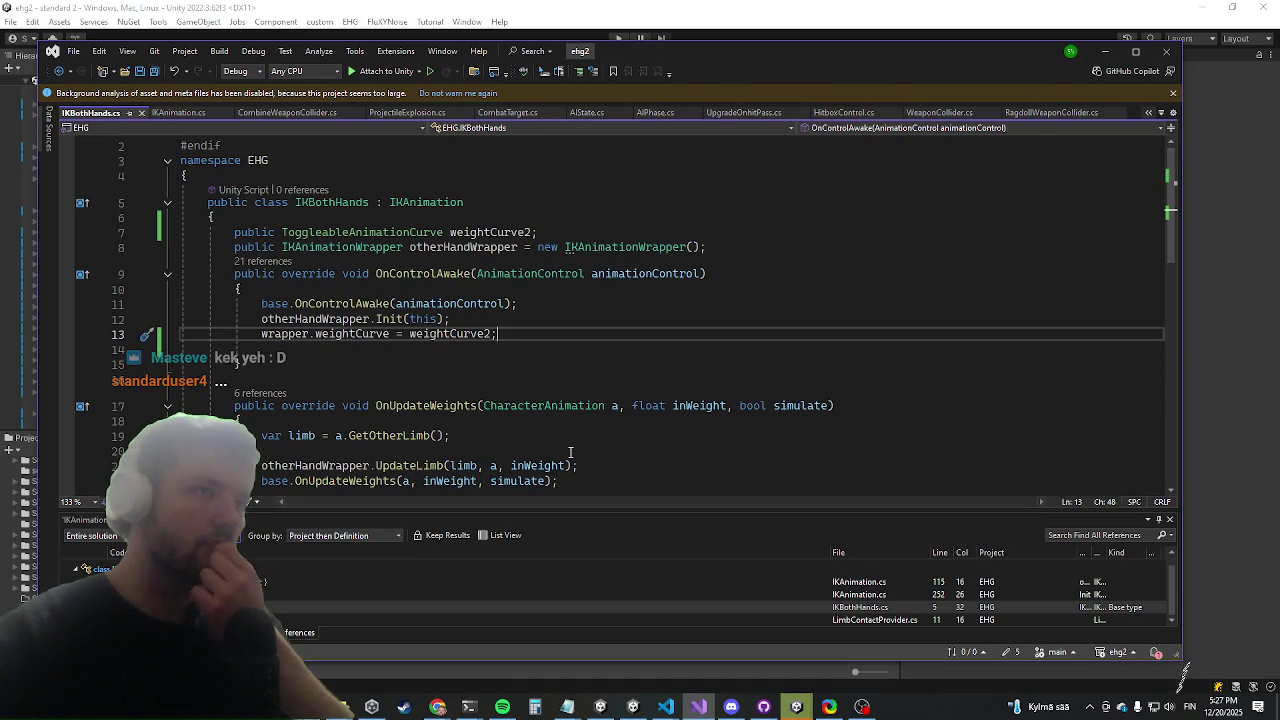
Go from the UpdateLimb call in OnUpdateWeights to its definition in IKAnimation.cs, then read through it
scroll(560, 430, "down", 4)
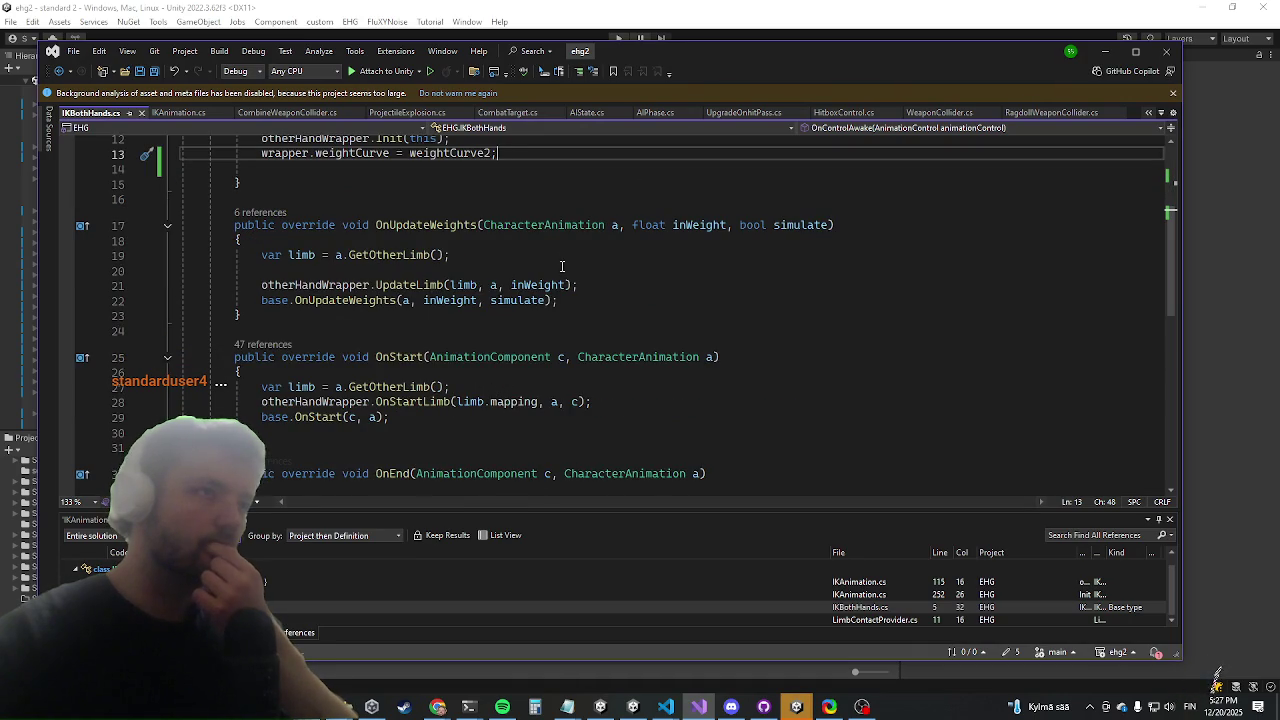
scroll(572, 236, "up", 1)
key("alt+Tab")
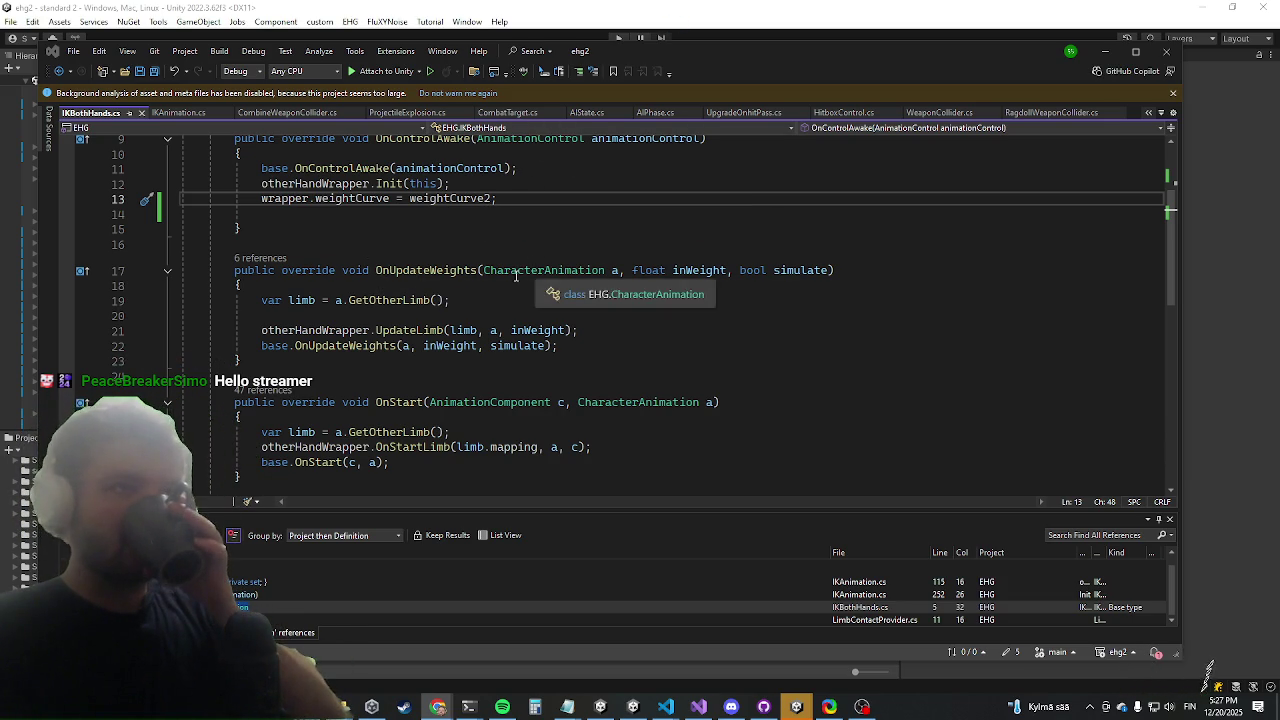
double_click(409, 330)
left_click(394, 237)
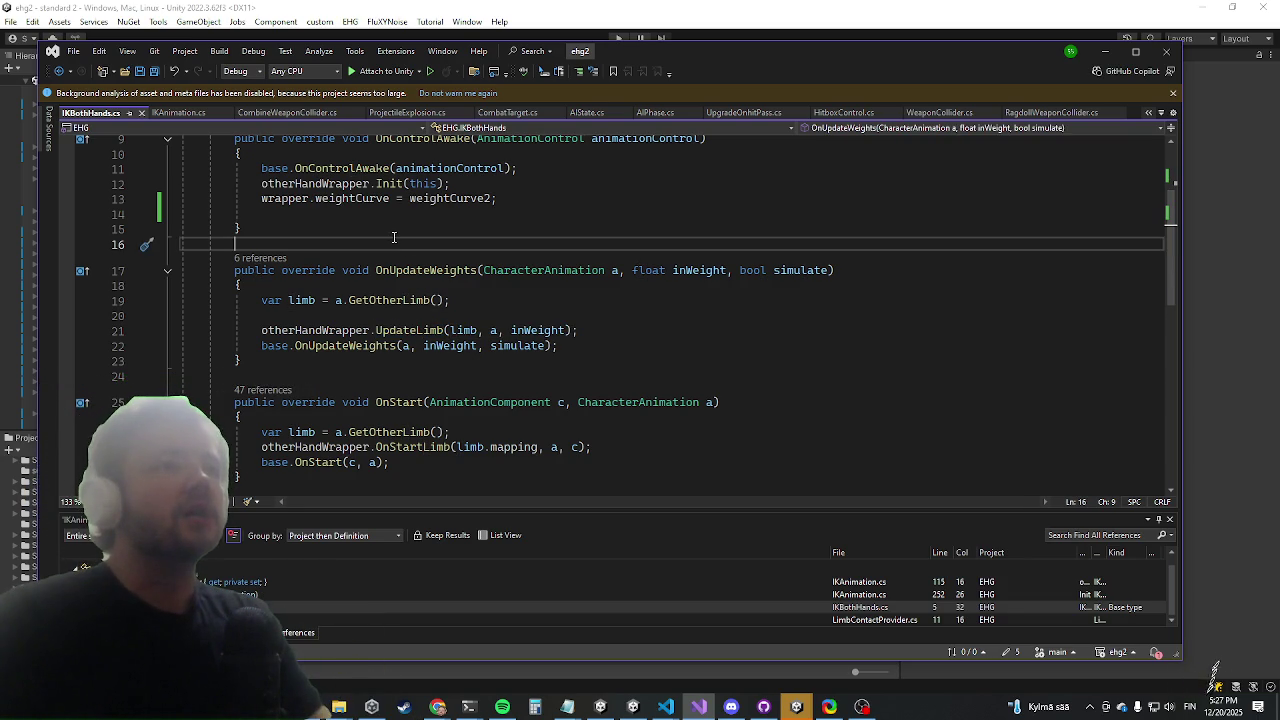
key("Down")
key("Down")
key("Down")
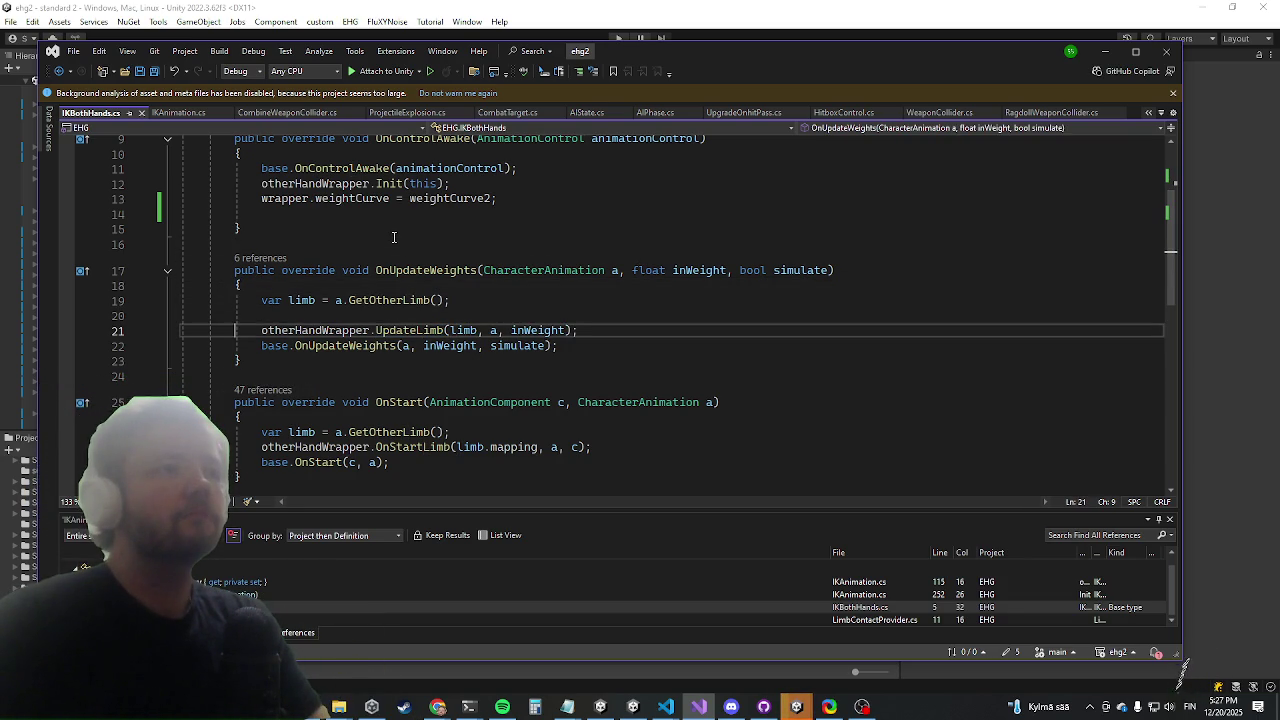
key("Right")
key("Right")
key("Right")
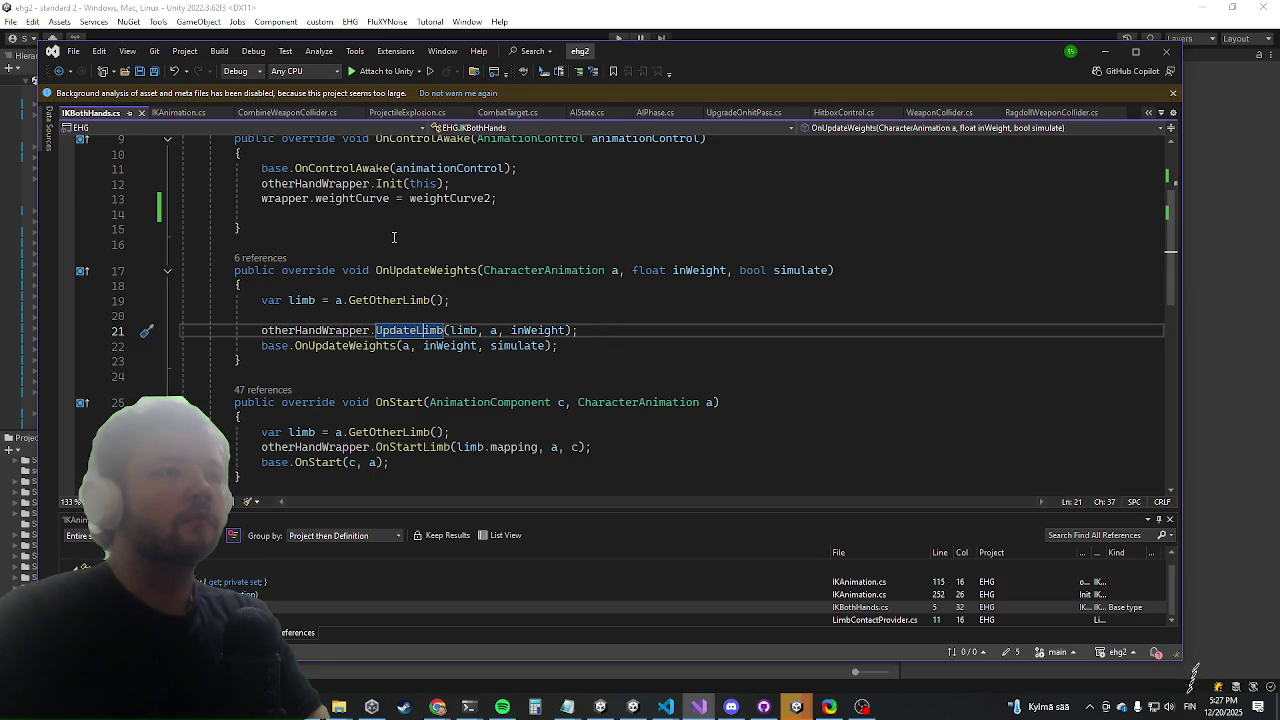
key("F12")
key("Down")
key("Down")
key("Down")
key("Down")
key("Down")
key("Down")
key("Down")
key("Down")
key("Down")
key("Up")
key("Up")
key("Up")
key("Up")
key("Up")
key("Up")
key("Up")
key("Up")
key("Up")
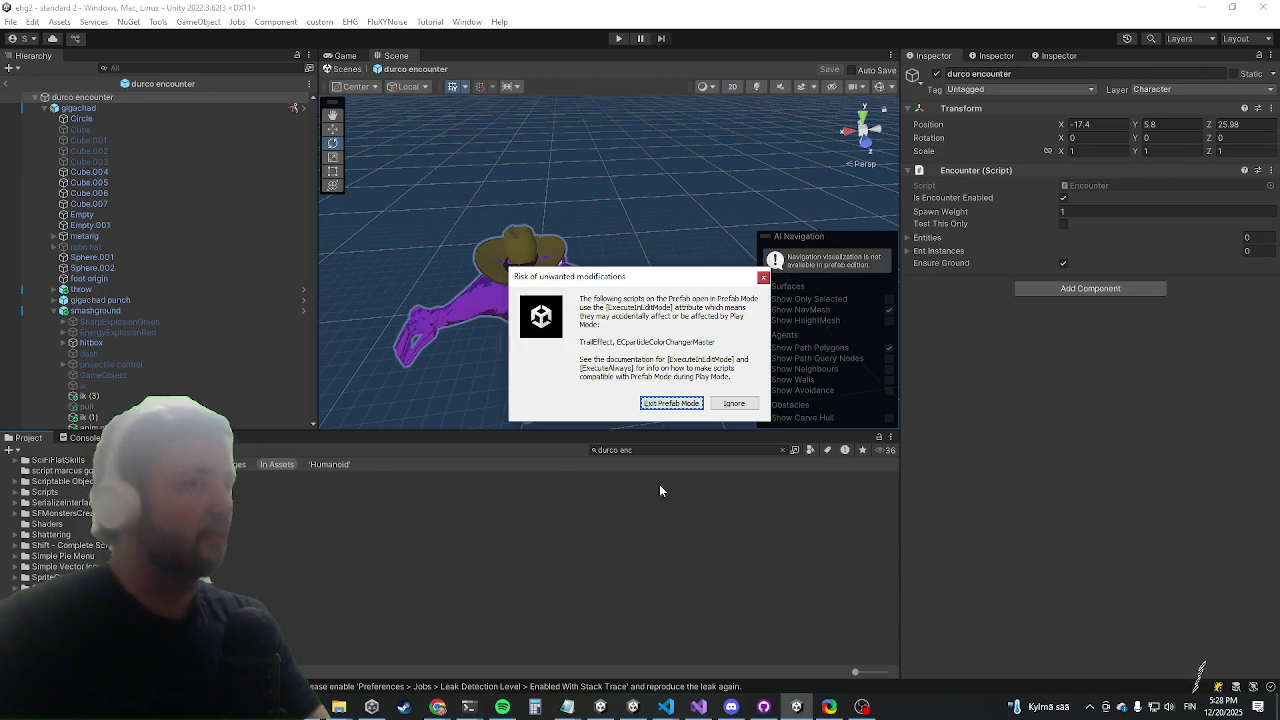
Ignore the unwanted-modifications warning for the durco encounter prefab and enter Play mode
left_click(660, 404)
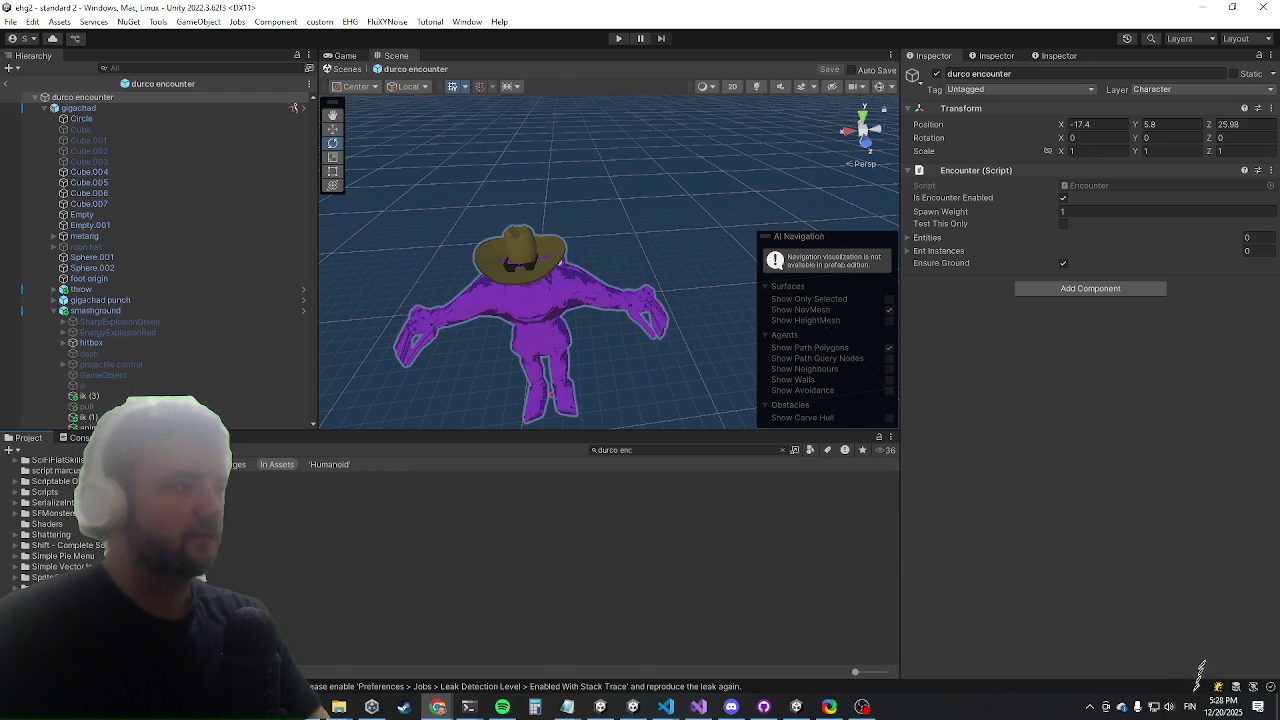
key("ctrl+p")
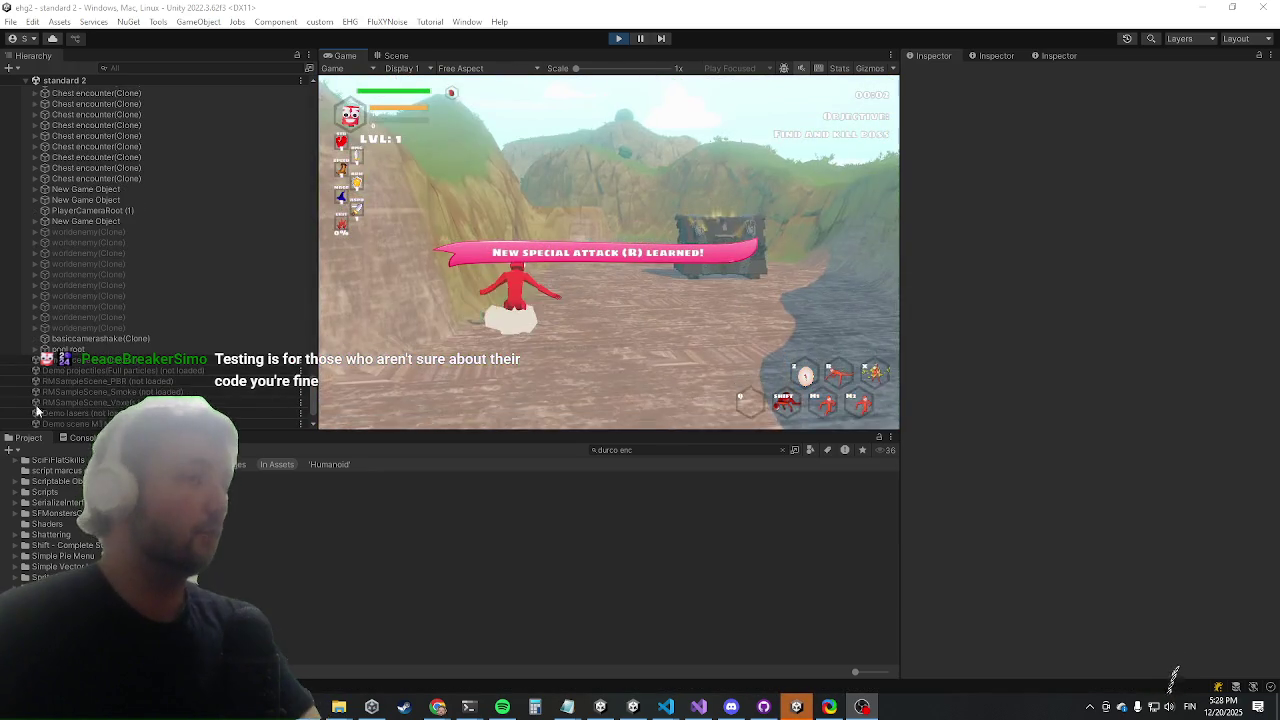
Maximize the Game view and run the killwave console command to skip to the boss
key("shift+space")
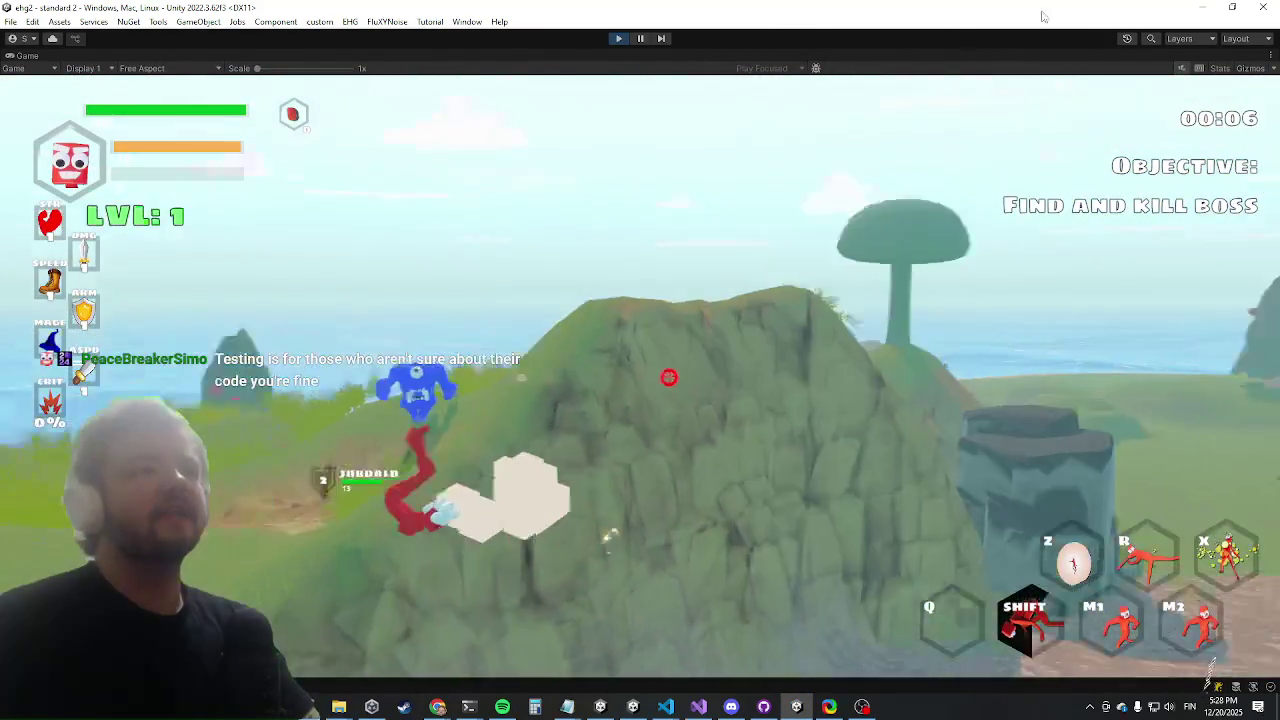
key("grave")
type("killwave")
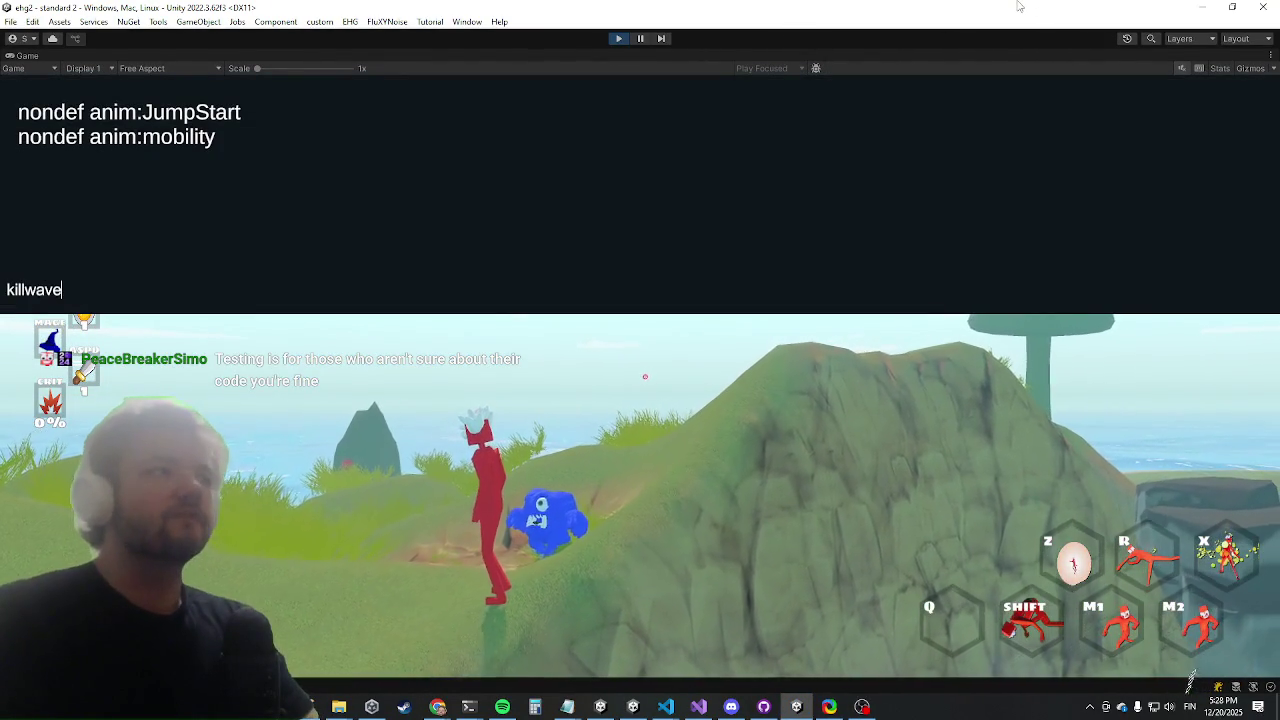
key("Return")
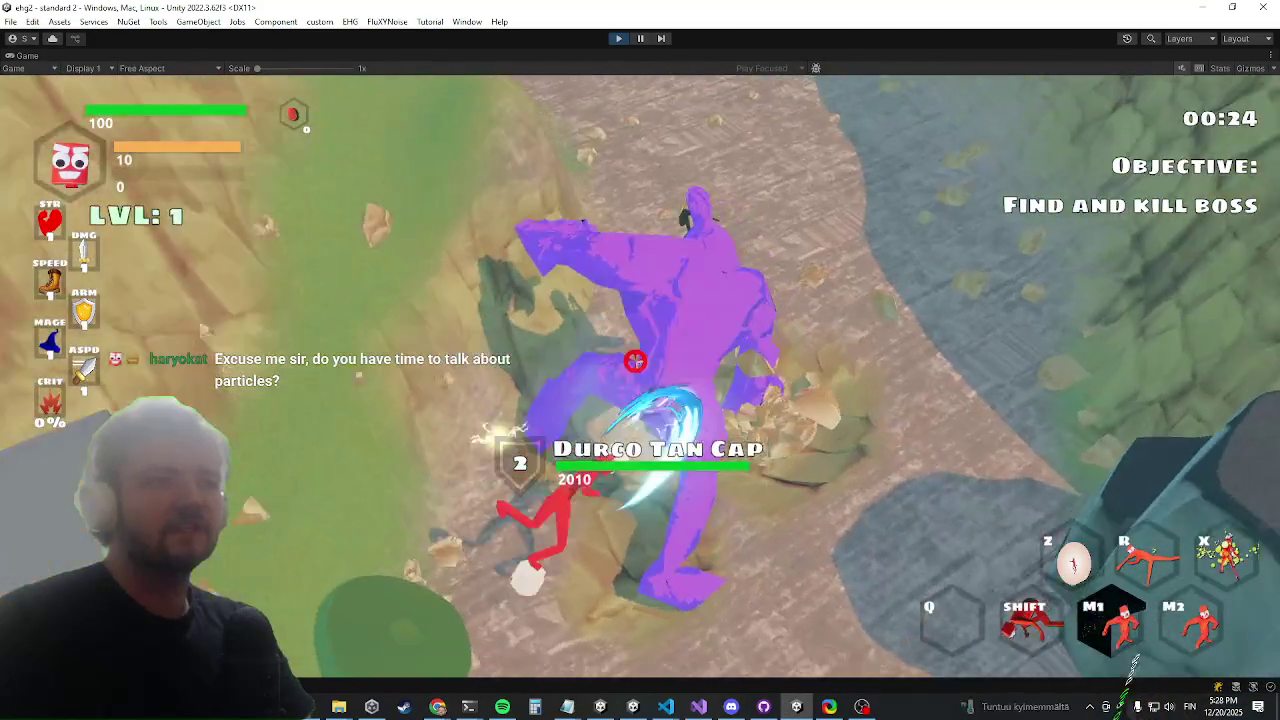
key("alt+Tab")
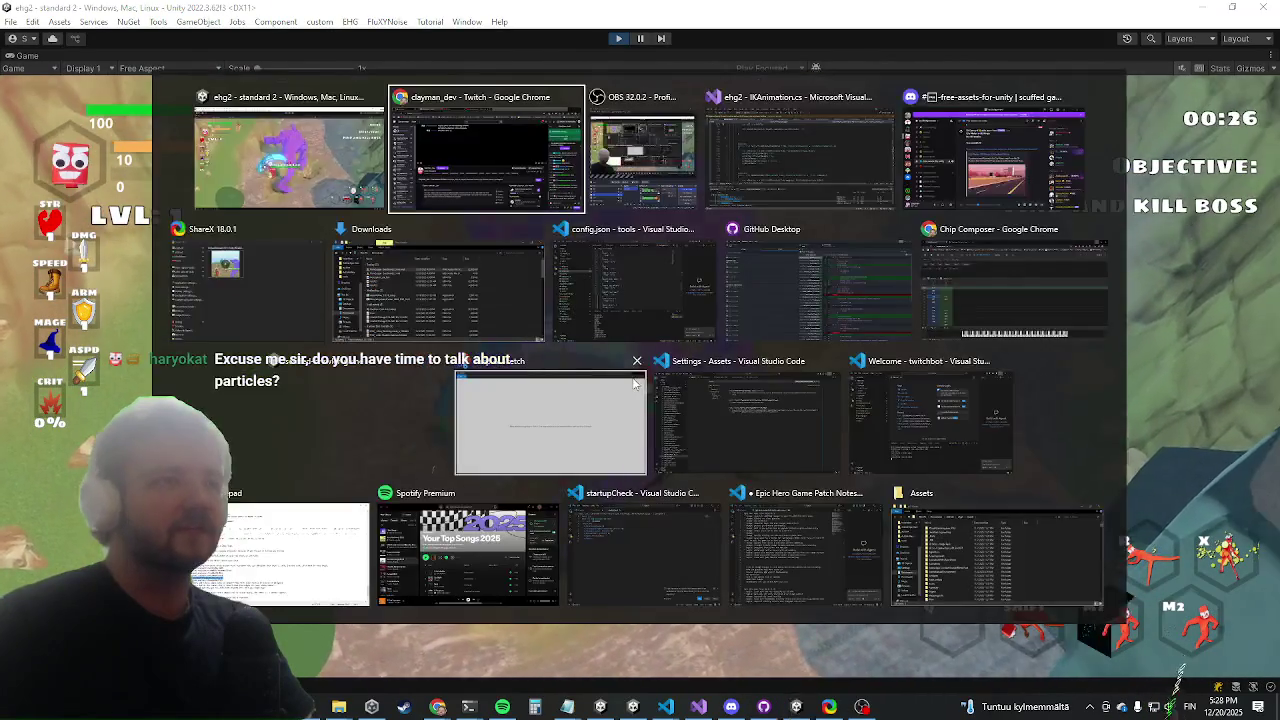
key("Escape")
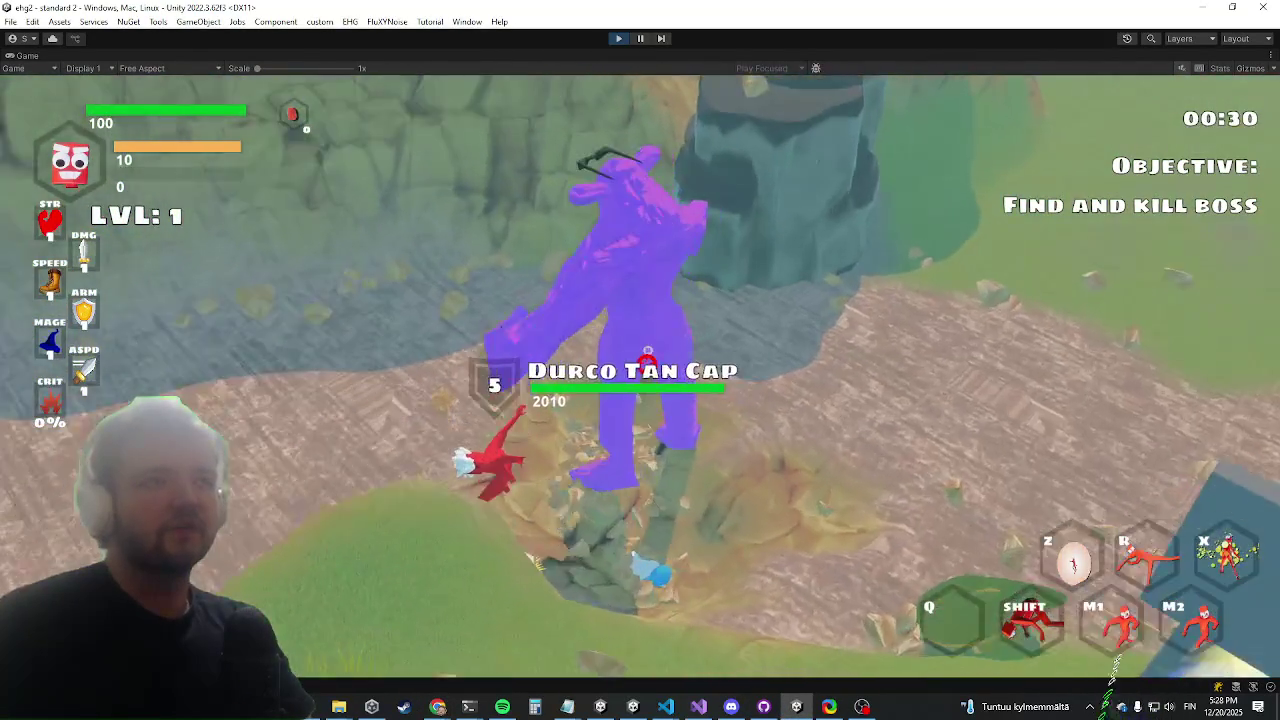
Dash at and attack the Durco Tan Cap boss through its ground slam
key("shift")
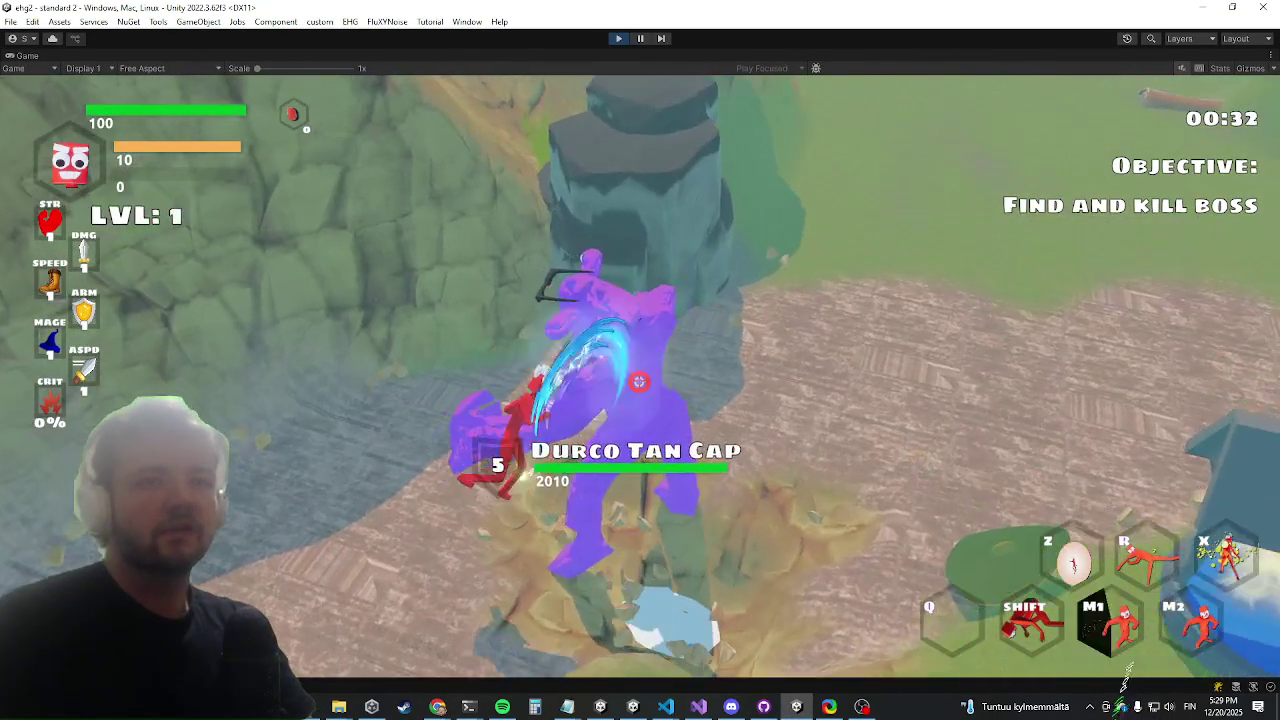
left_click(643, 377)
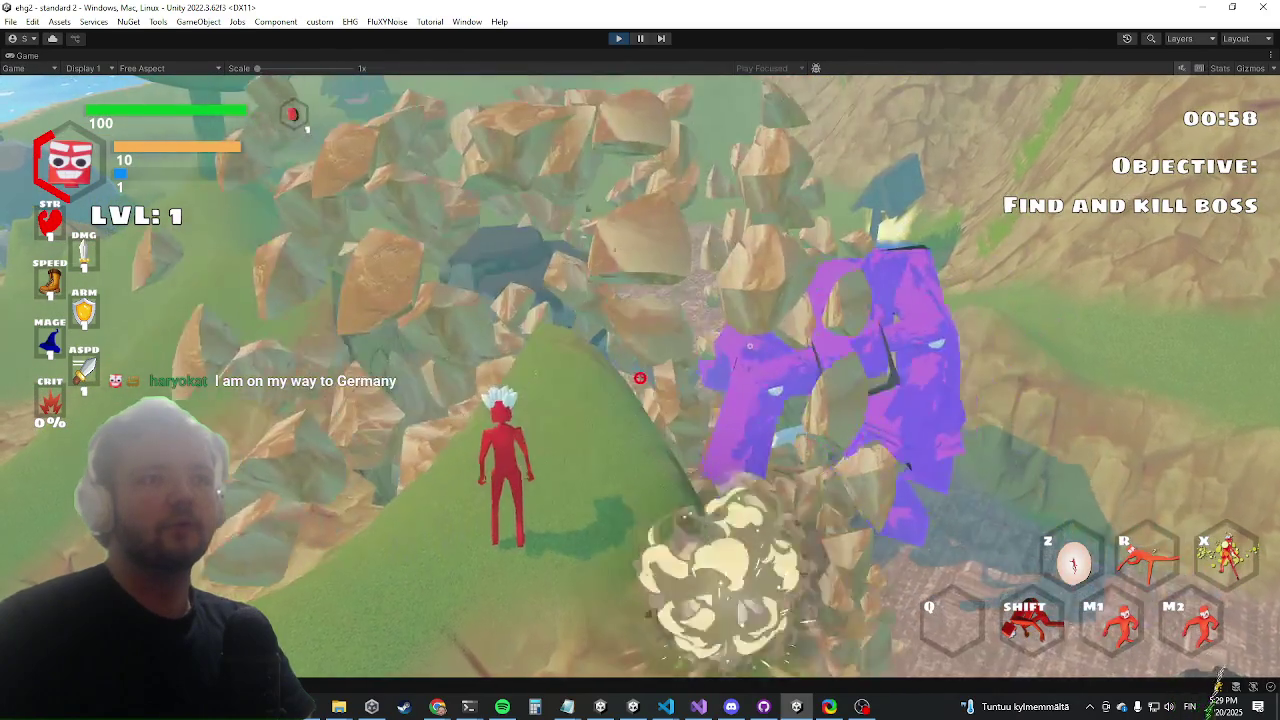
left_click(632, 382)
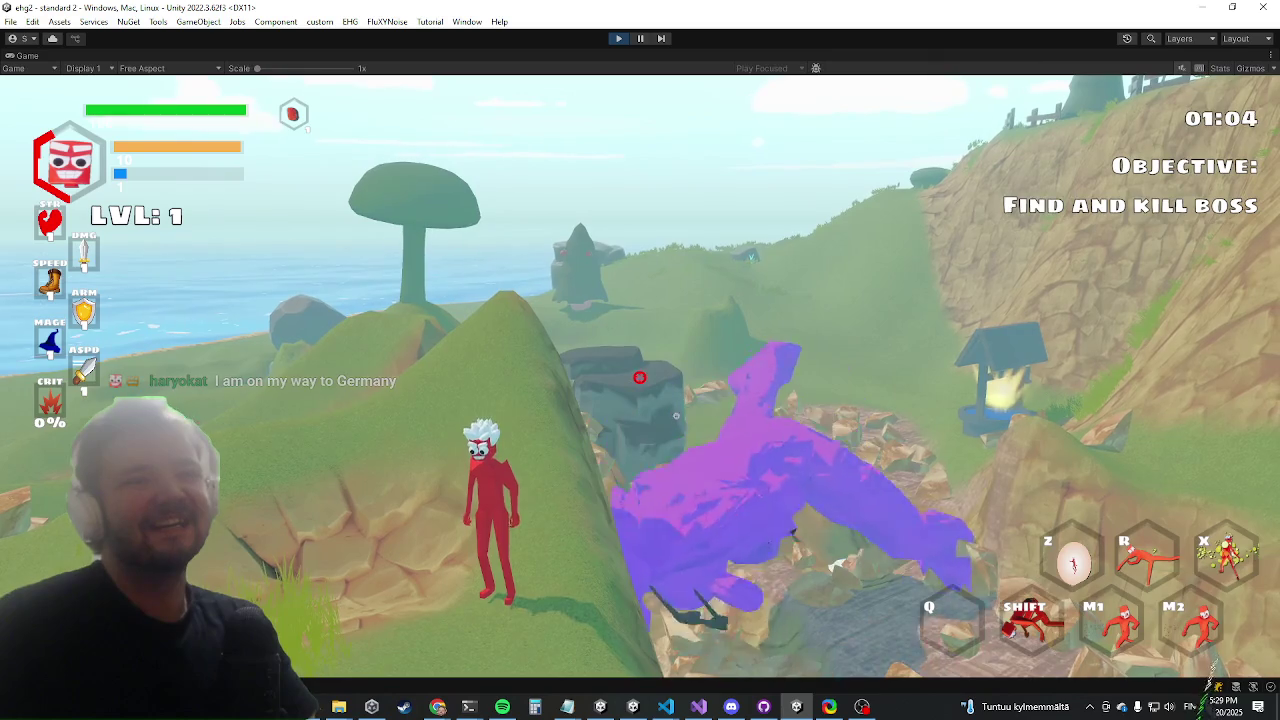
left_click(639, 377)
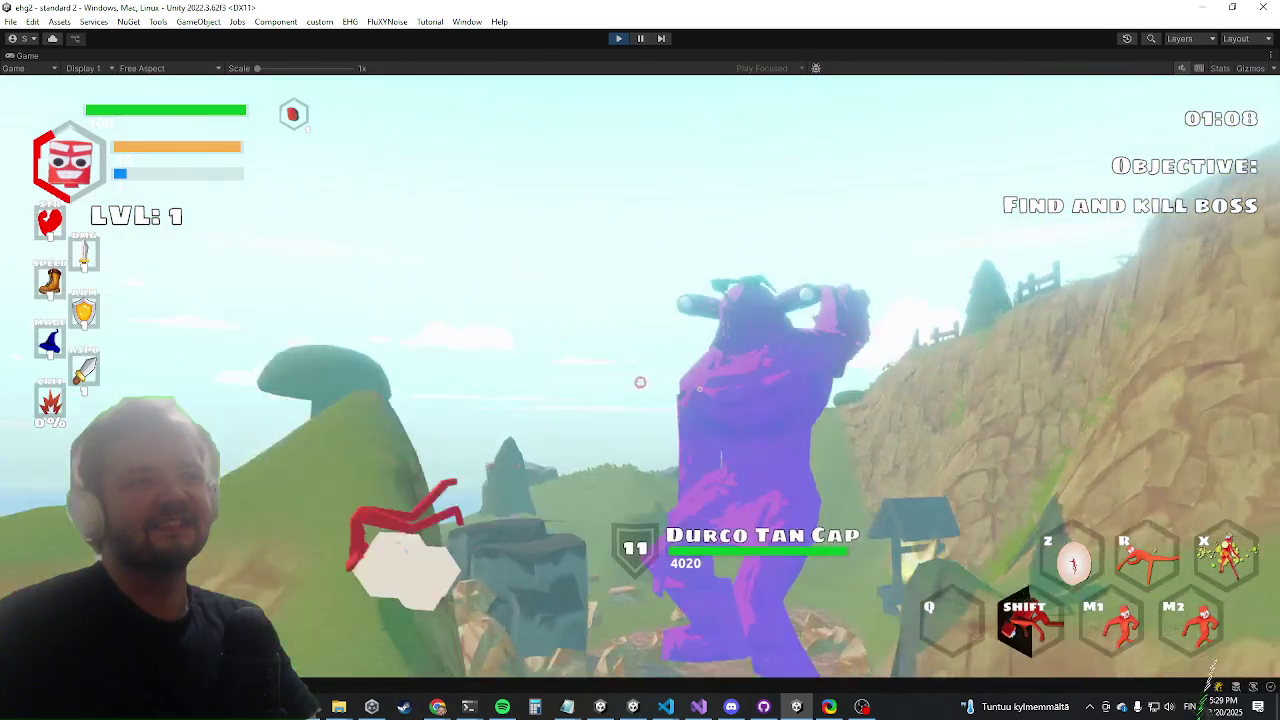
key("w")
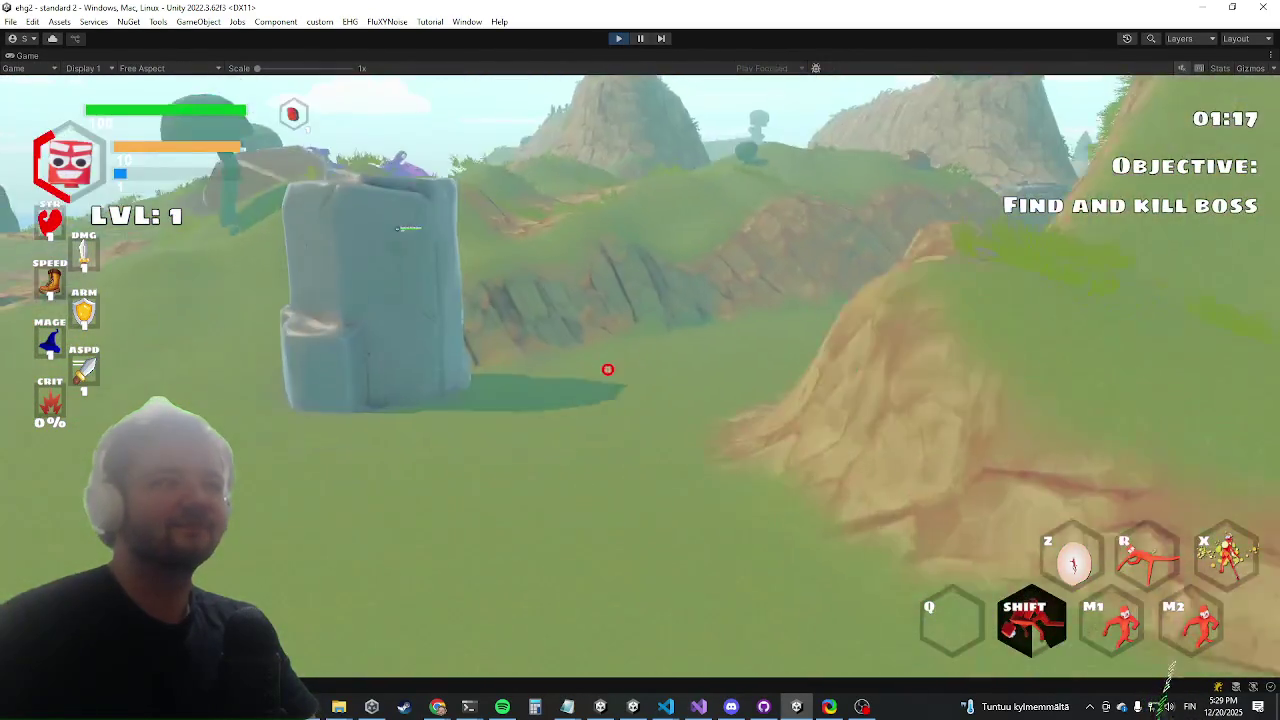
Run and dash from the water up the cliff past the stone pillar toward the boss
key("alt+Tab")
key("Escape")
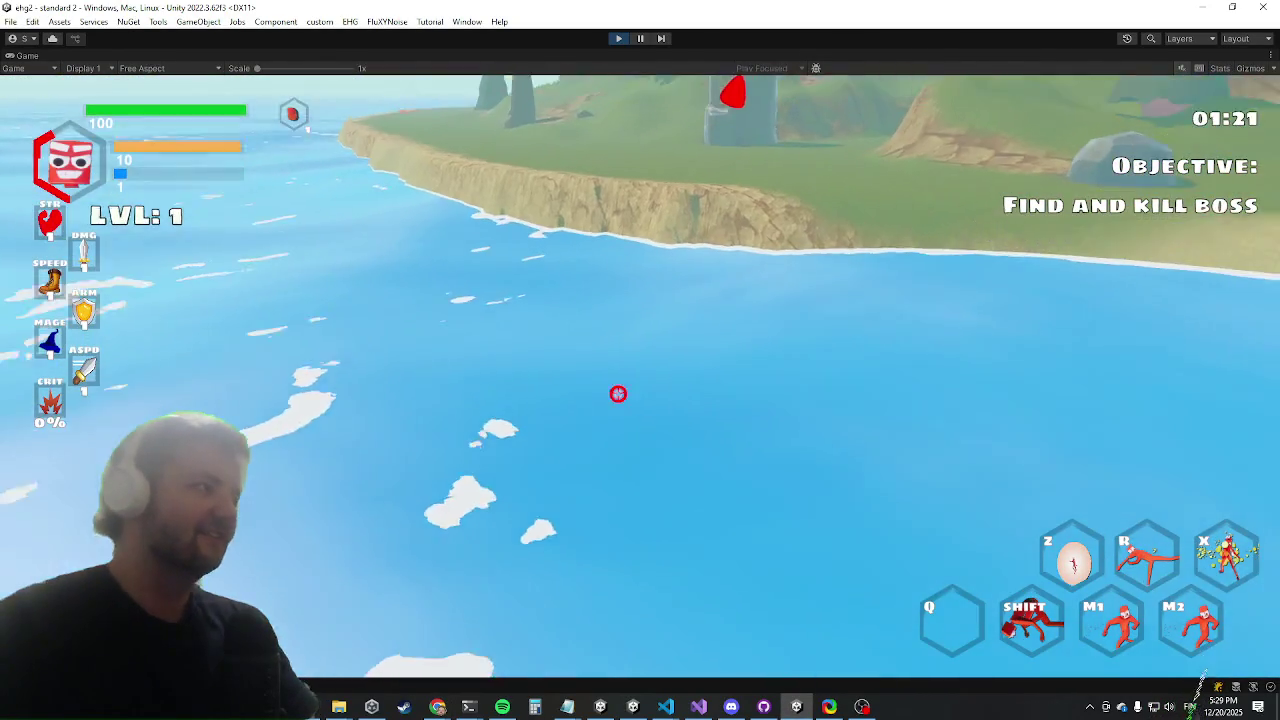
key("w")
key("shift")
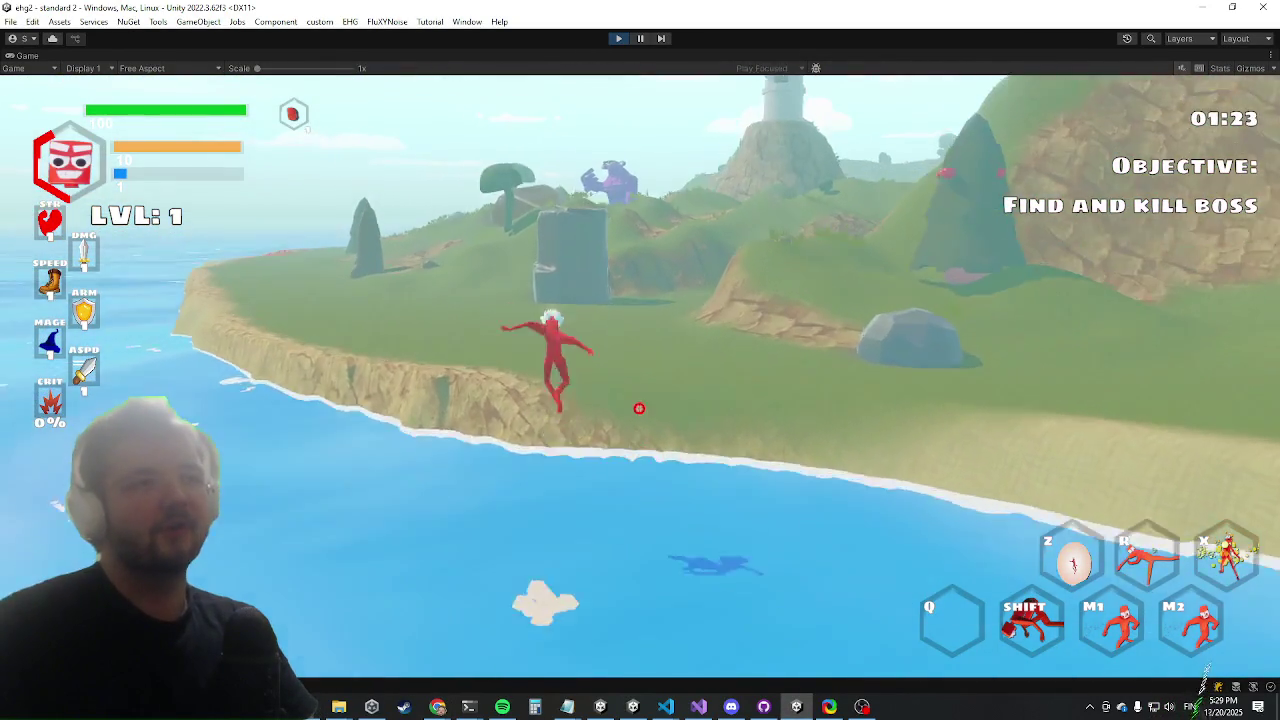
key("w")
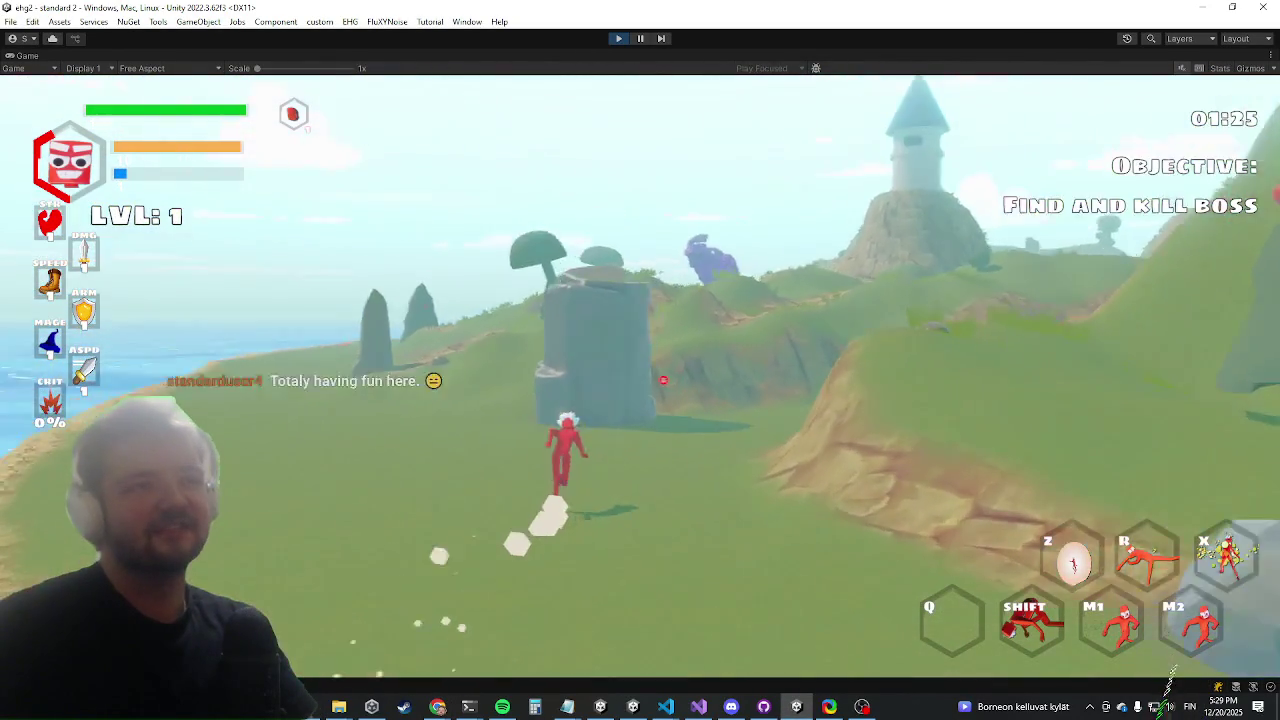
key("w")
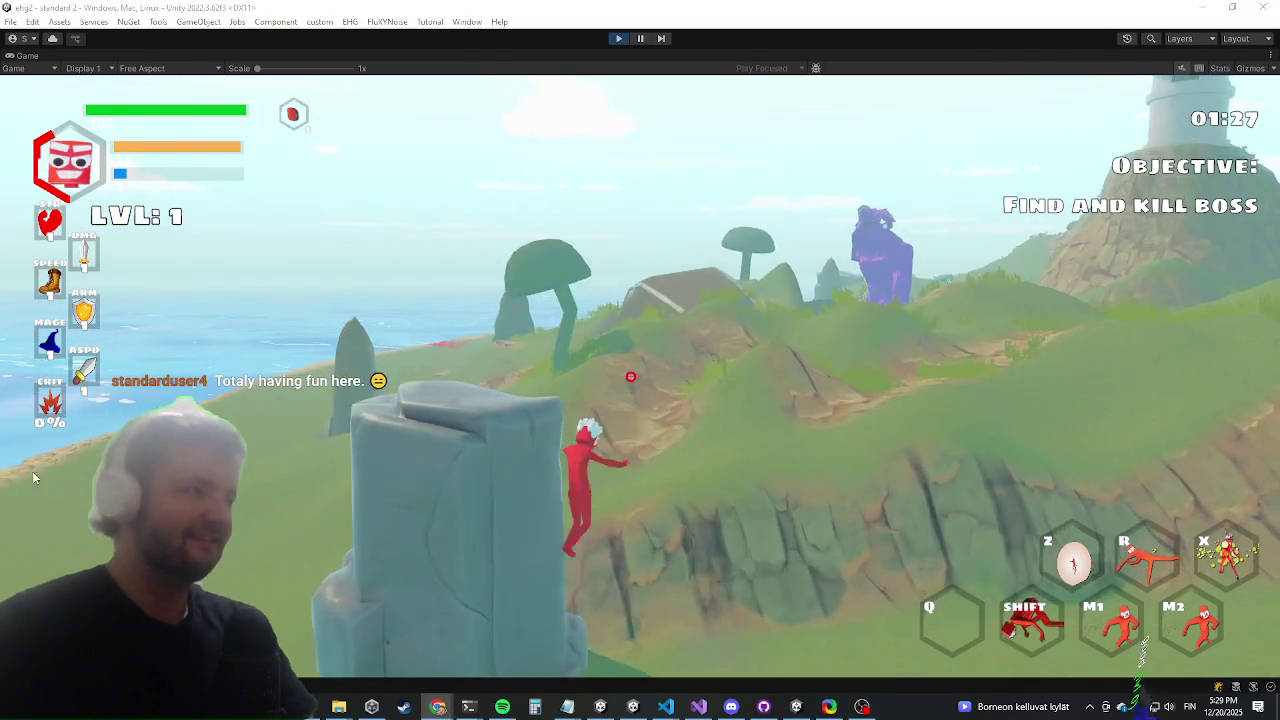
key("w")
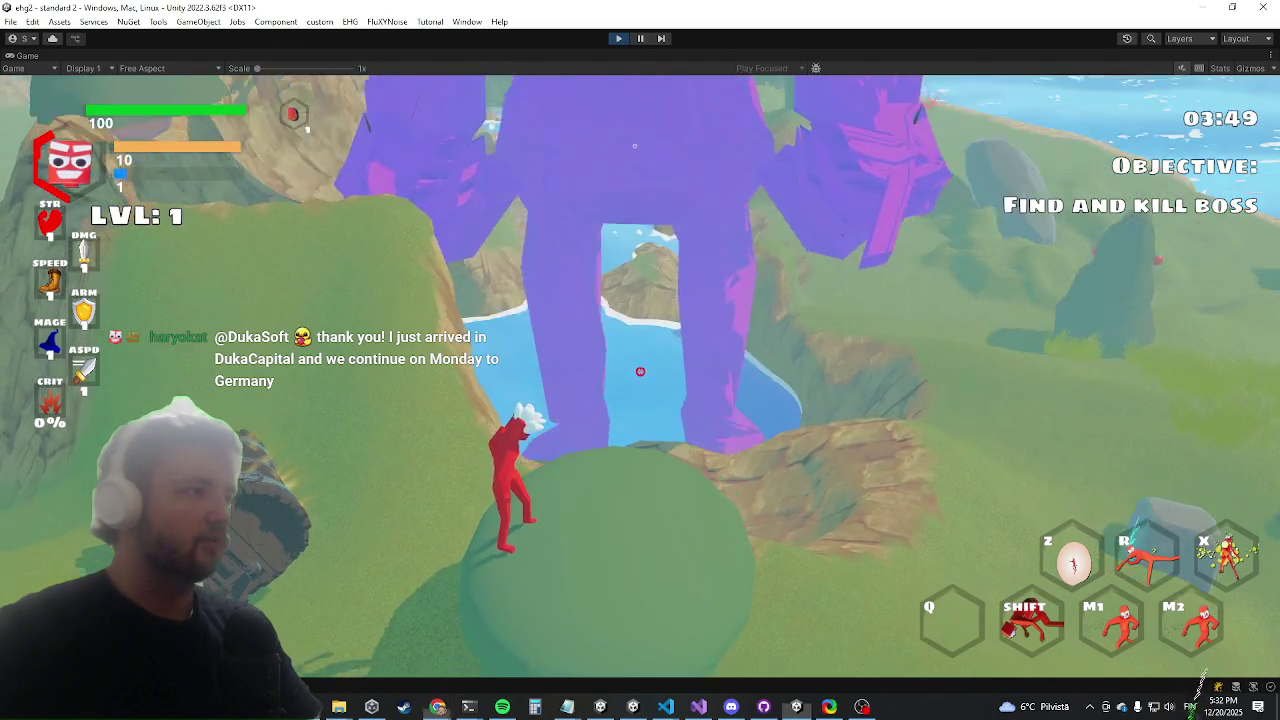
Dash through the water pool toward the boss's cliff, then switch to the Postimages browser page
key("w")
key("shift")
key("w")
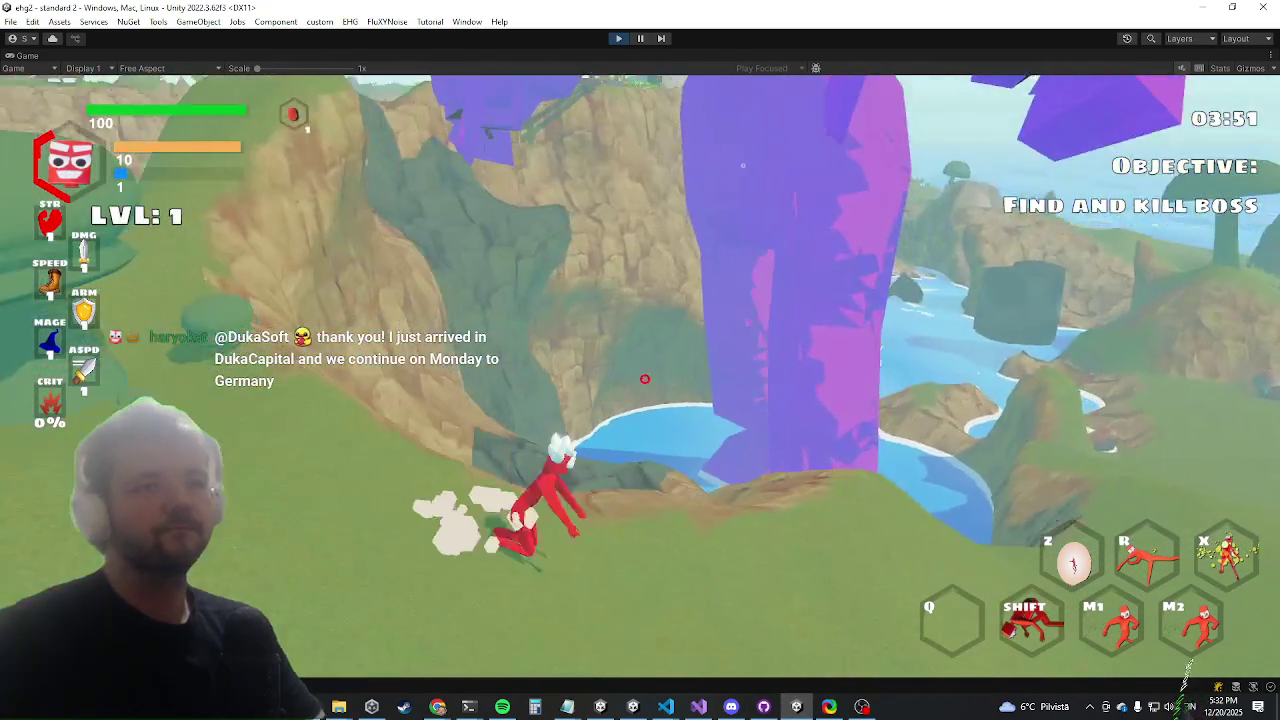
key("w")
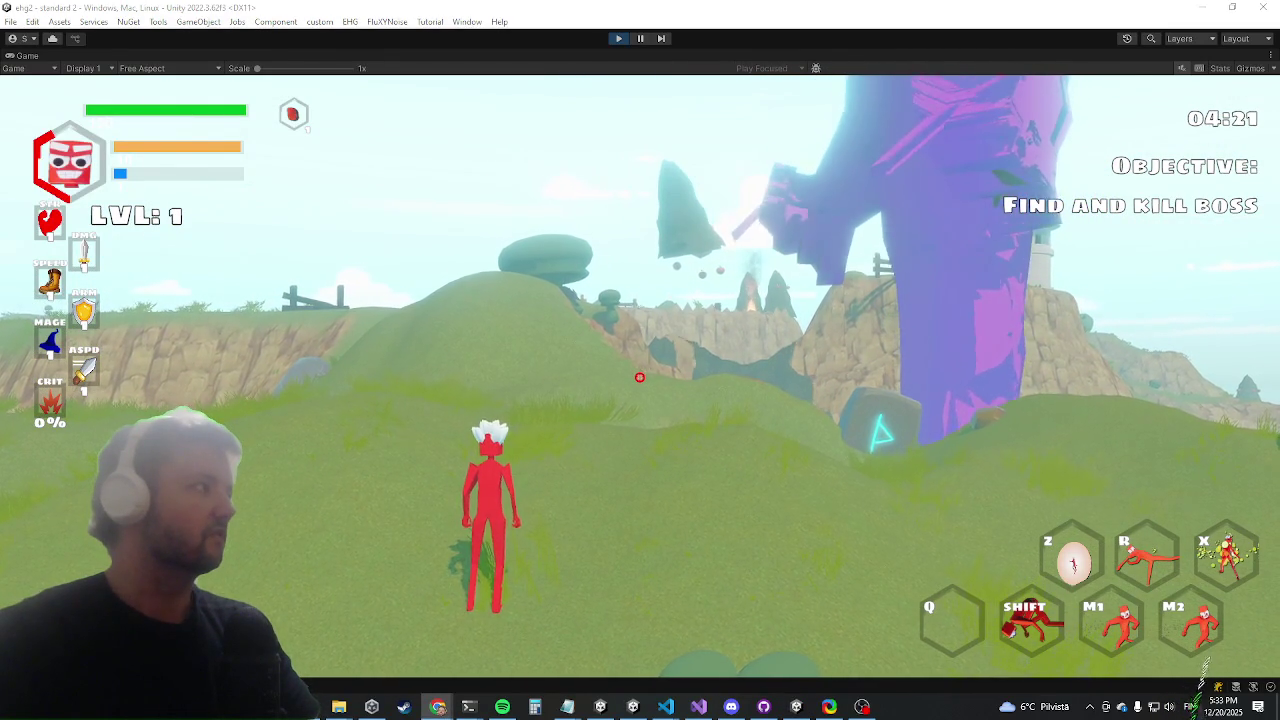
key("alt+Tab")
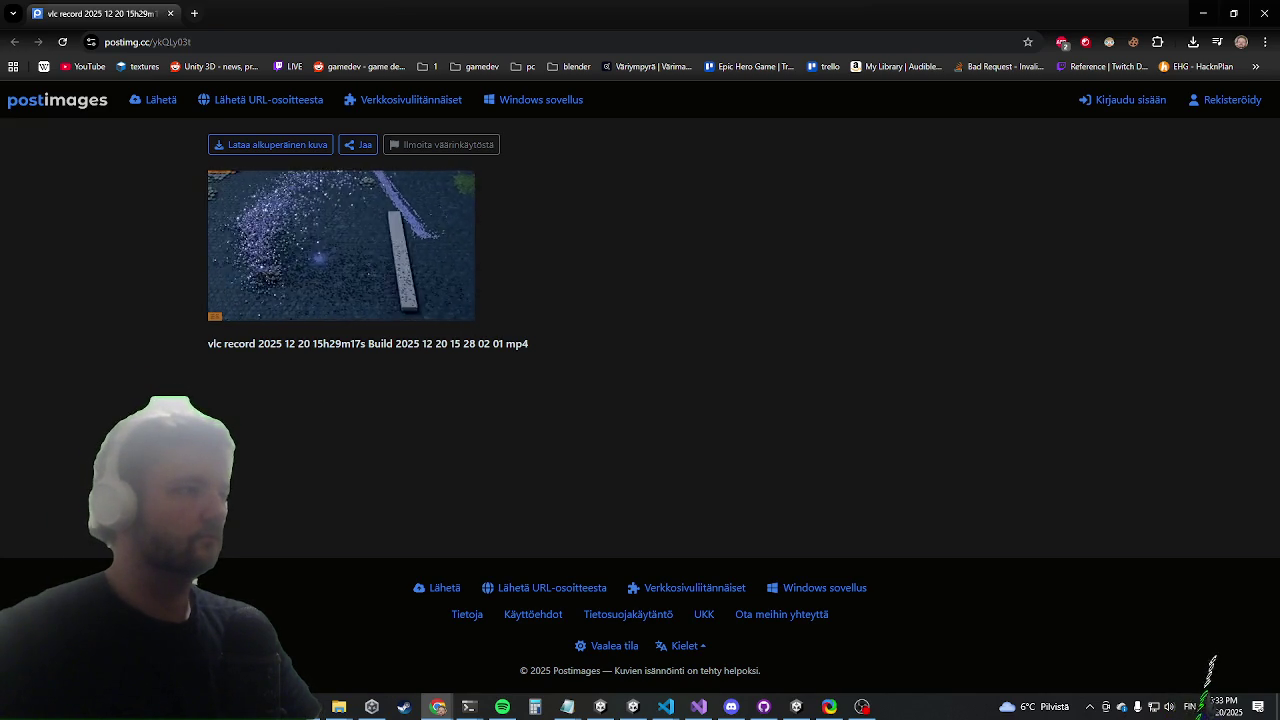
Watch the 'vlc record 2025 12 20' clip on postimg.cc, then show the desktop with Win+D
key("alt+Tab")
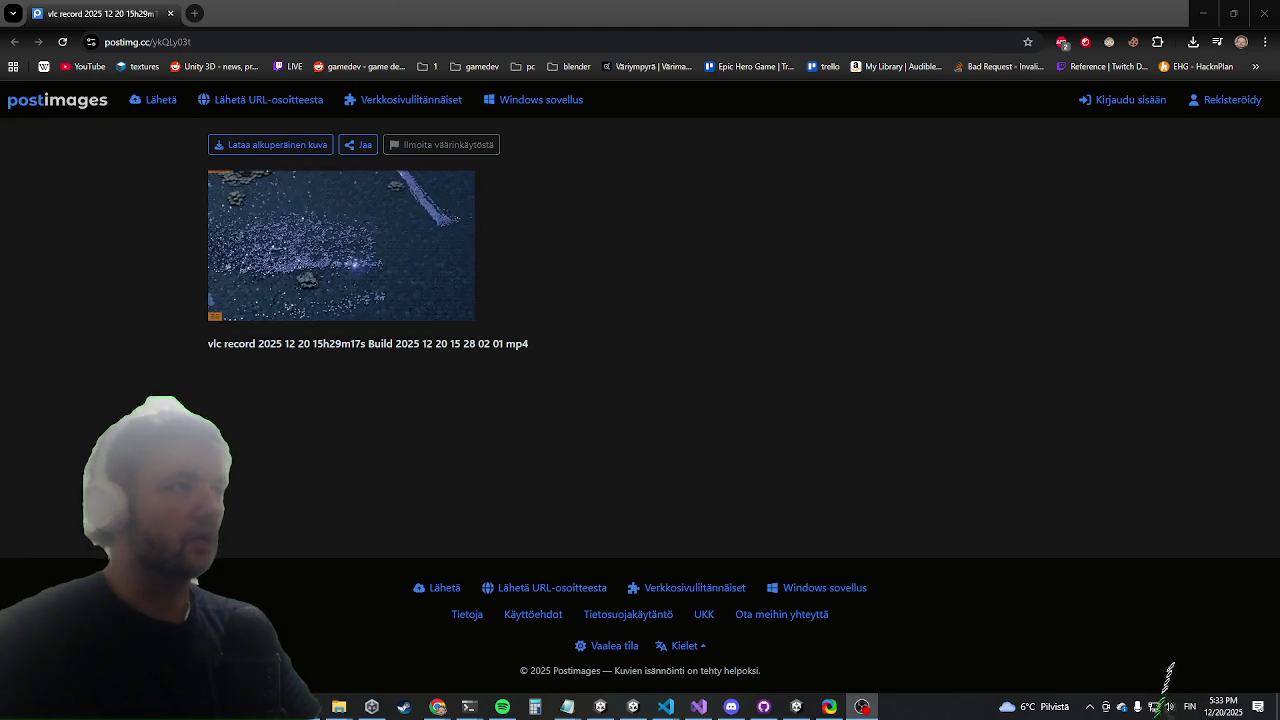
key("alt+Tab")
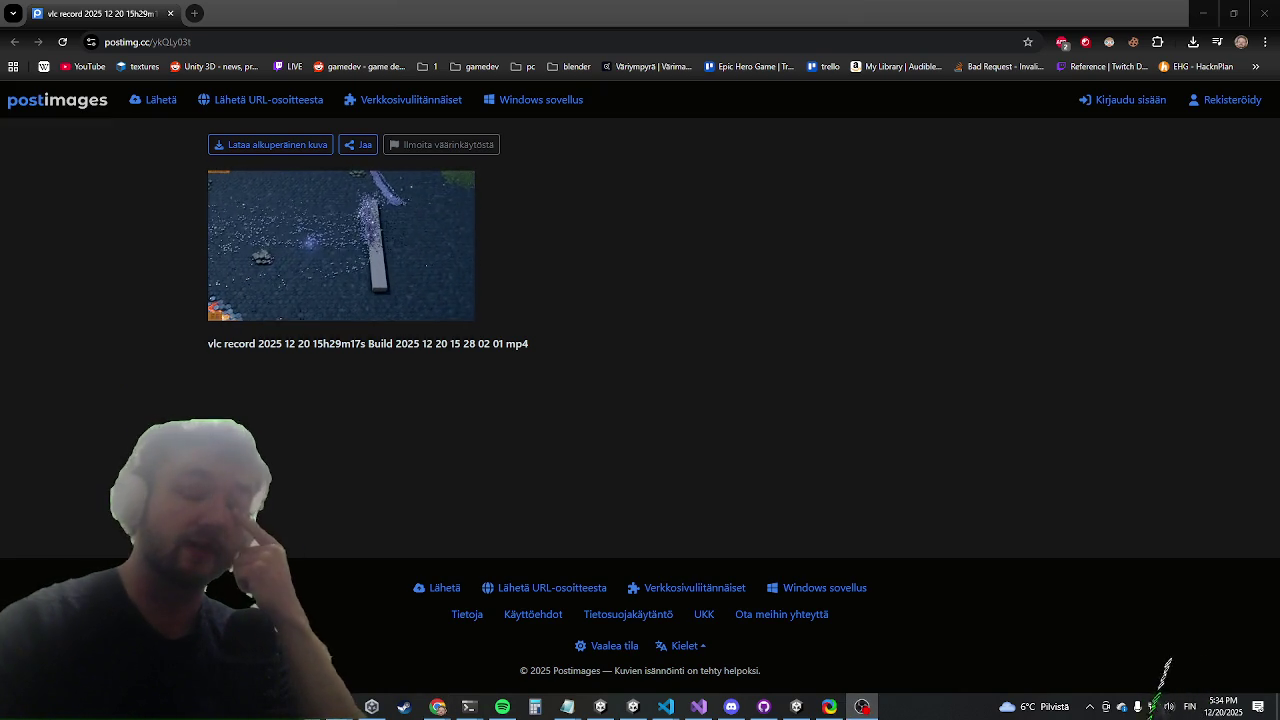
key("super+d")
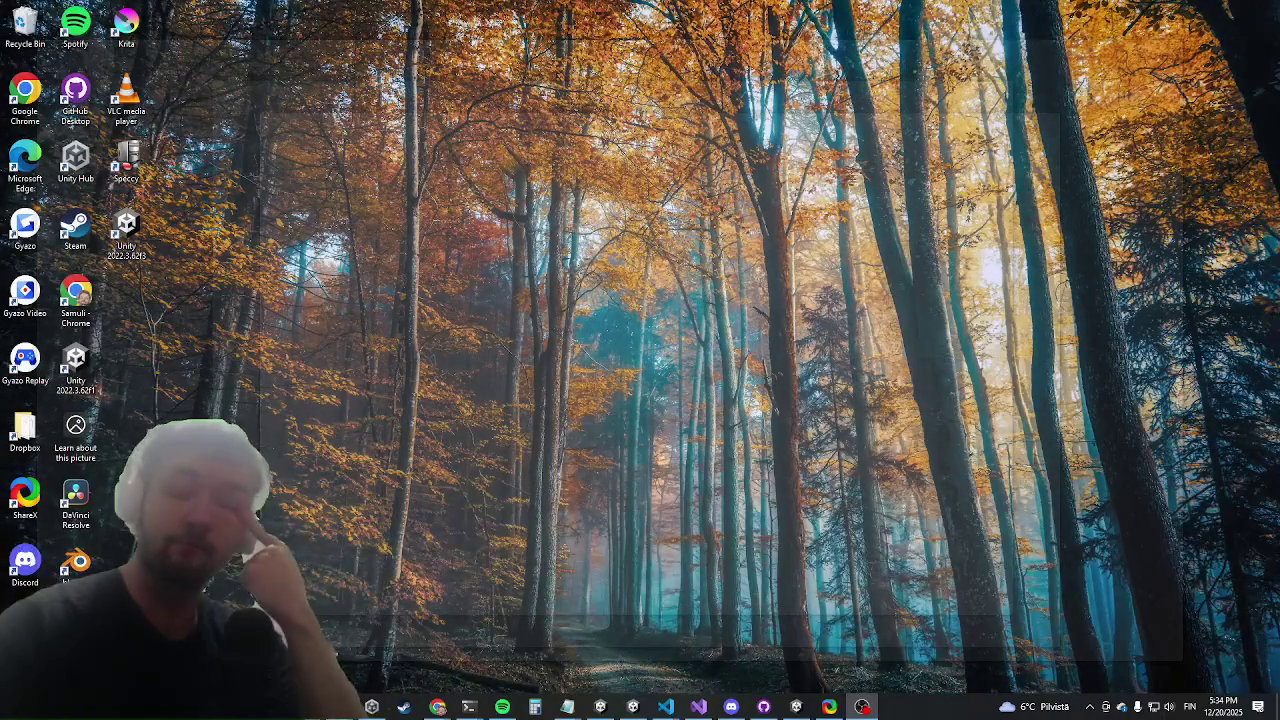
key("super+d")
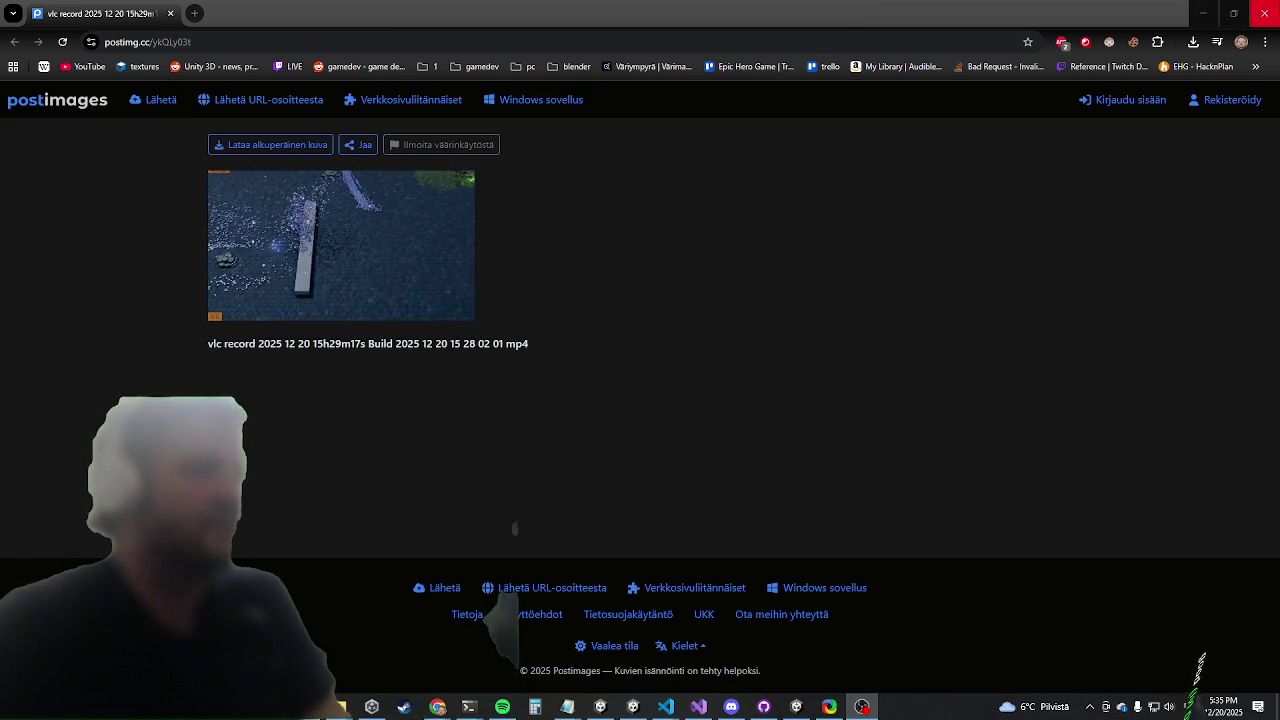
Close the Postimages window and switch to IKAnimation.cs at OnStartLimb in Visual Studio
left_click(1262, 13)
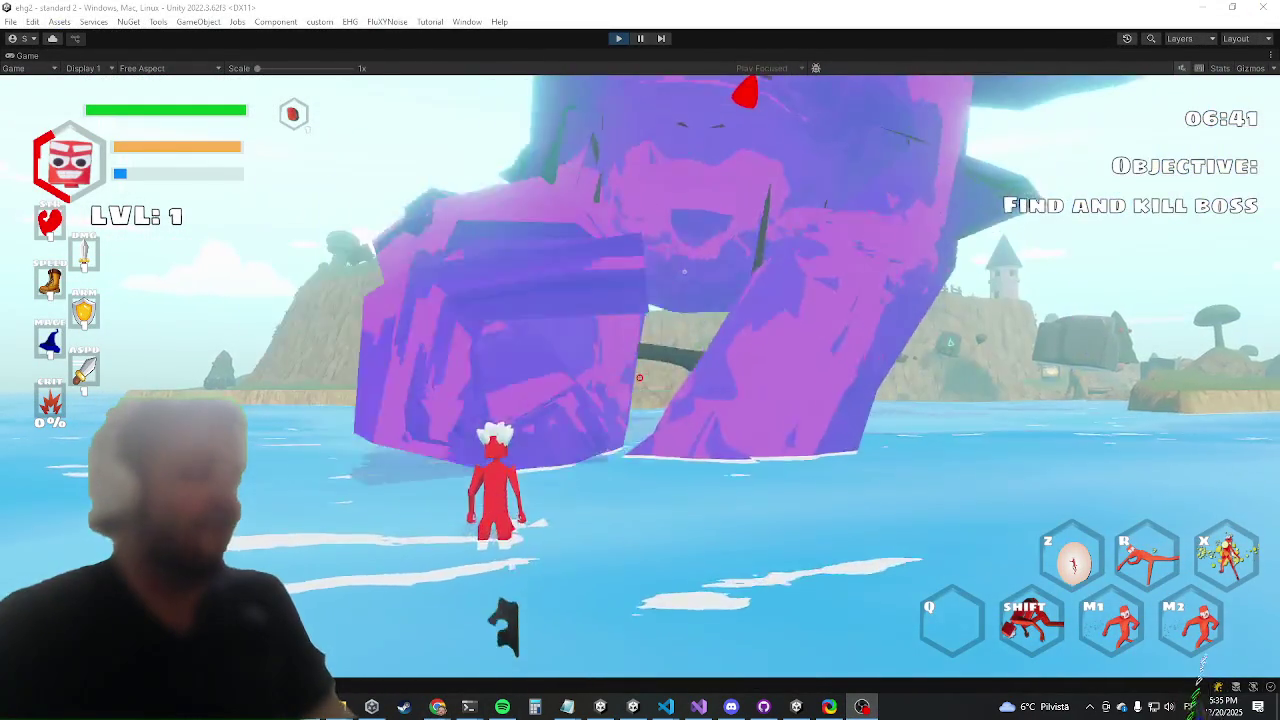
key("alt+Tab")
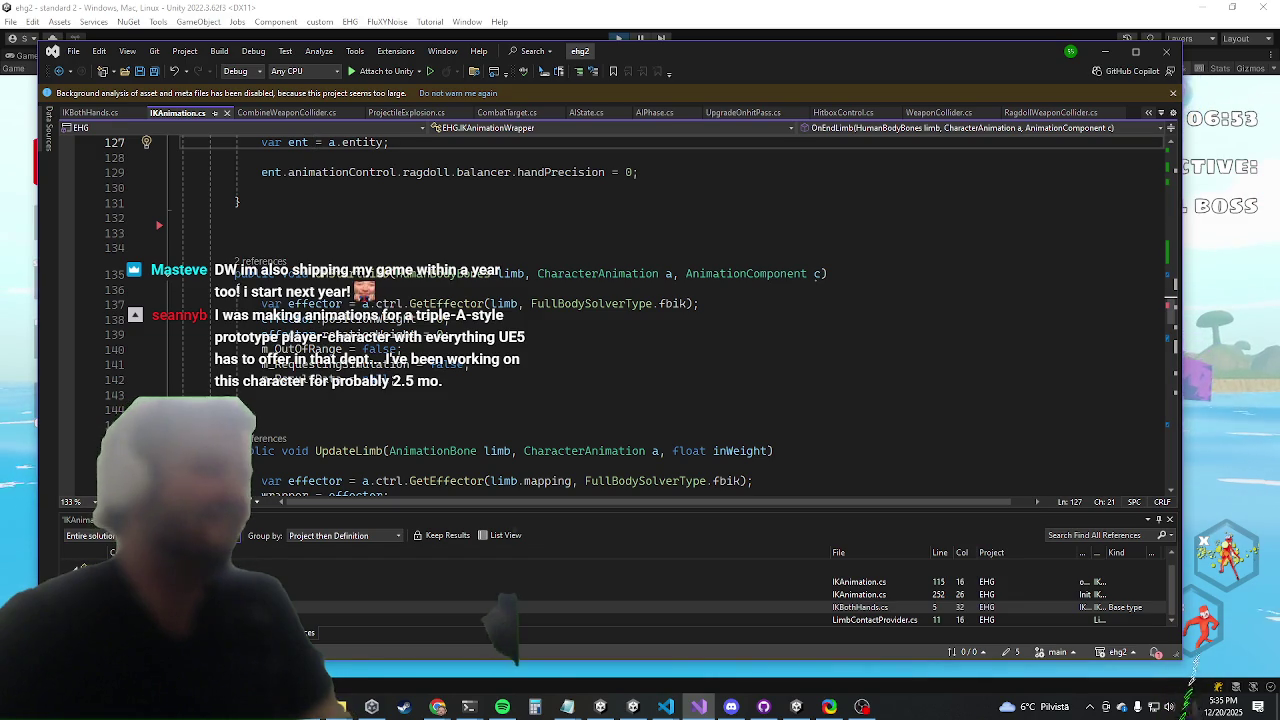
Minimize Visual Studio to reveal Unity's running boss fight at 07:36
left_click(1101, 51)
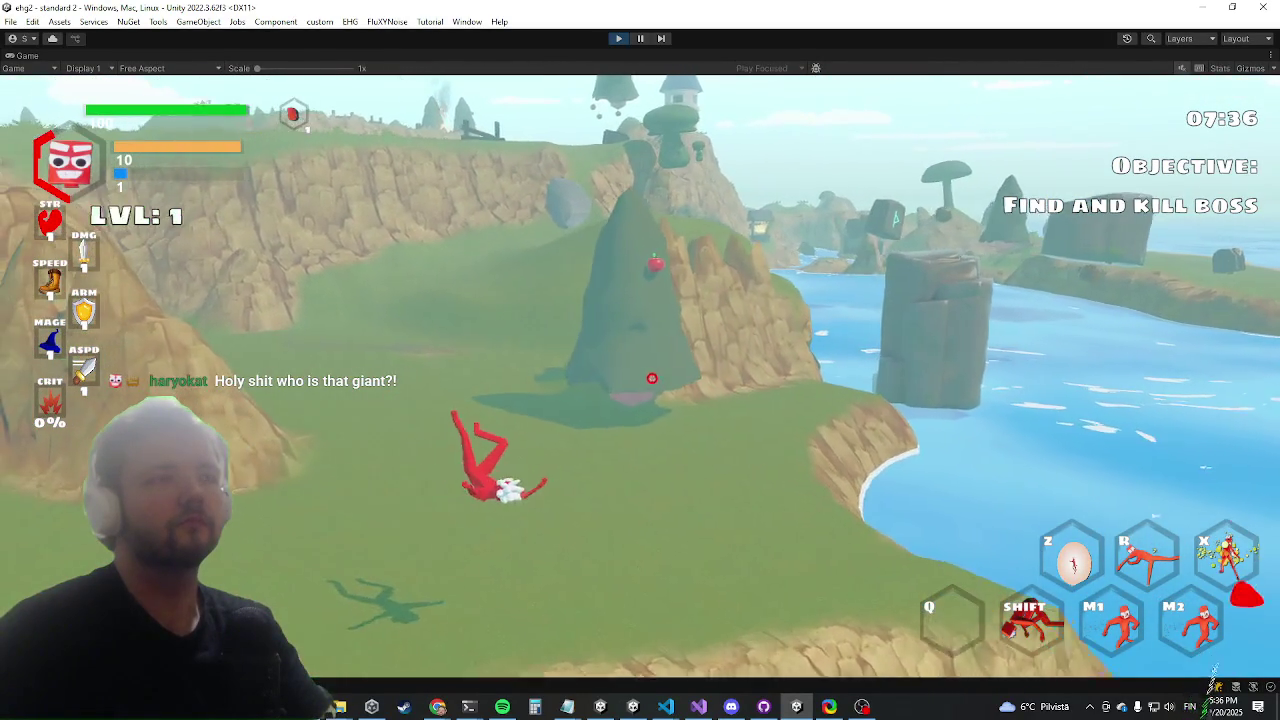
Get the character up, climb the slope and cliff, then switch back to IKAnimation.cs
key("w")
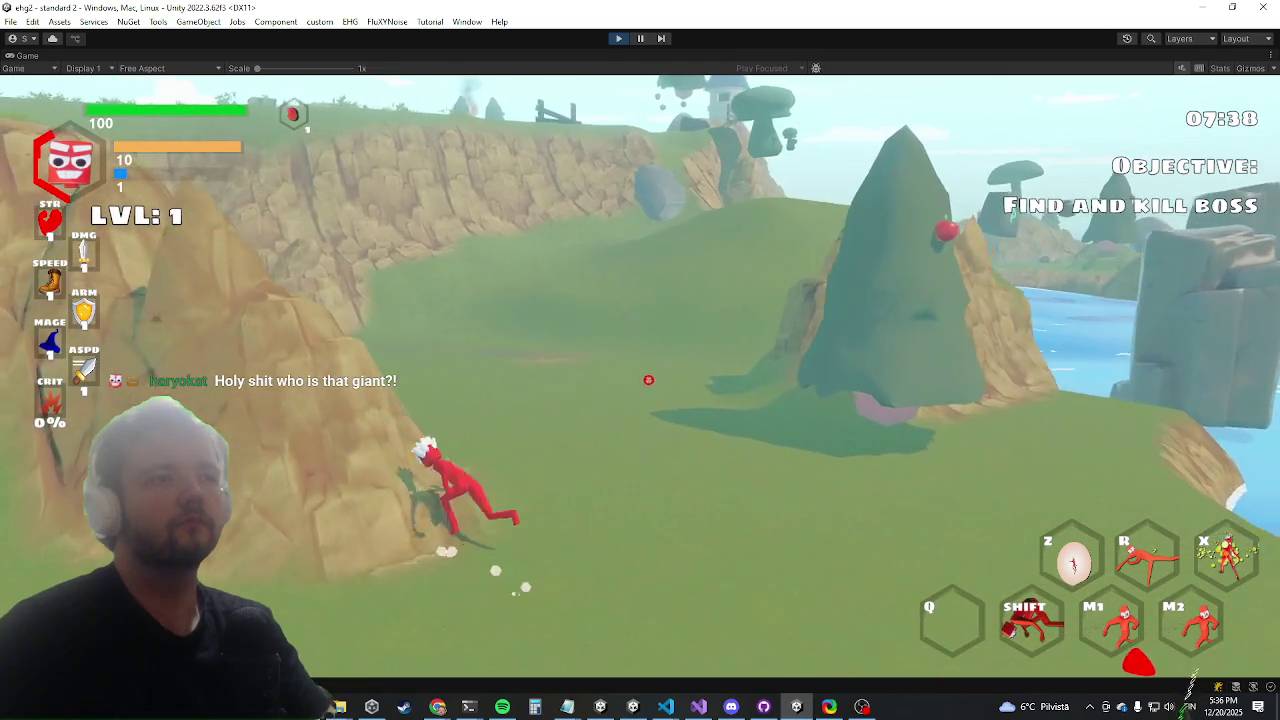
key("w")
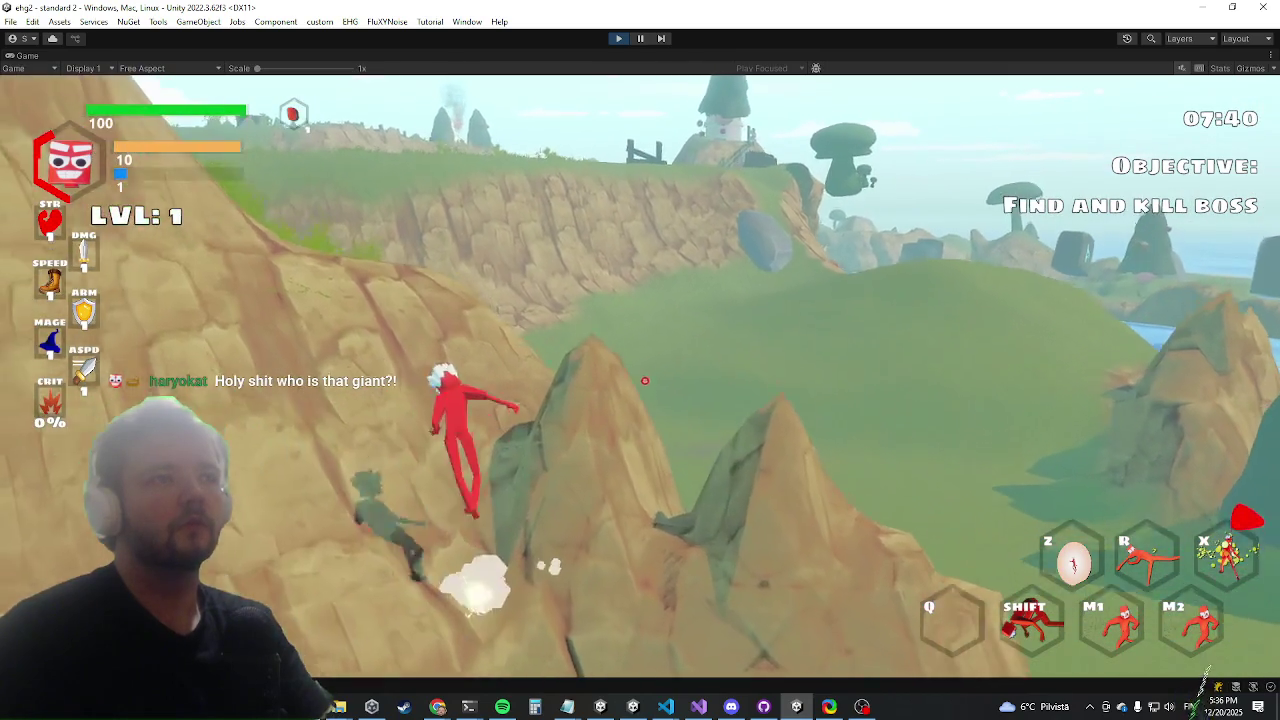
key("w")
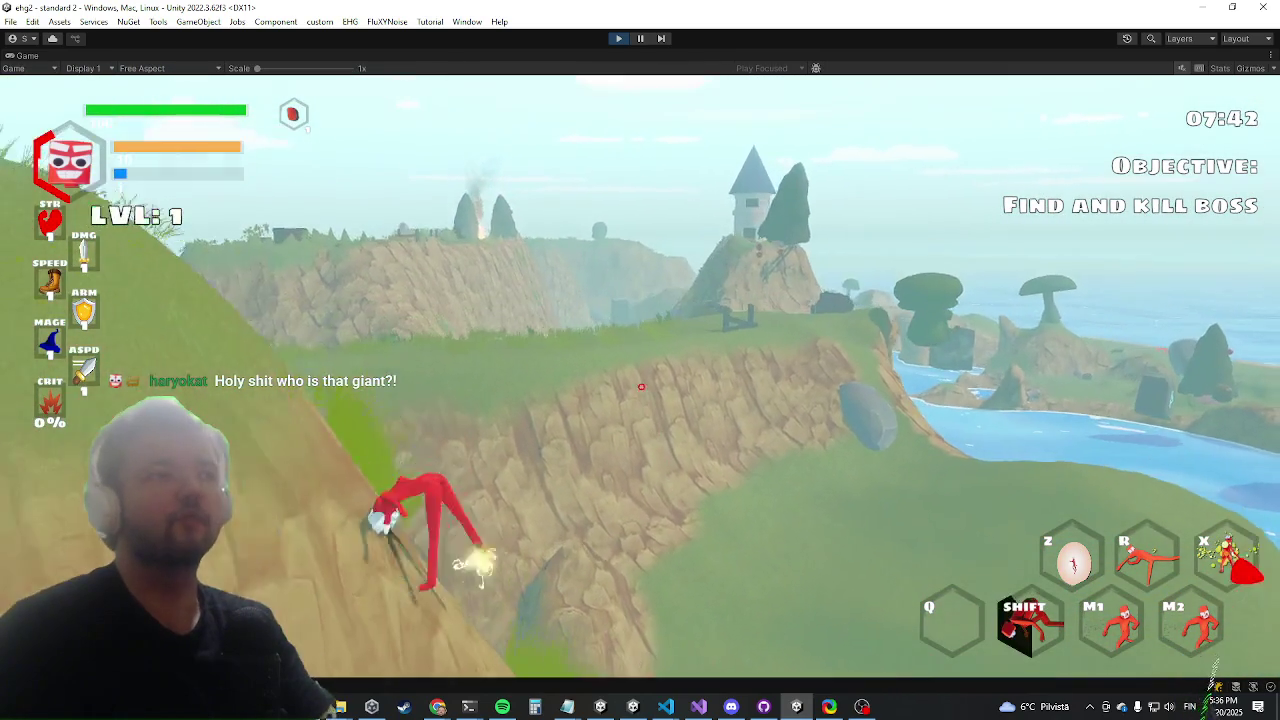
key("w")
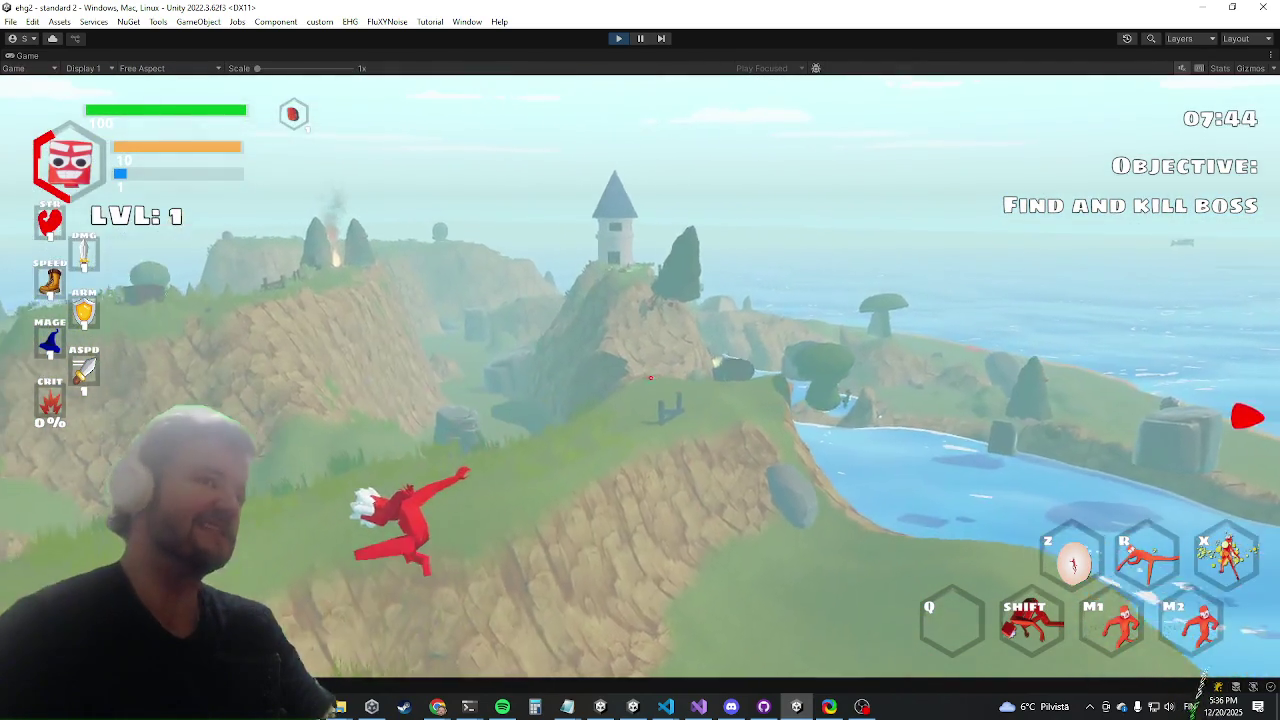
key("alt+Tab")
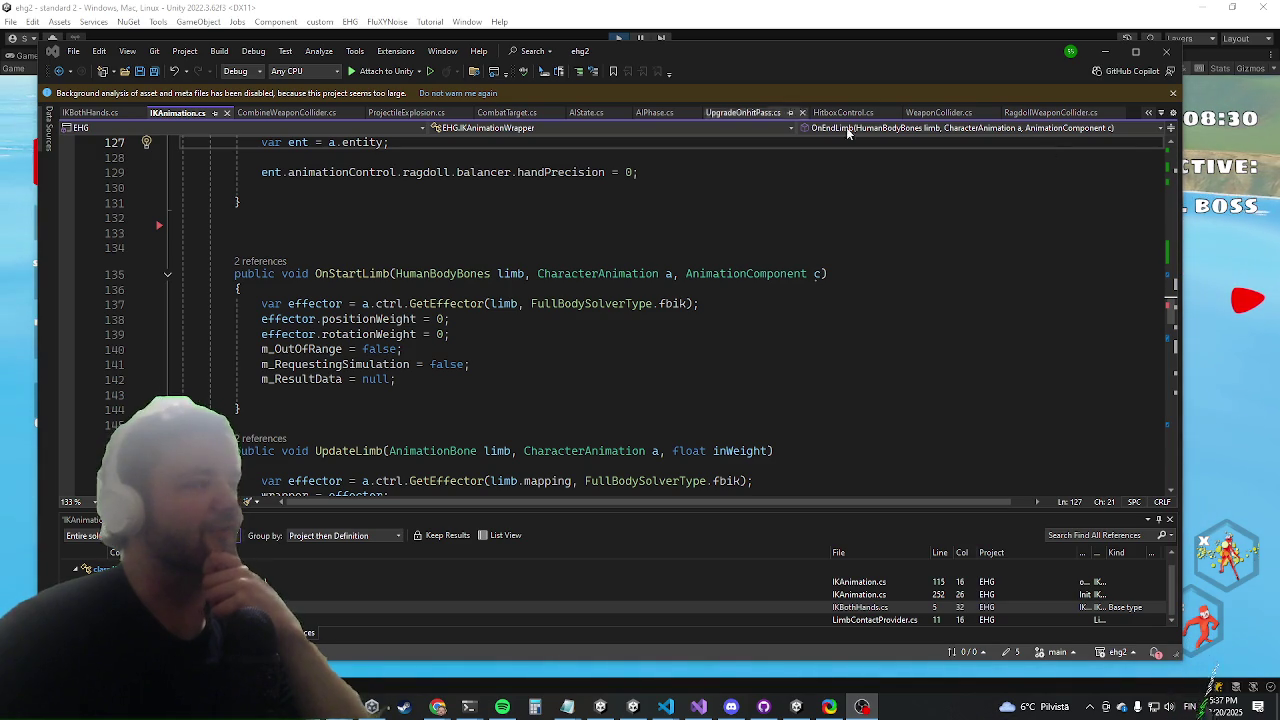
Return from IKAnimation.cs to the running Unity game, character wading in shallow water
key("alt+Tab")
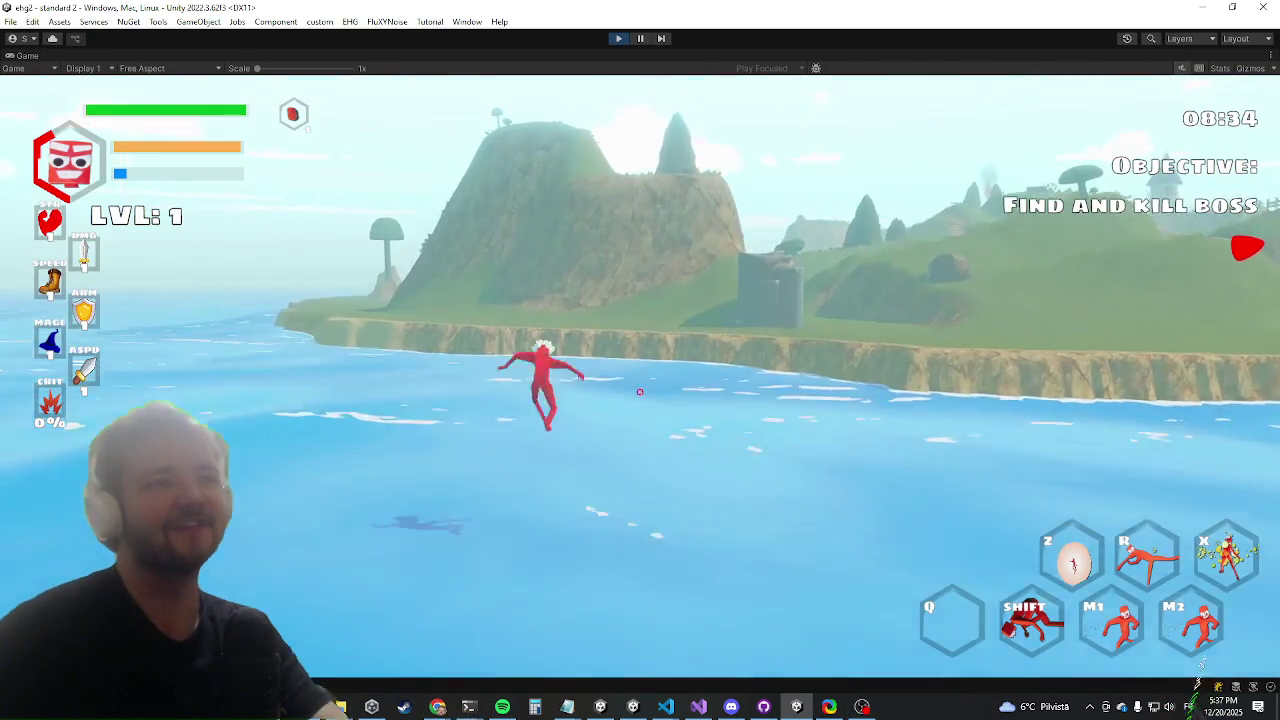
Swim ashore, run inland, climb the cliff and leap across the valley onto the boss's hill
key("shift")
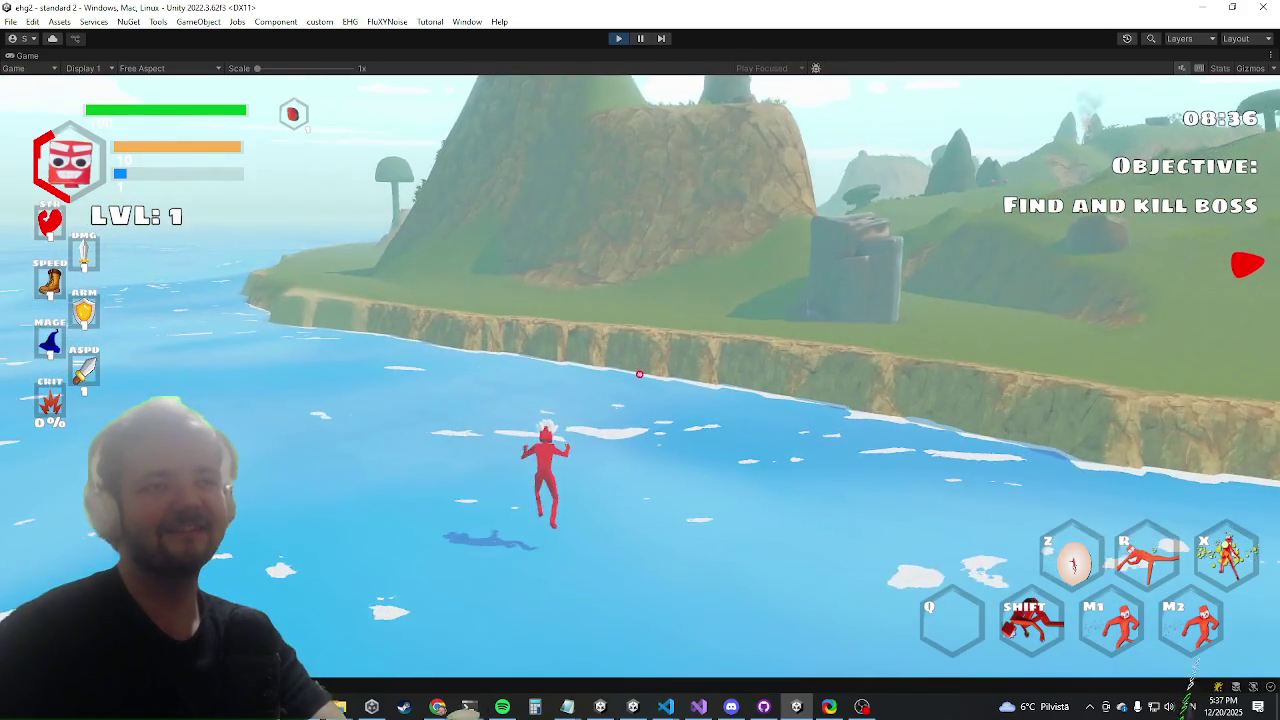
key("shift")
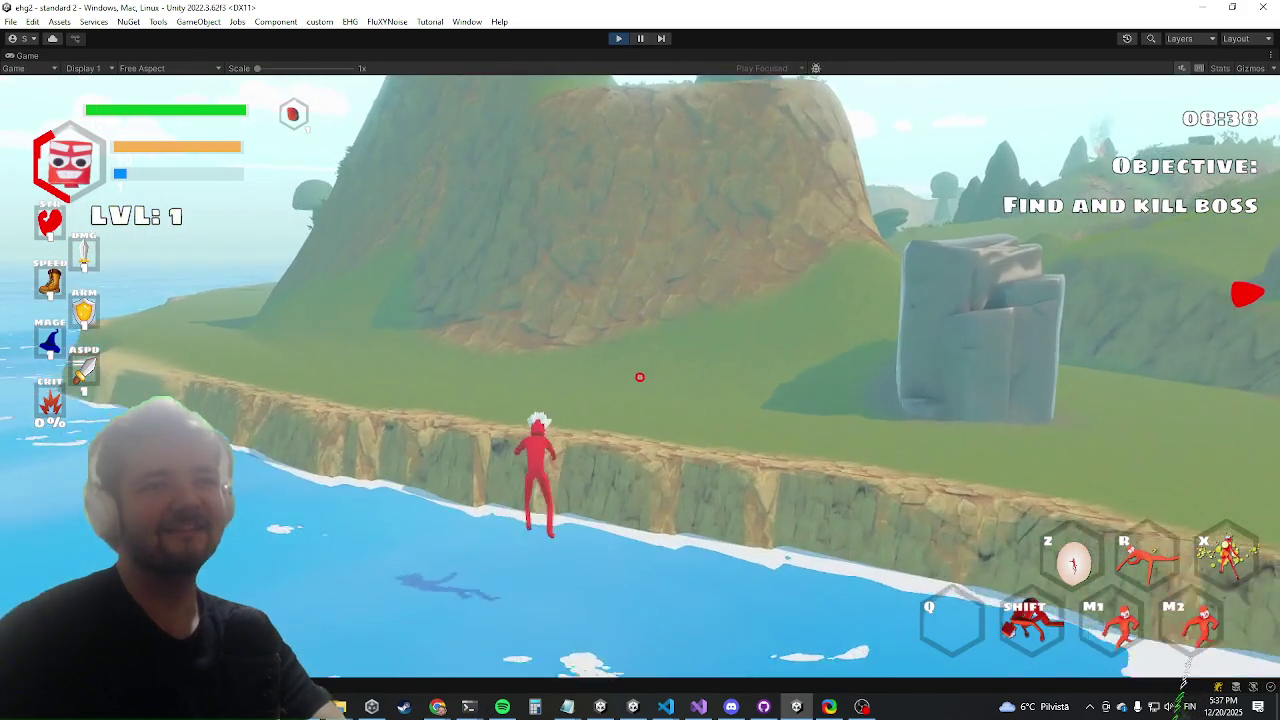
key("shift")
key("shift")
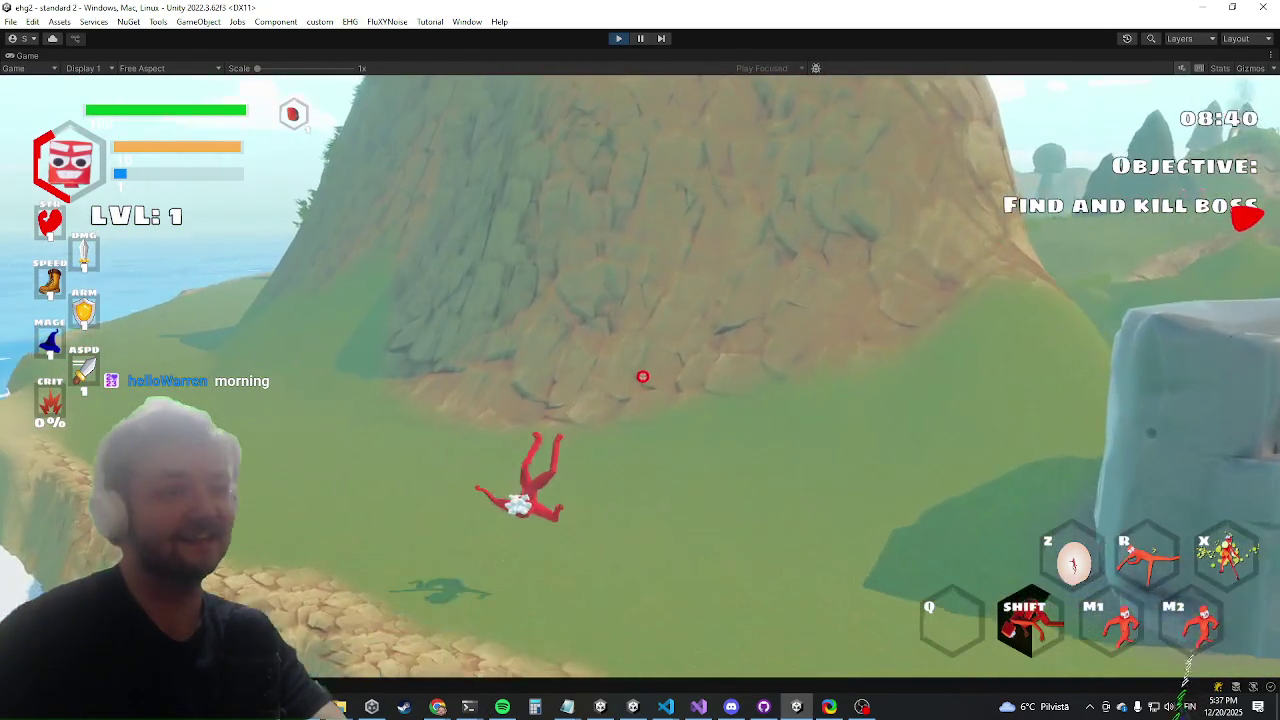
key("shift")
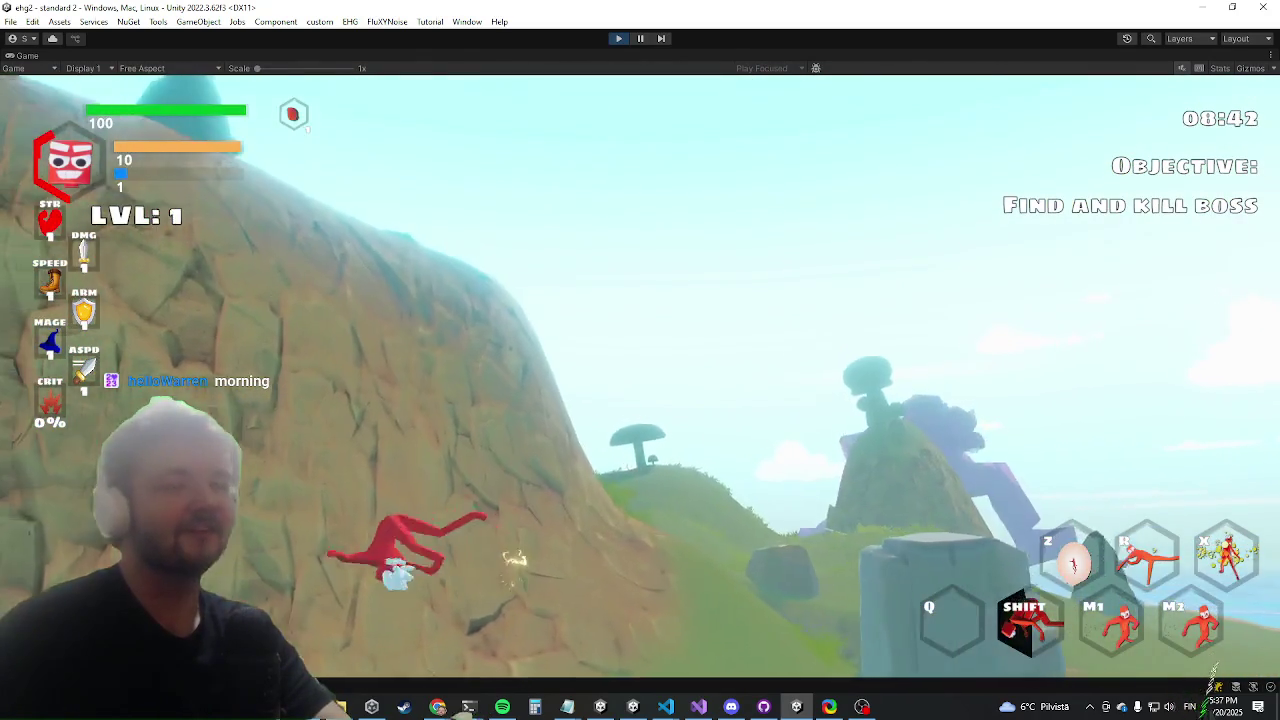
key("shift")
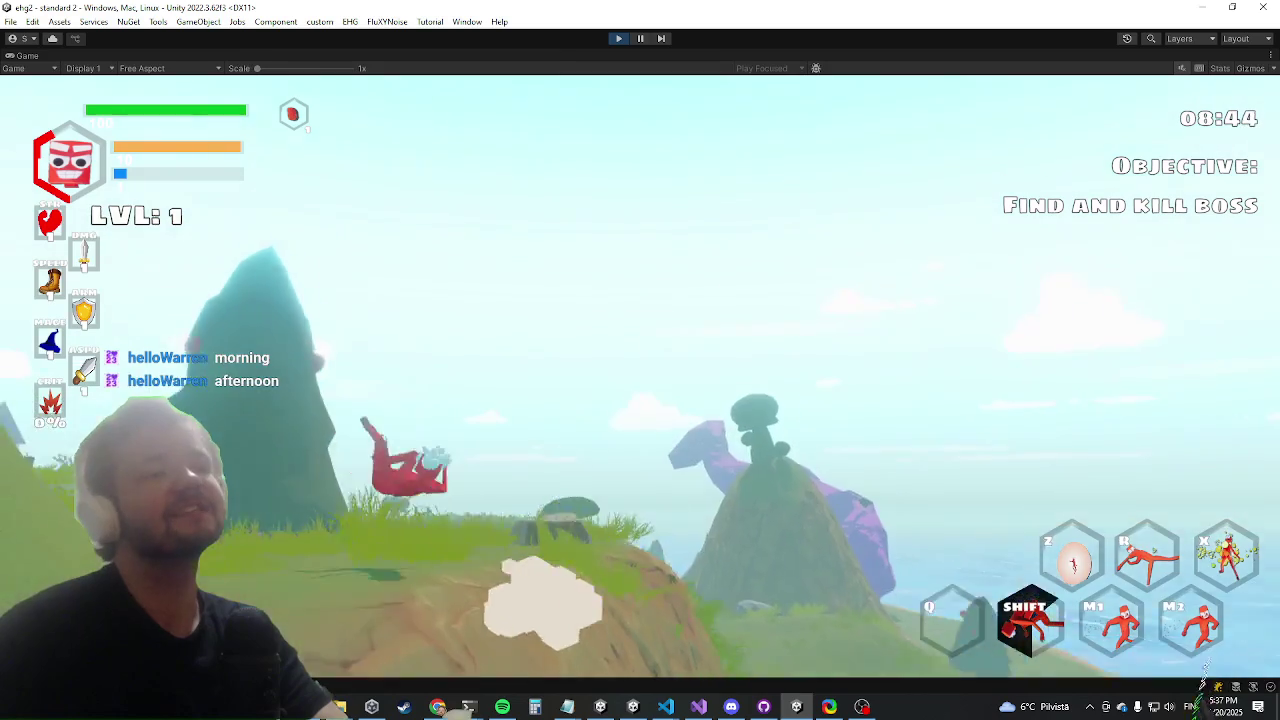
key("w")
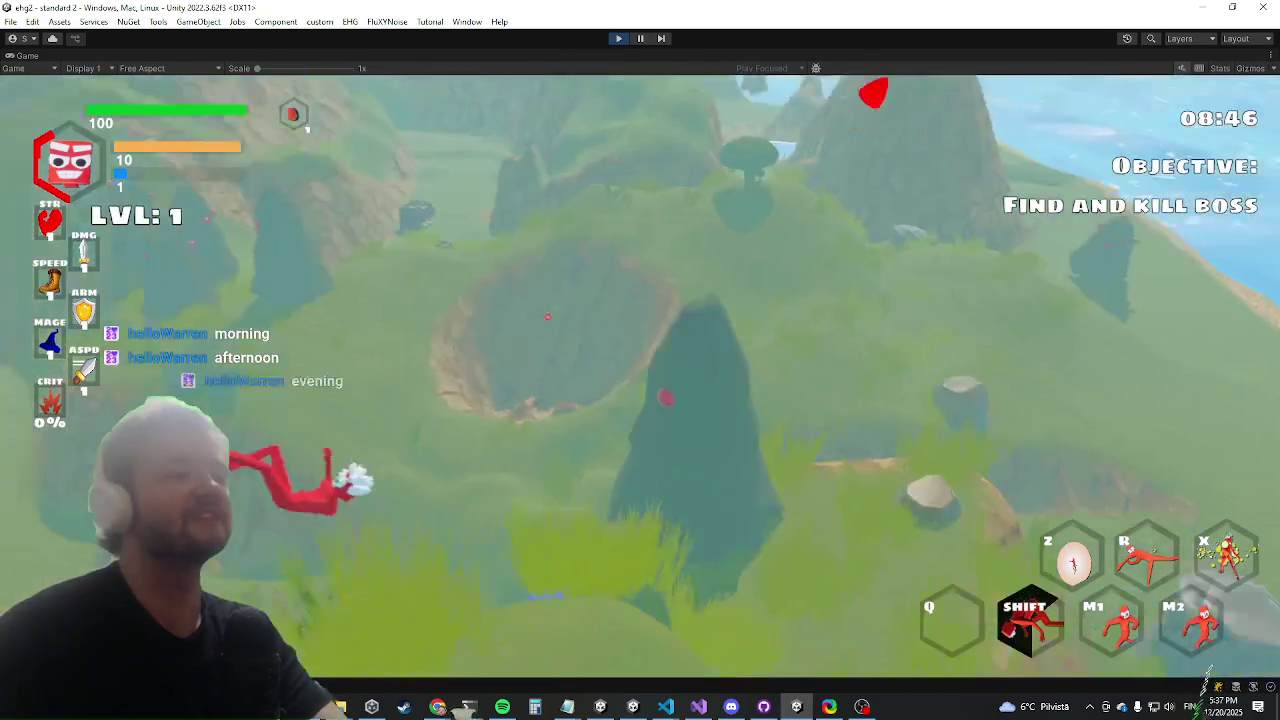
key("w")
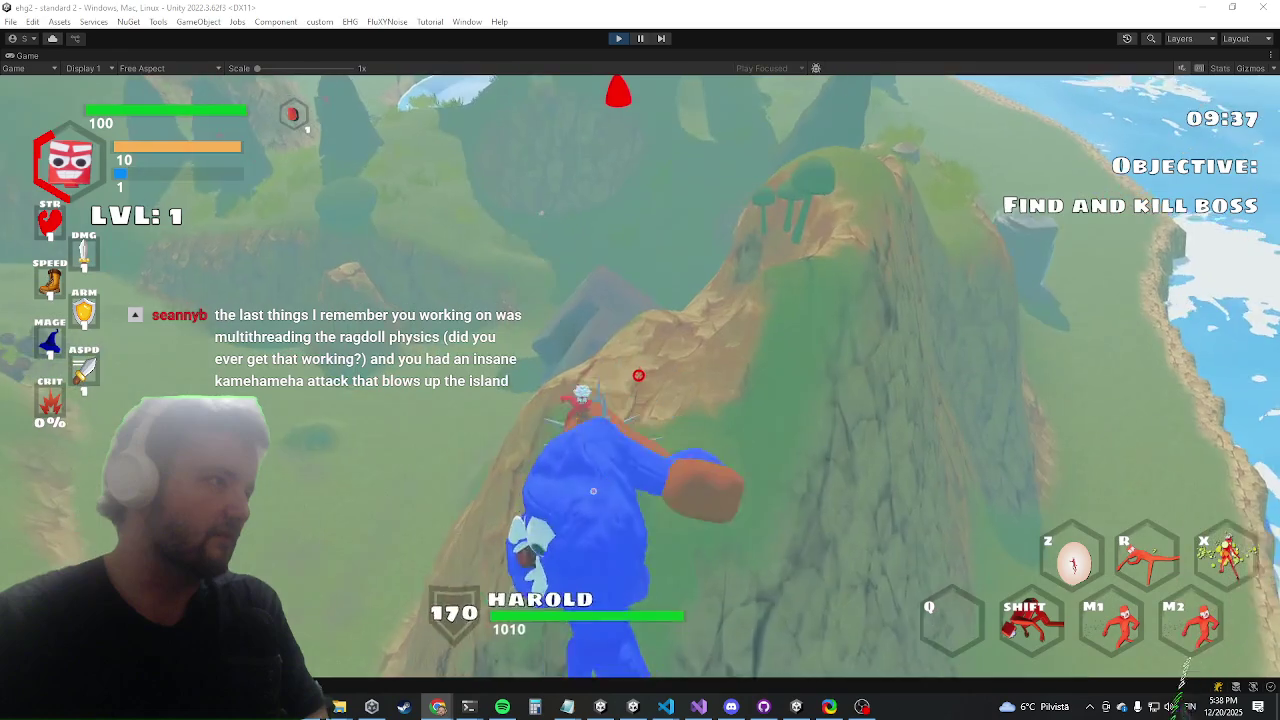
Run down and up the slopes, trigger the explosive dash past Harold, and keep running uphill
key("s")
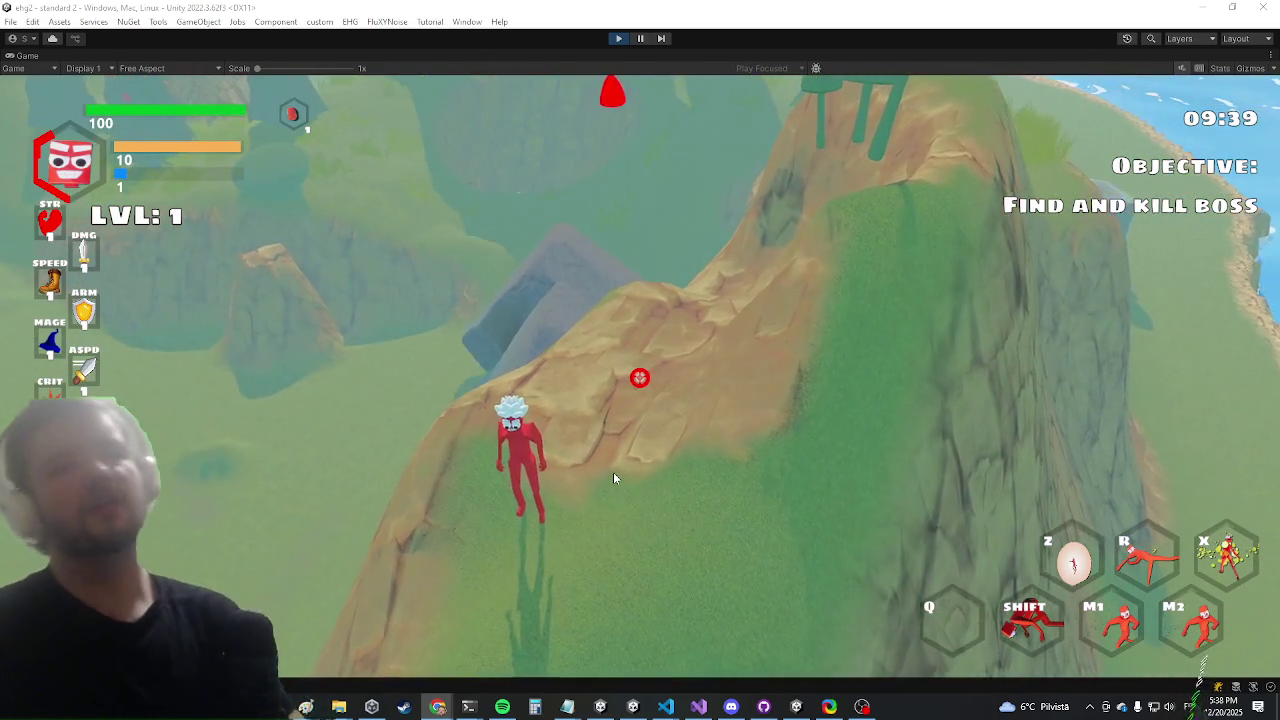
key("w")
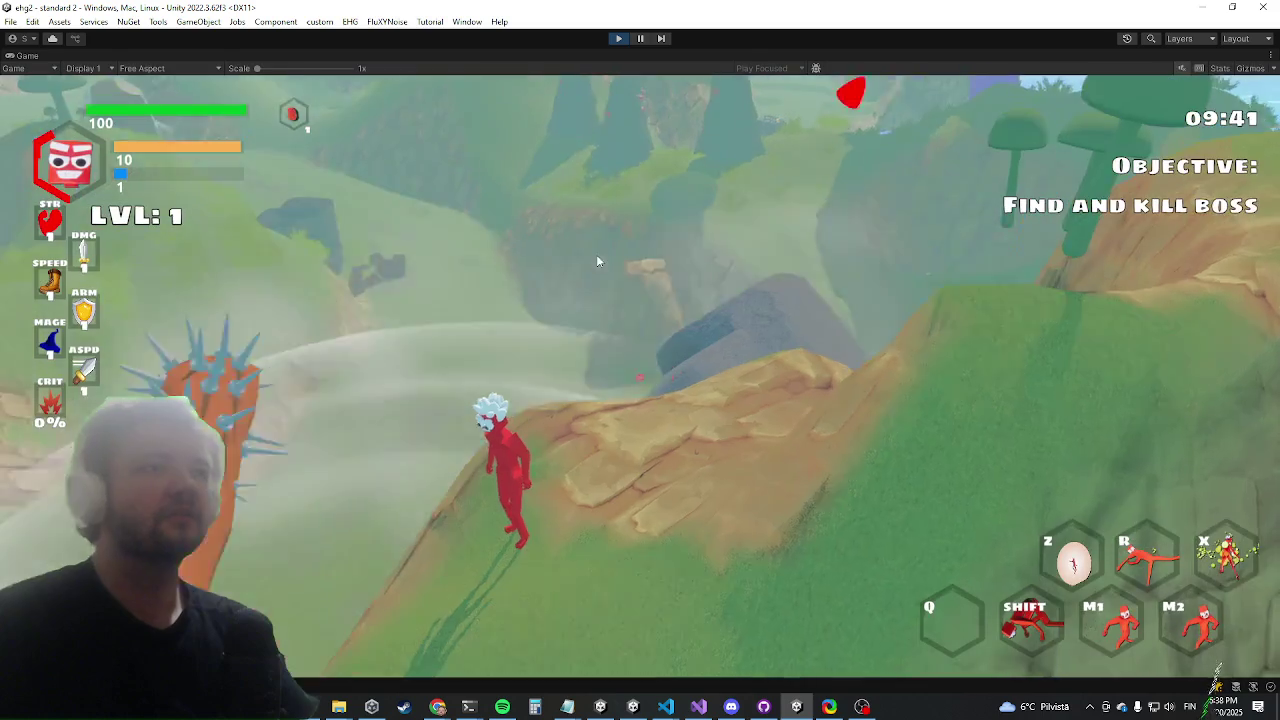
key("shift")
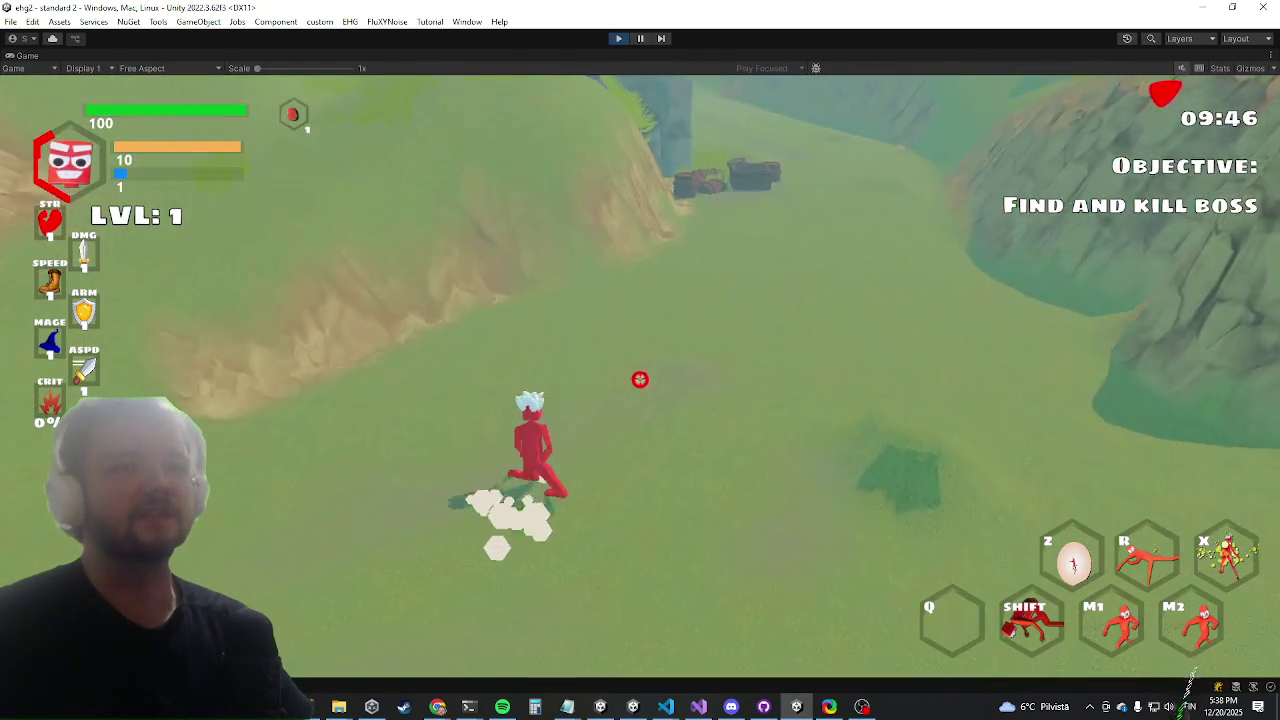
key("shift")
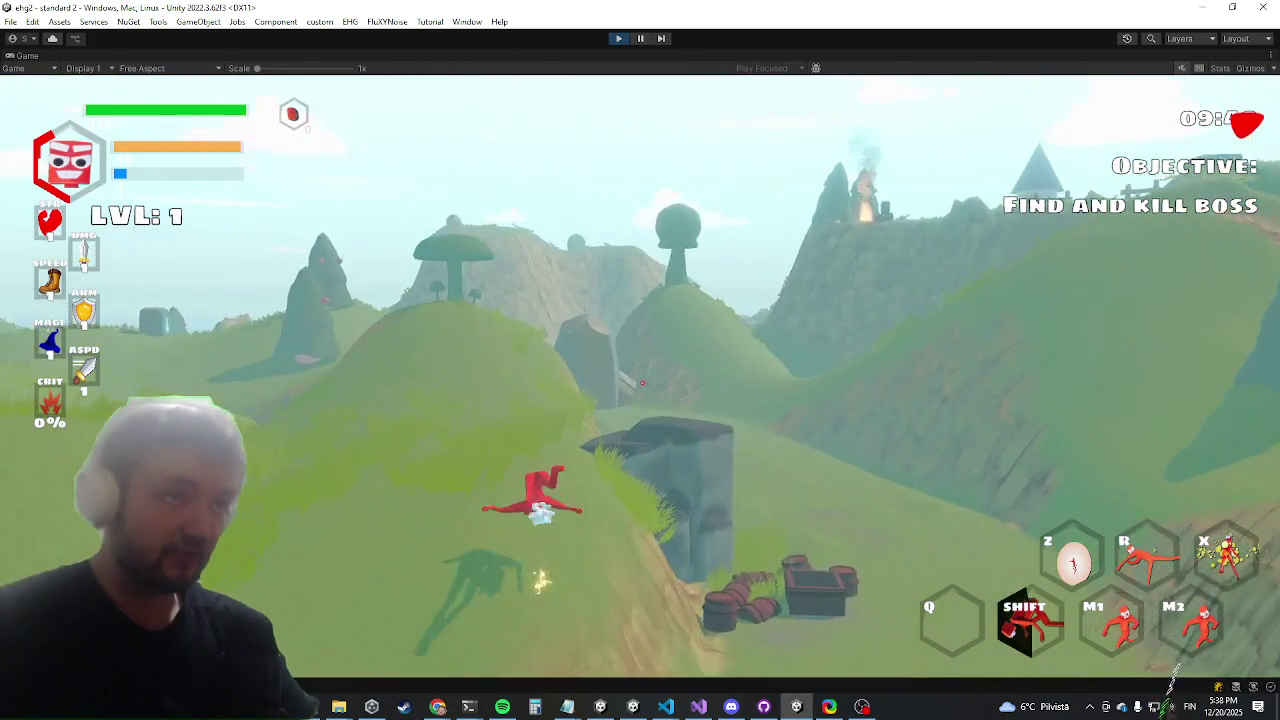
key("w")
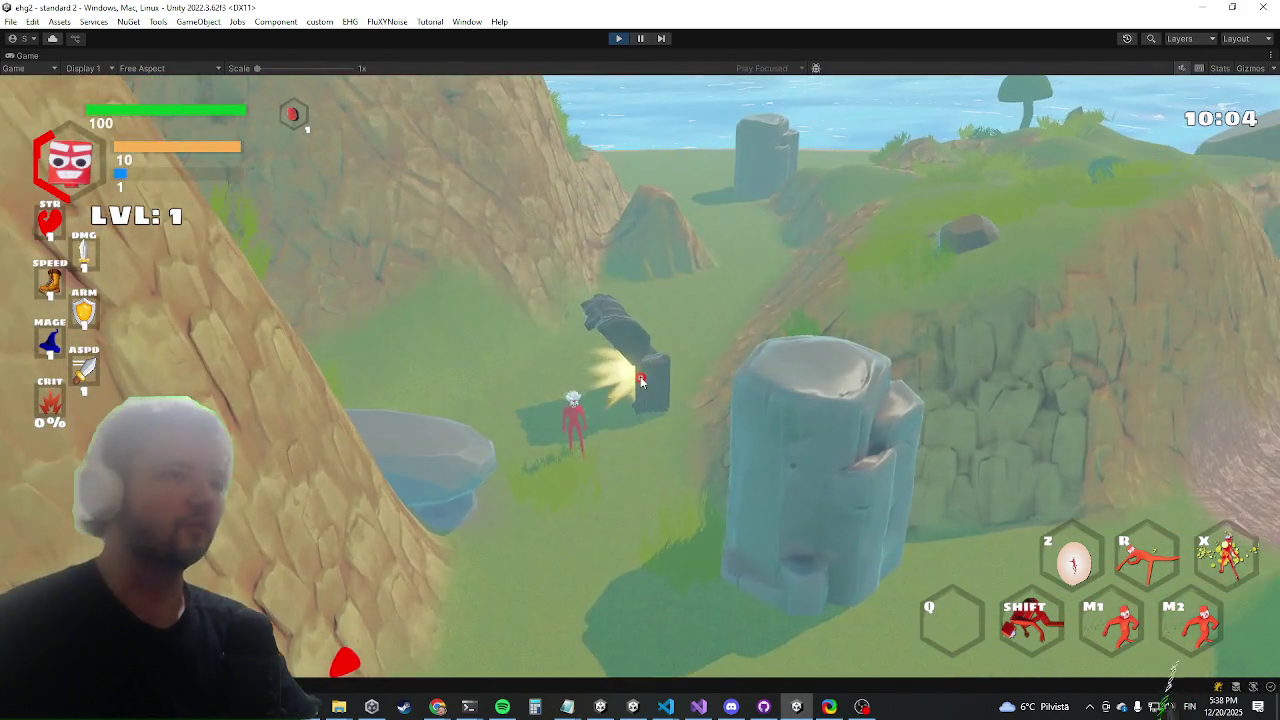
Open the chest inventory, view an item's equip options, scroll the grid, and close it
key("Tab")
left_click(550, 397)
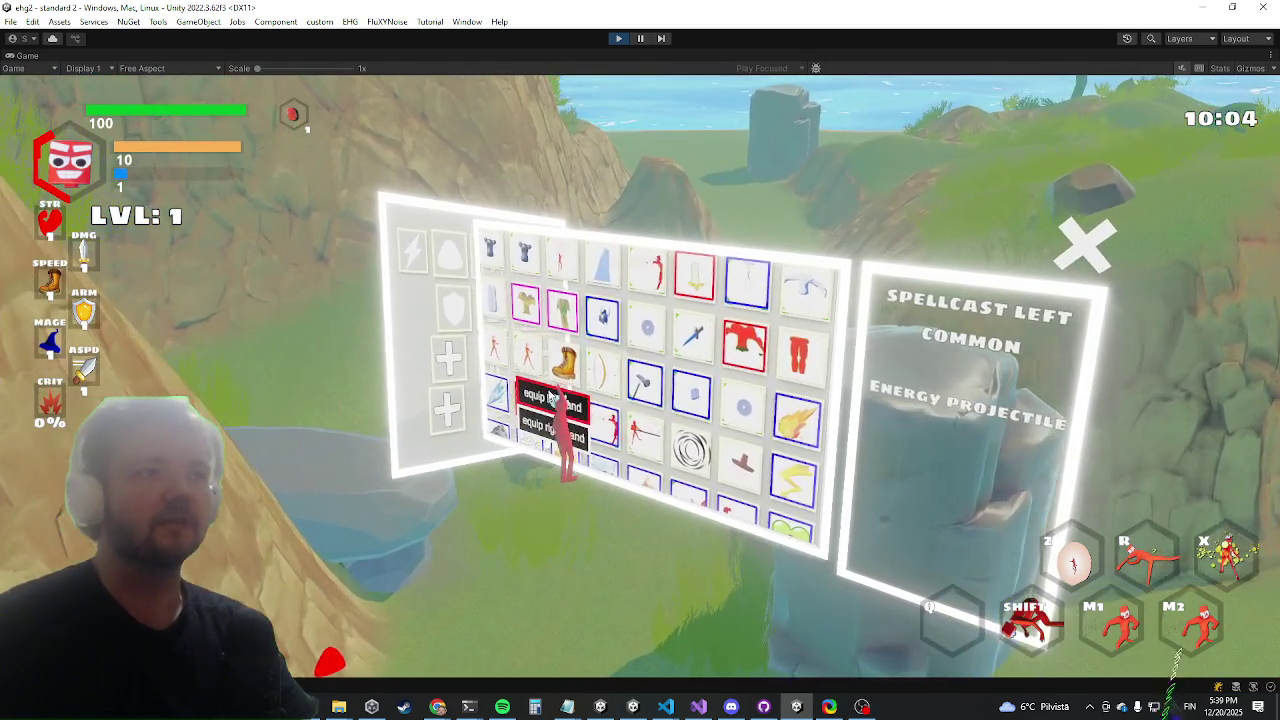
scroll(560, 400, "down", 5)
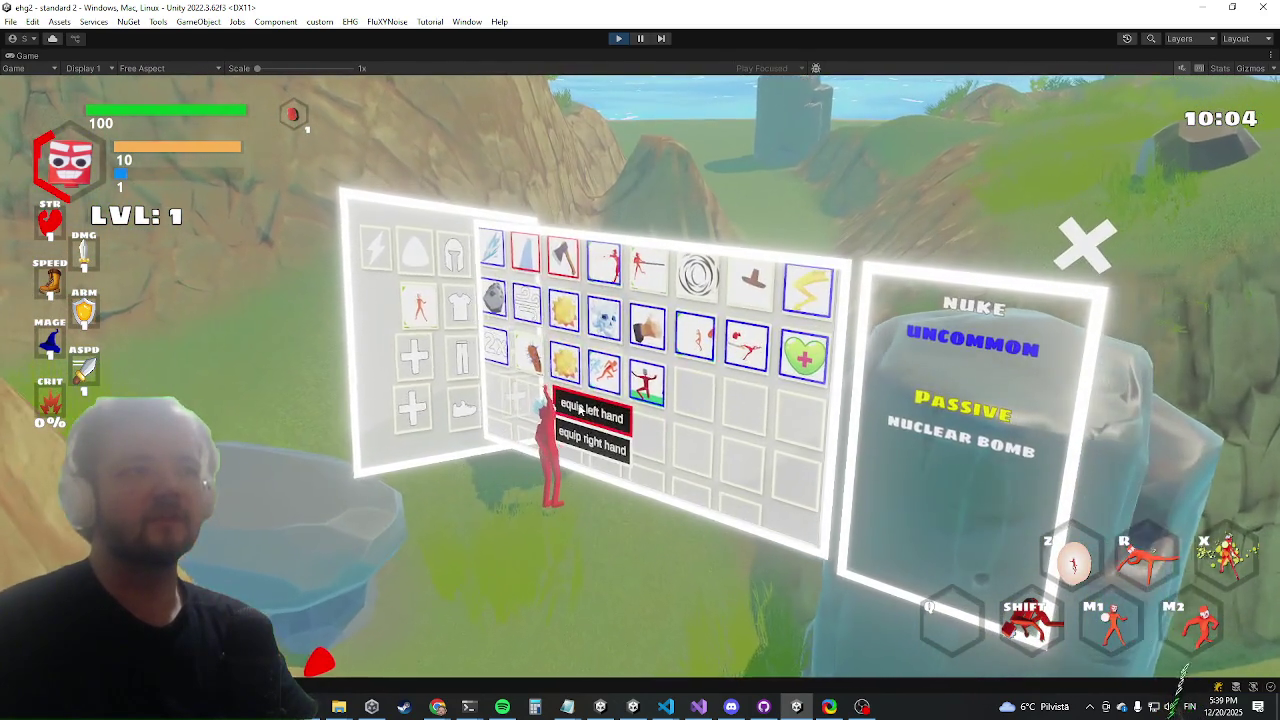
key("Tab")
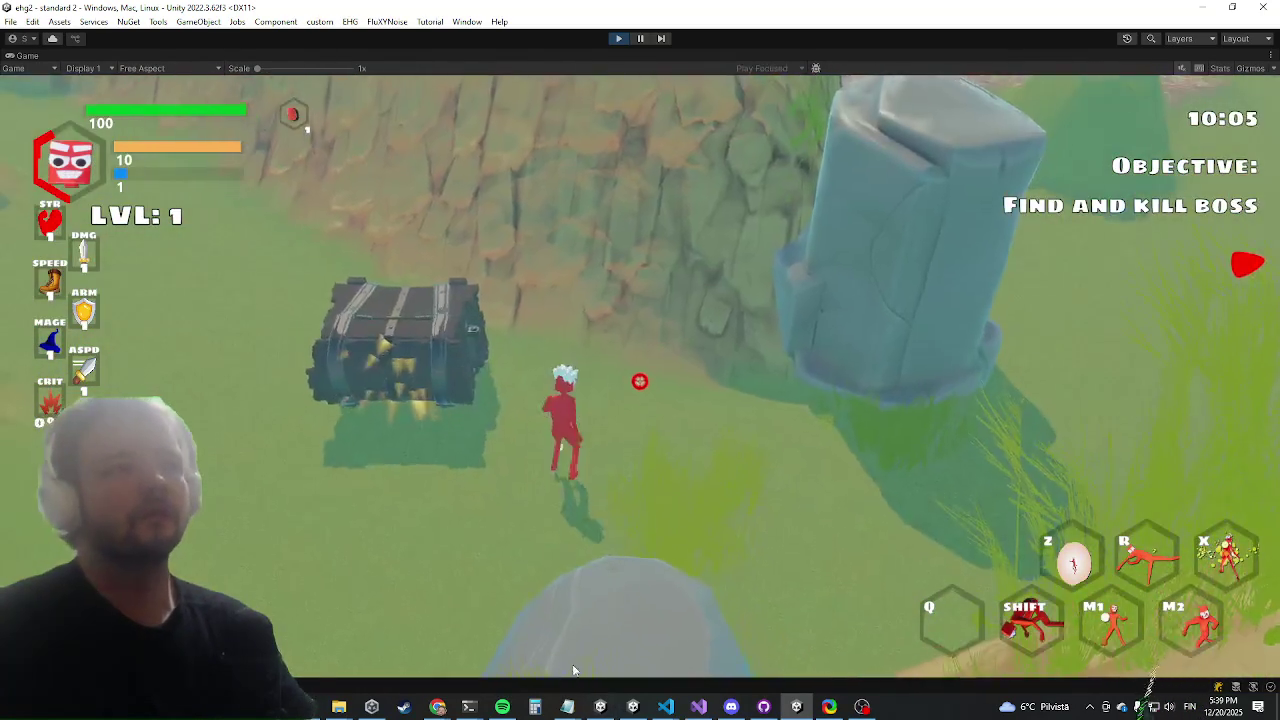
Run and dodge across the field, then start slashing attacks
key("w")
key("shift")
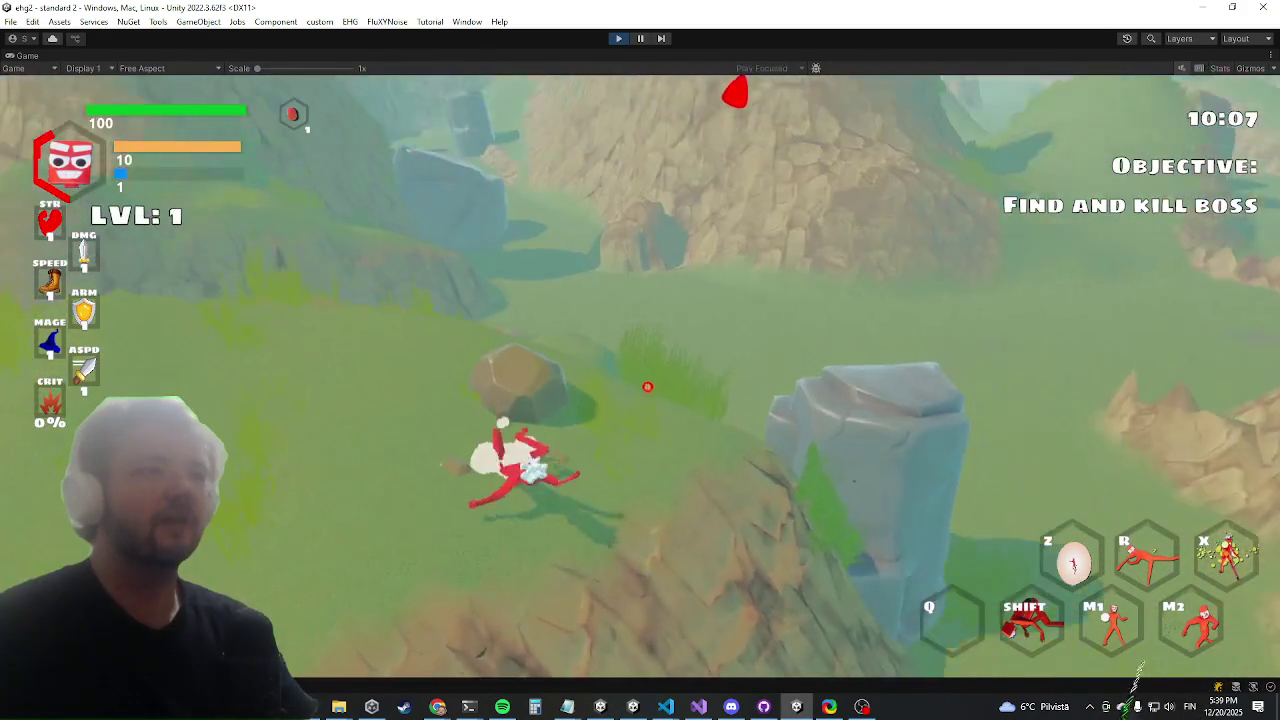
left_click(647, 386)
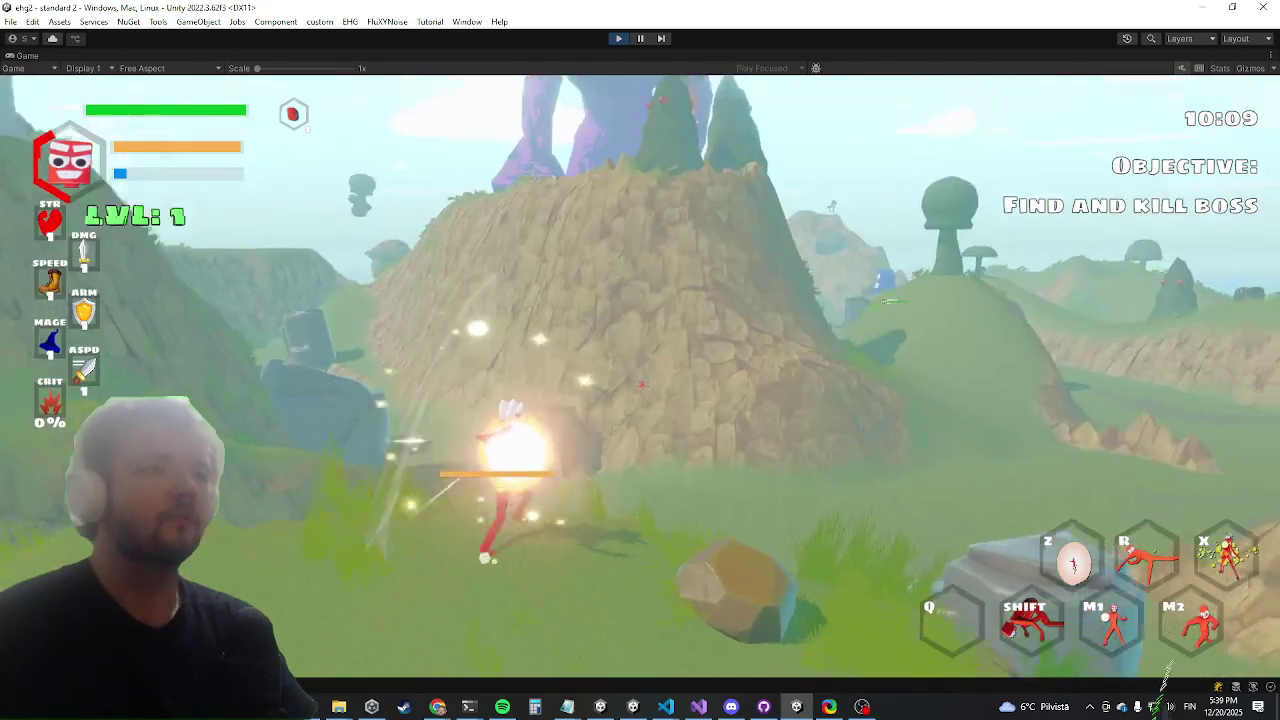
Slash enemies, dash, and cast the bright orb attack until STR, DMG and MAGE reach 2
left_click(647, 376)
key("shift")
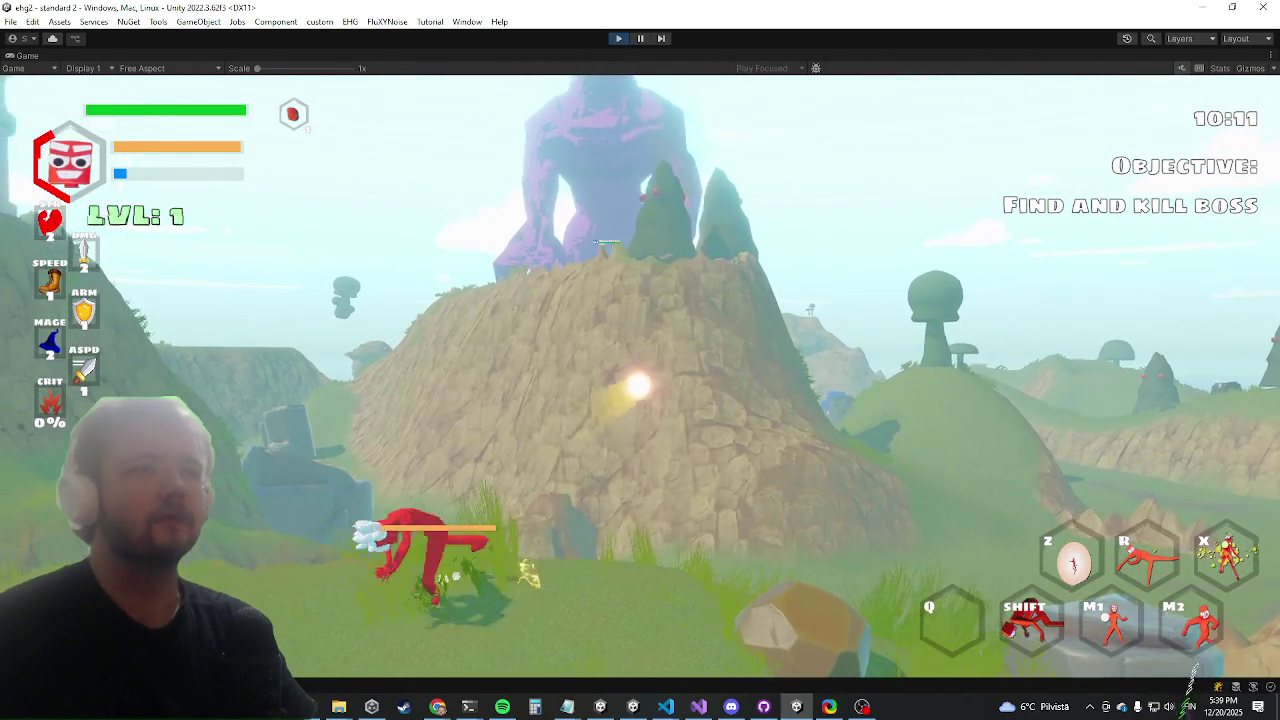
left_click(639, 377)
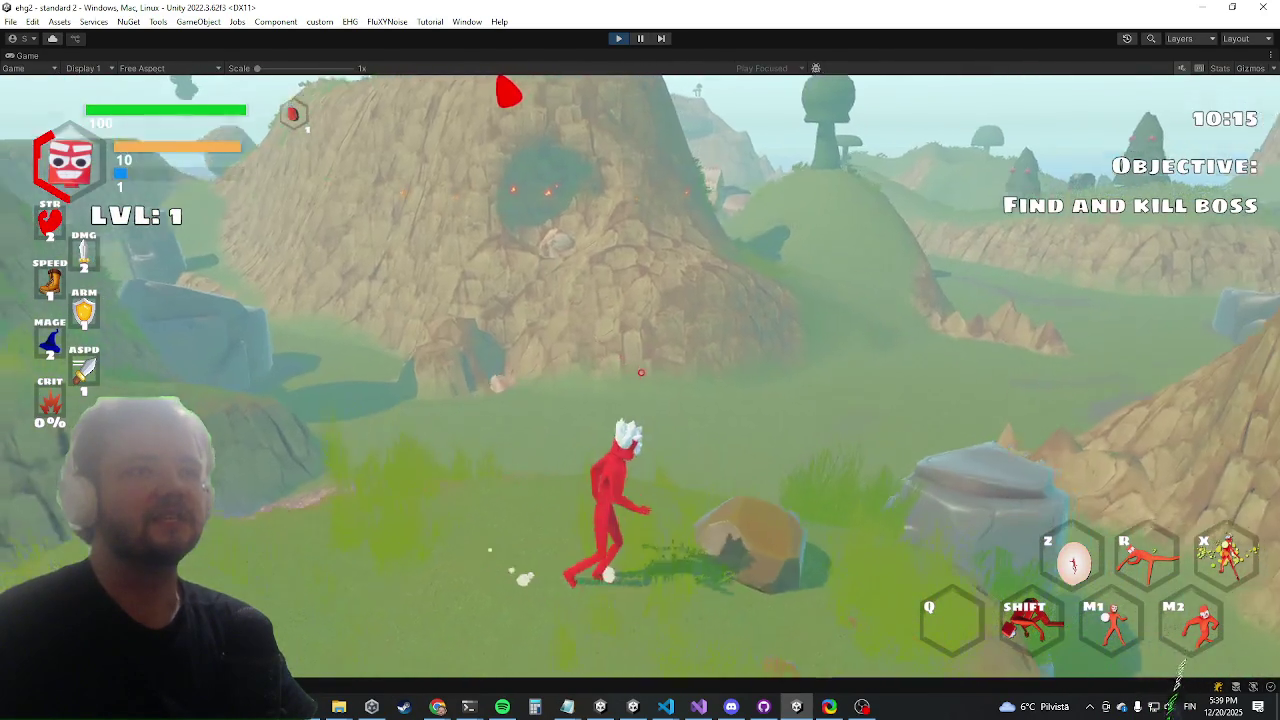
left_click(636, 379)
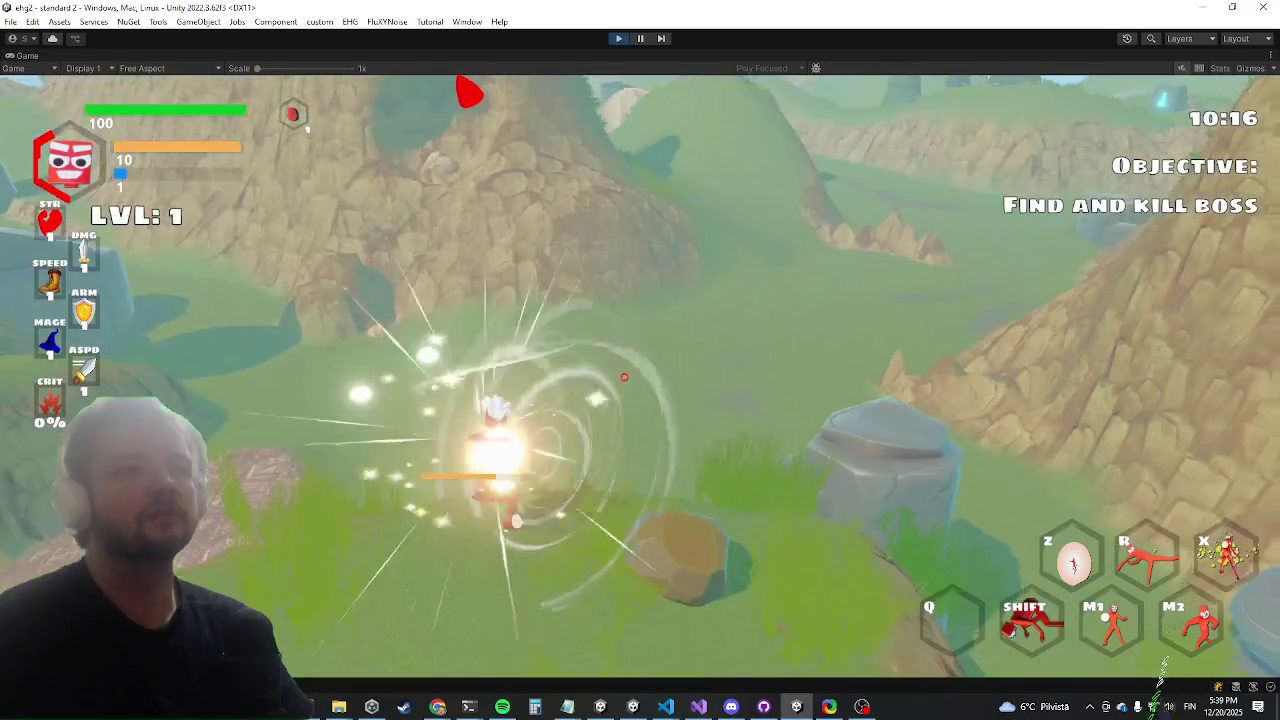
left_click(637, 379)
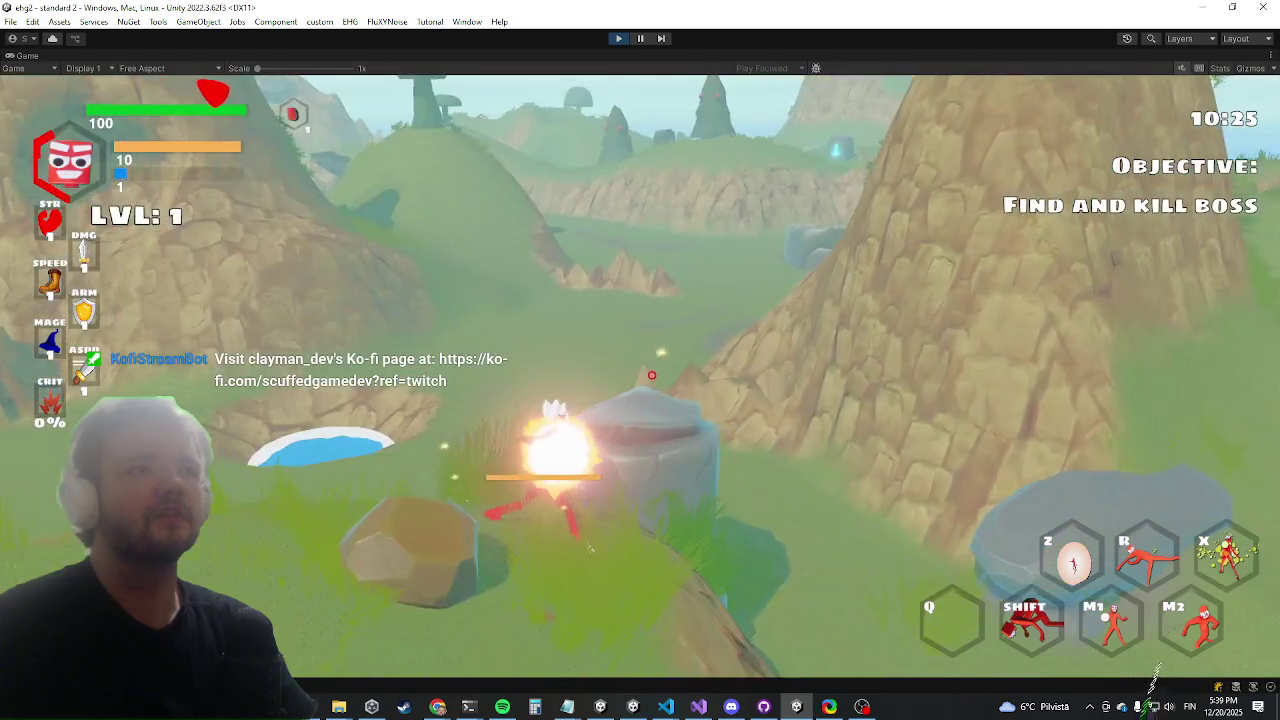
left_click(651, 375)
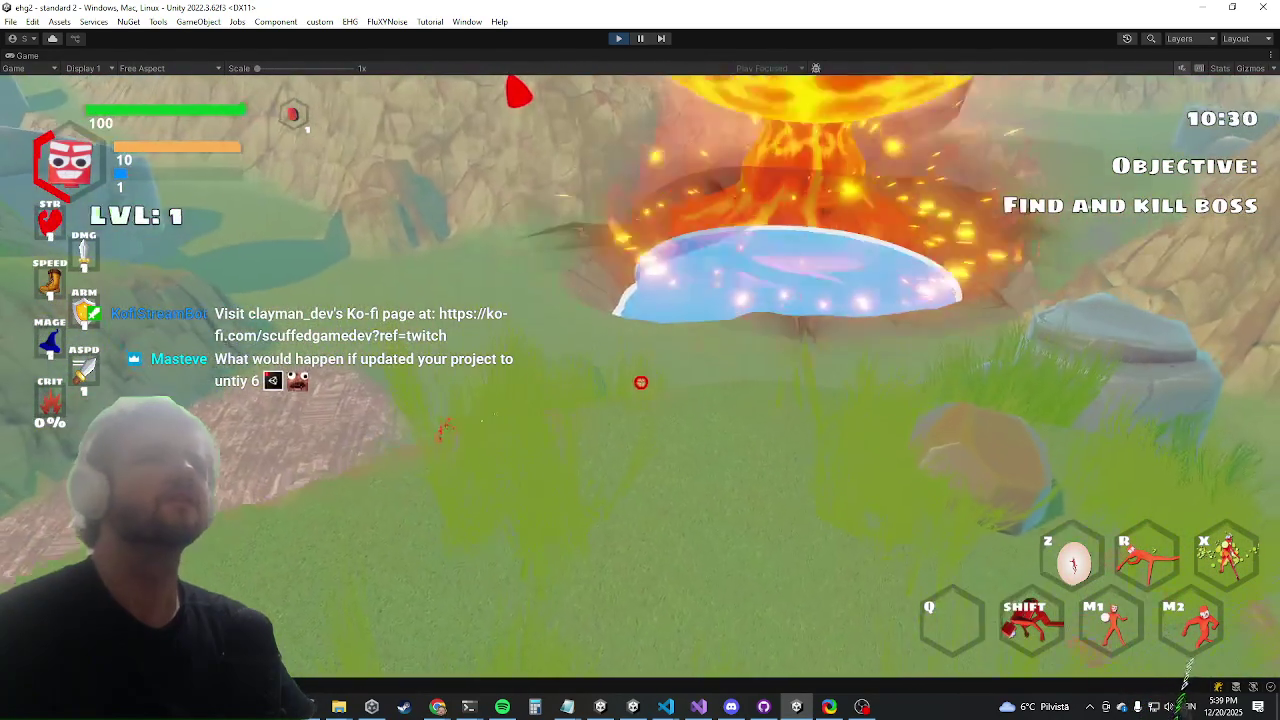
key("shift")
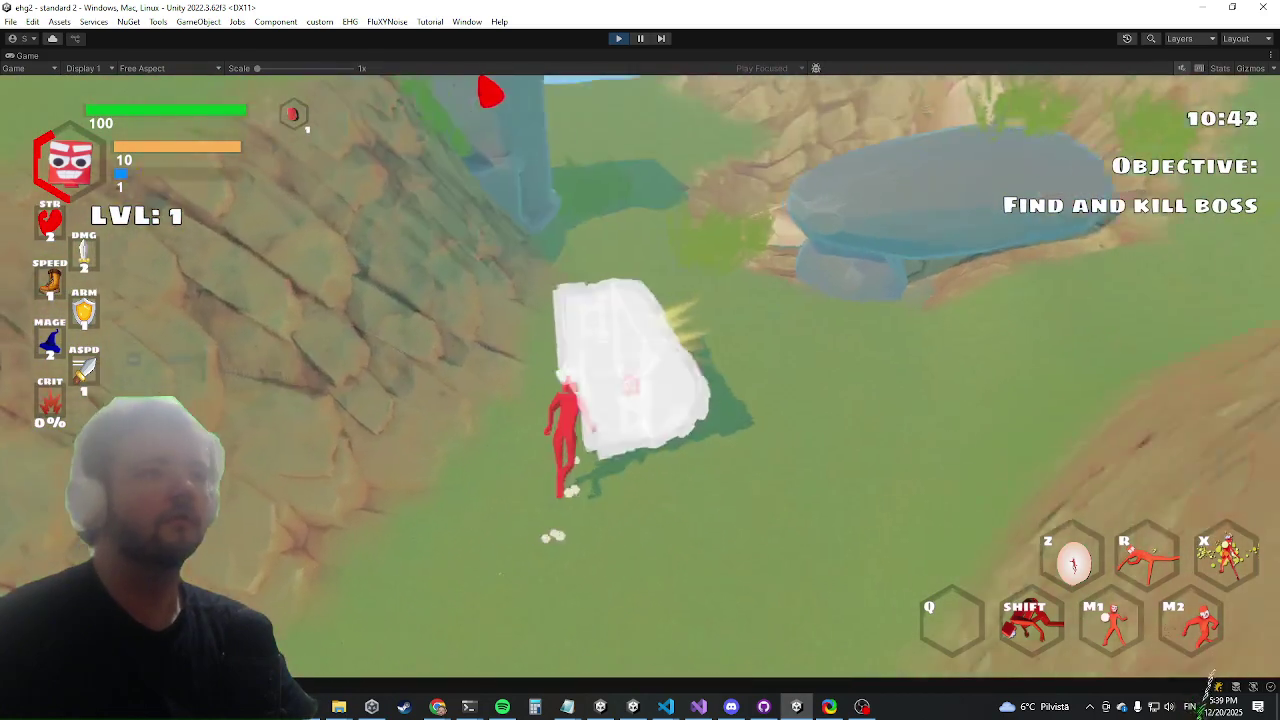
Open the inventory at the next chest, scroll it, close it, and dash across the hillside
key("d")
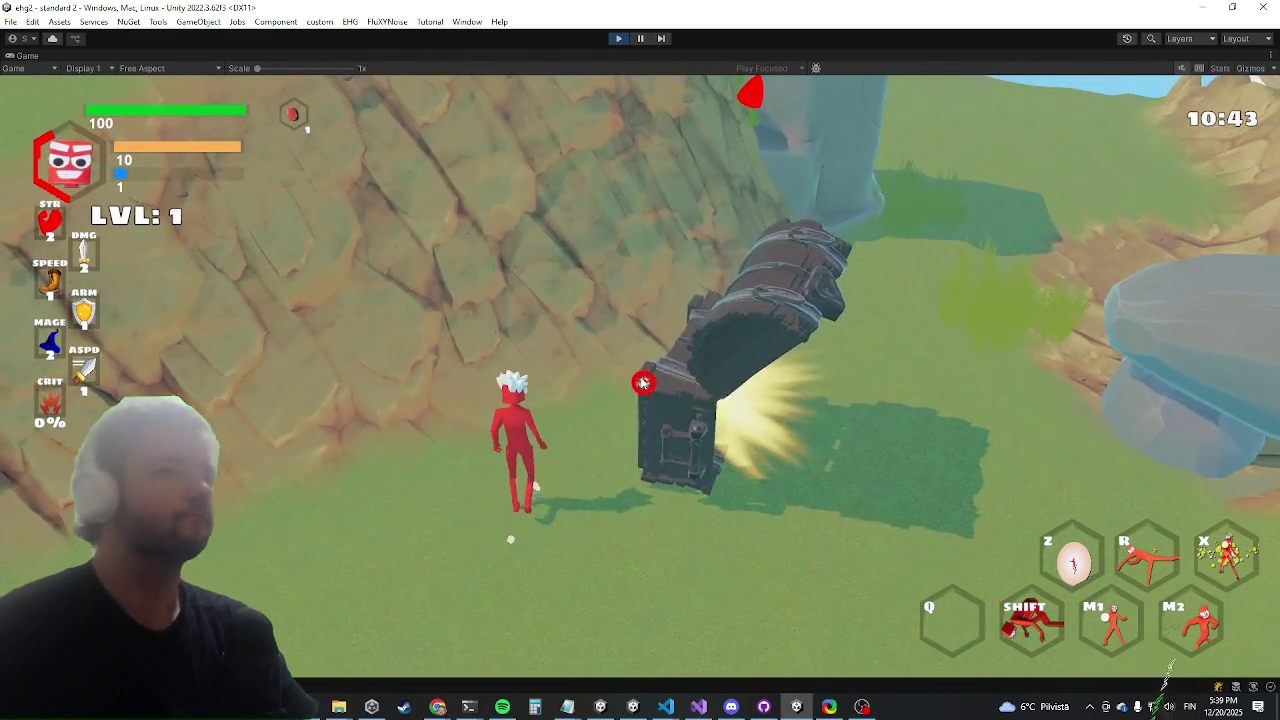
key("e")
scroll(600, 350, "down", 3)
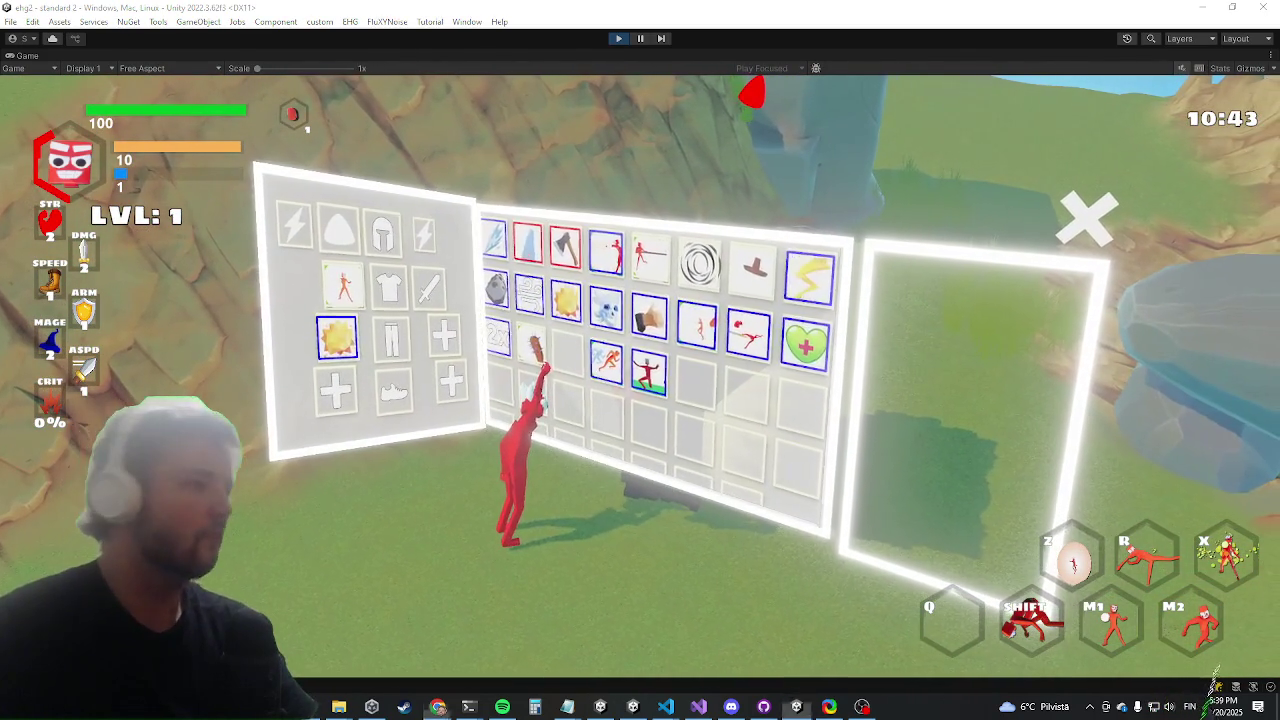
key("e")
key("shift")
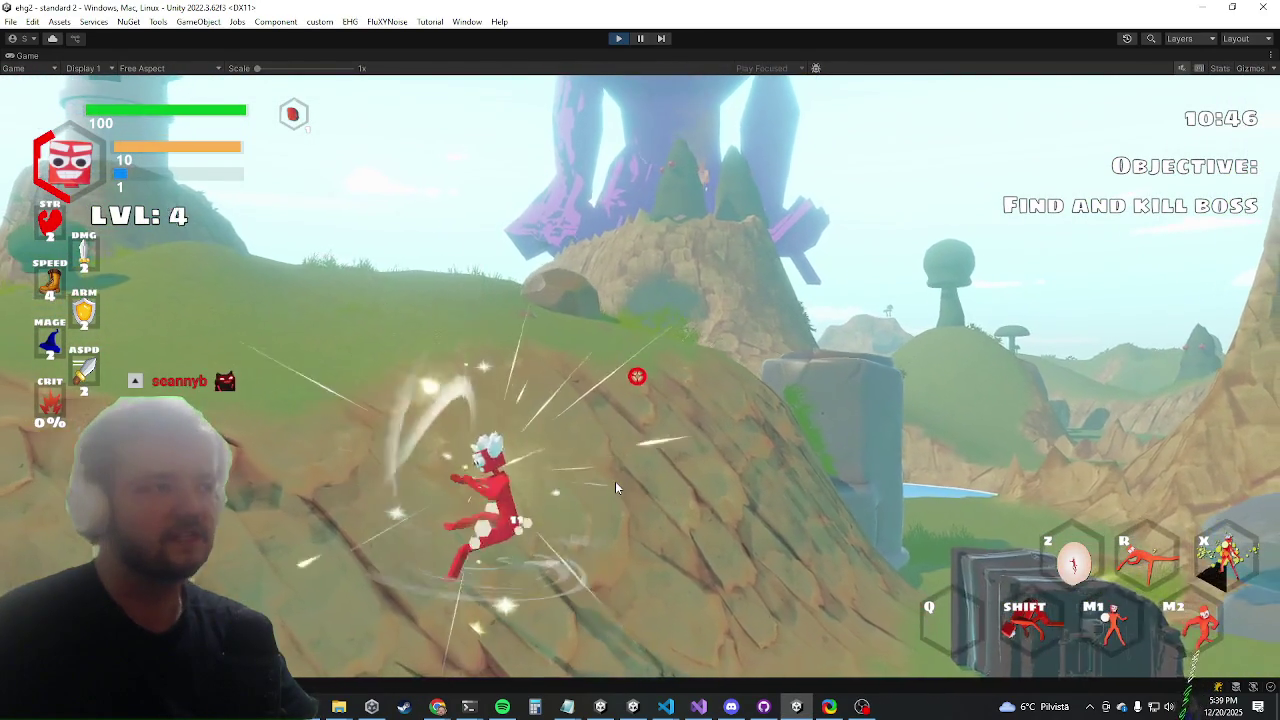
Power up the character with X, unleash the red pillar attack, and move onto the grassy slope
key("x")
right_click(615, 487)
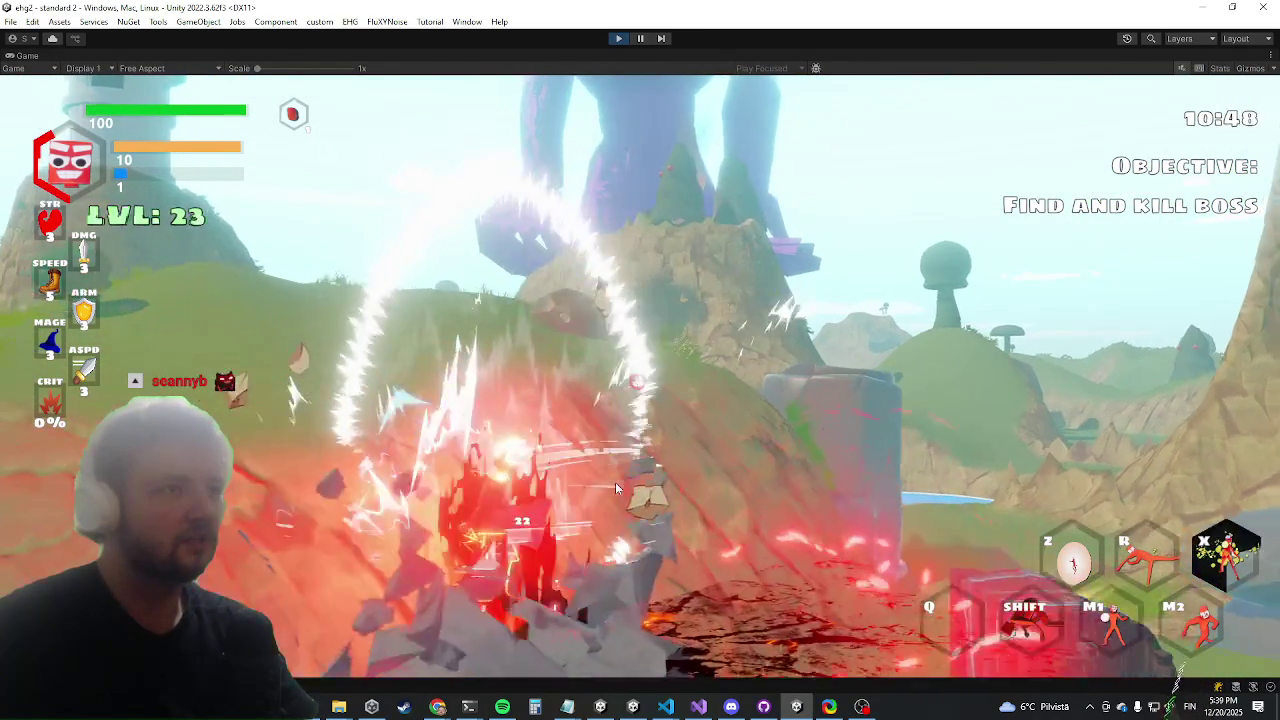
key("w")
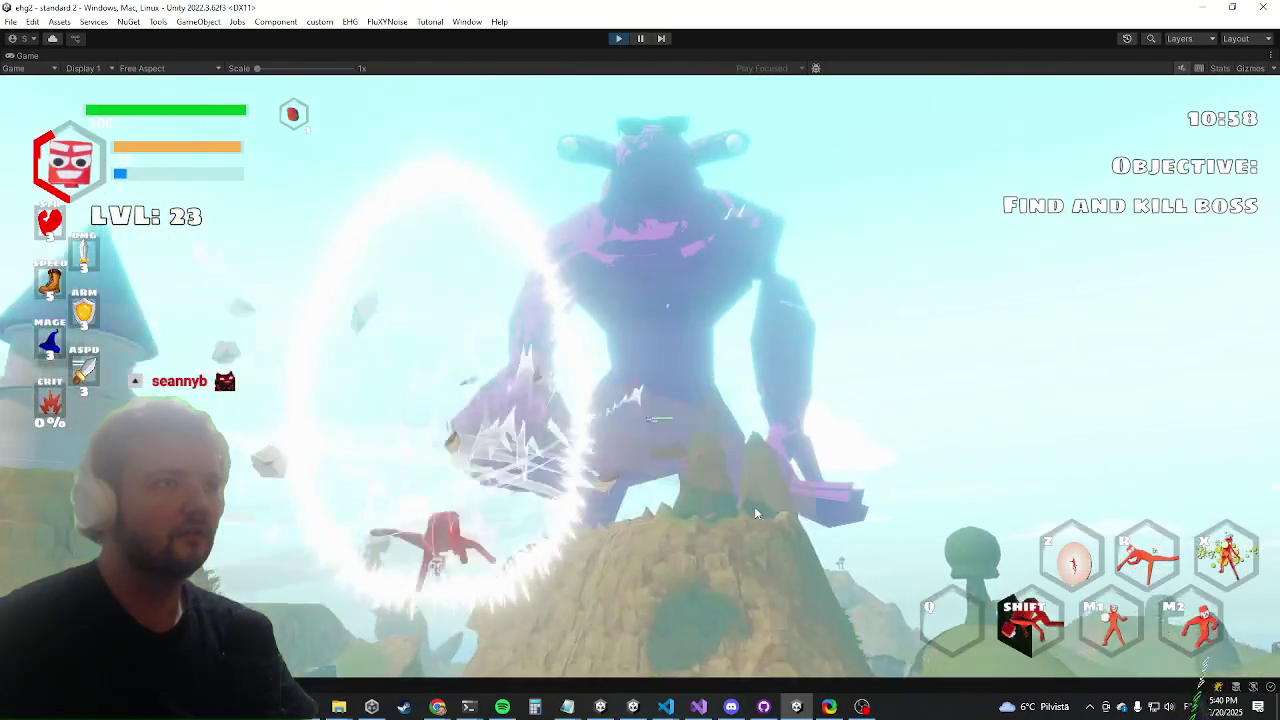
Dash the character twice with Shift, then return to the game with the inventory showing
key("shift")
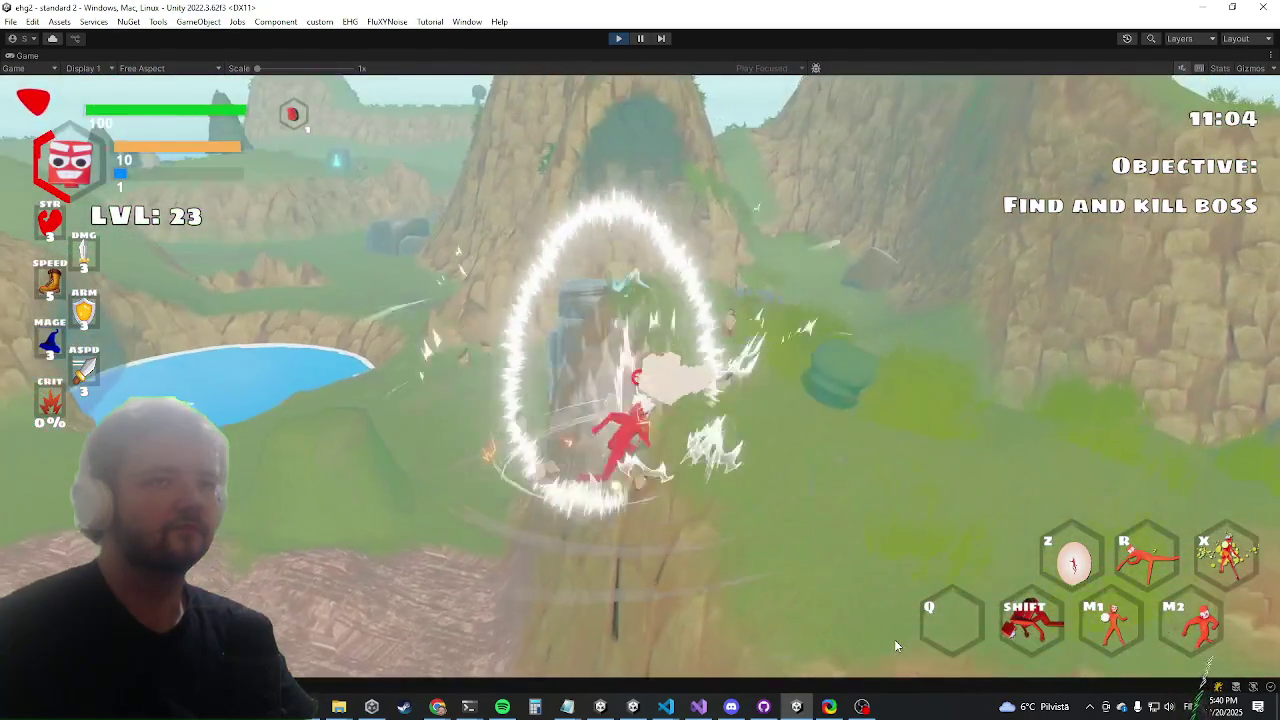
key("shift")
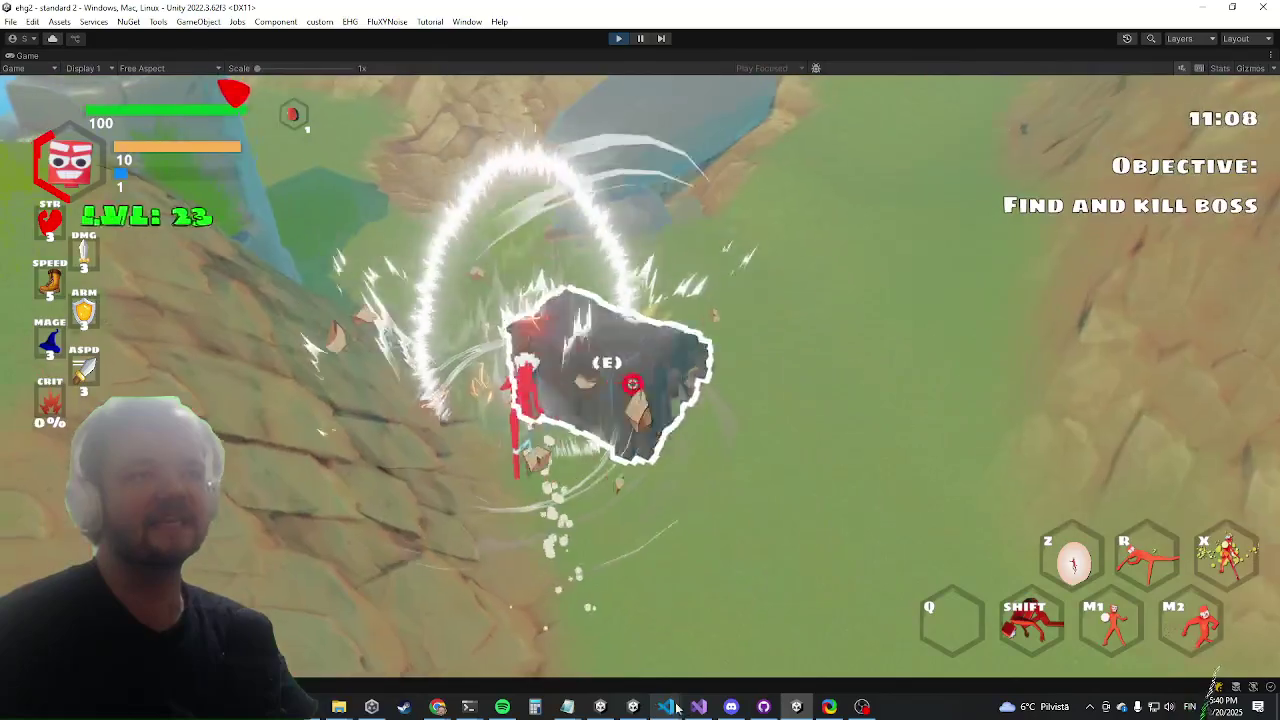
key("alt+Tab")
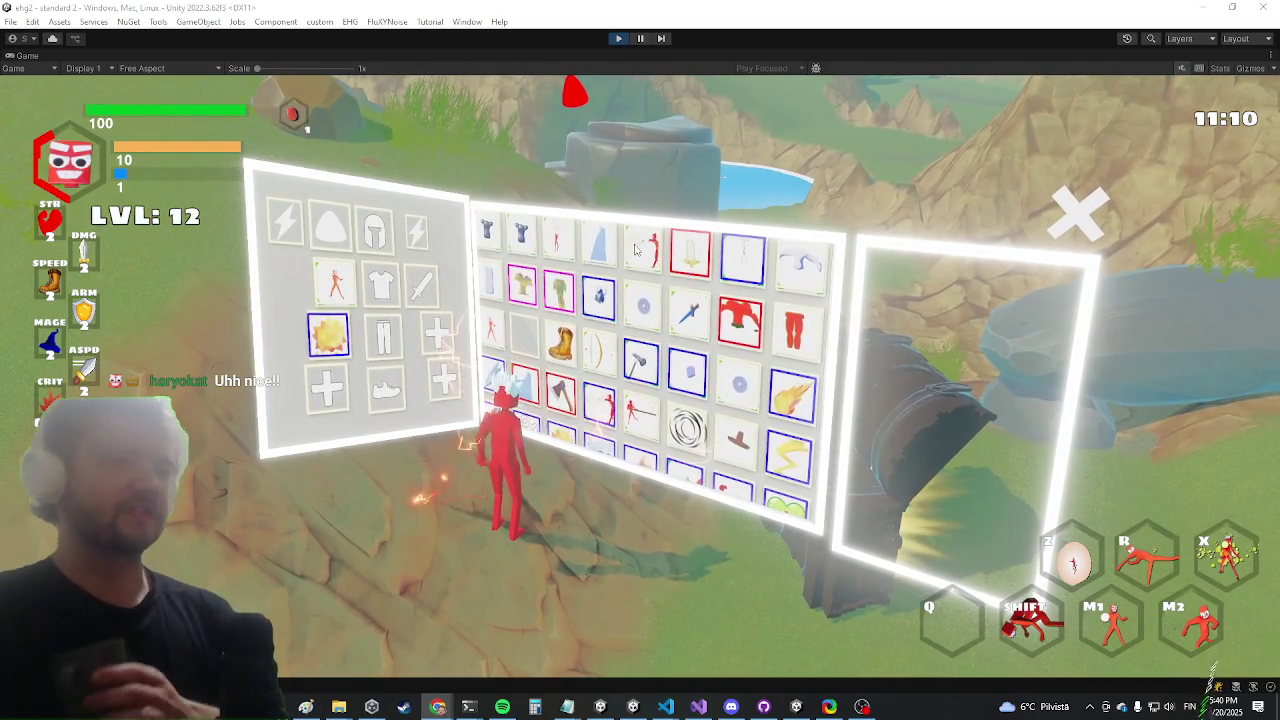
Scroll the middle inventory grid down and back up, then close the inventory panels with Tab
scroll(530, 315, "down", 5)
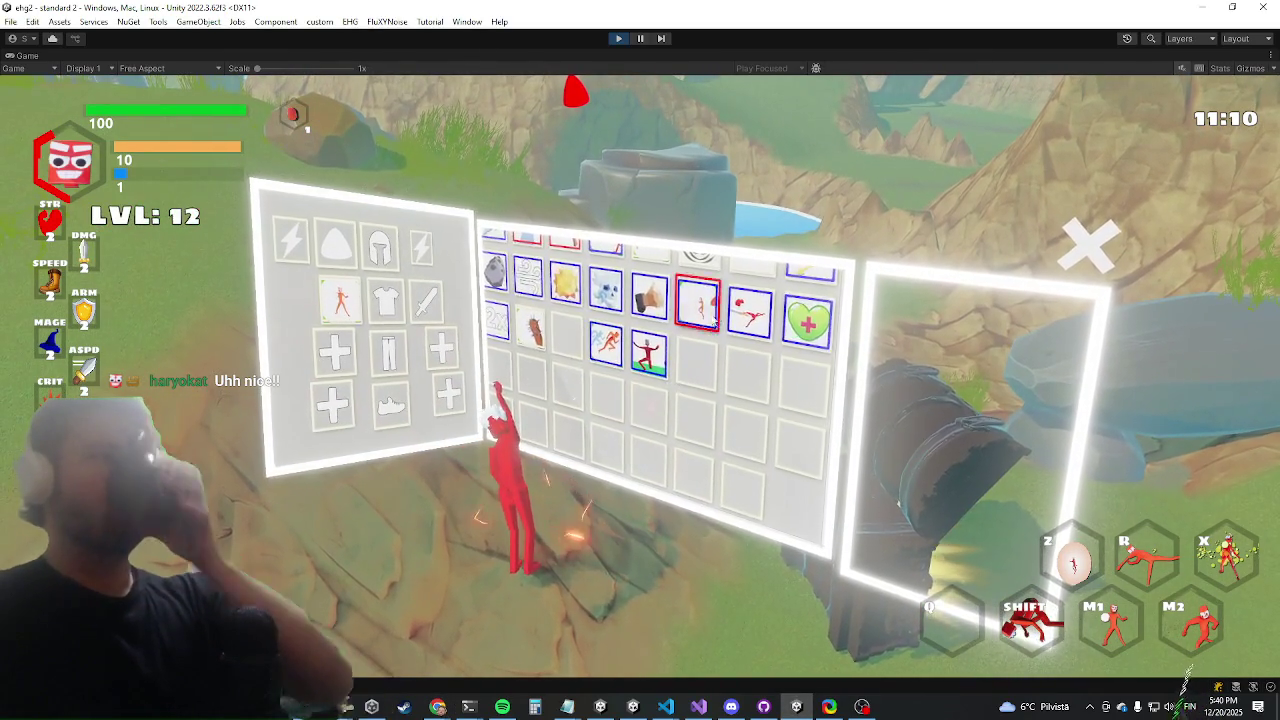
scroll(640, 350, "up", 5)
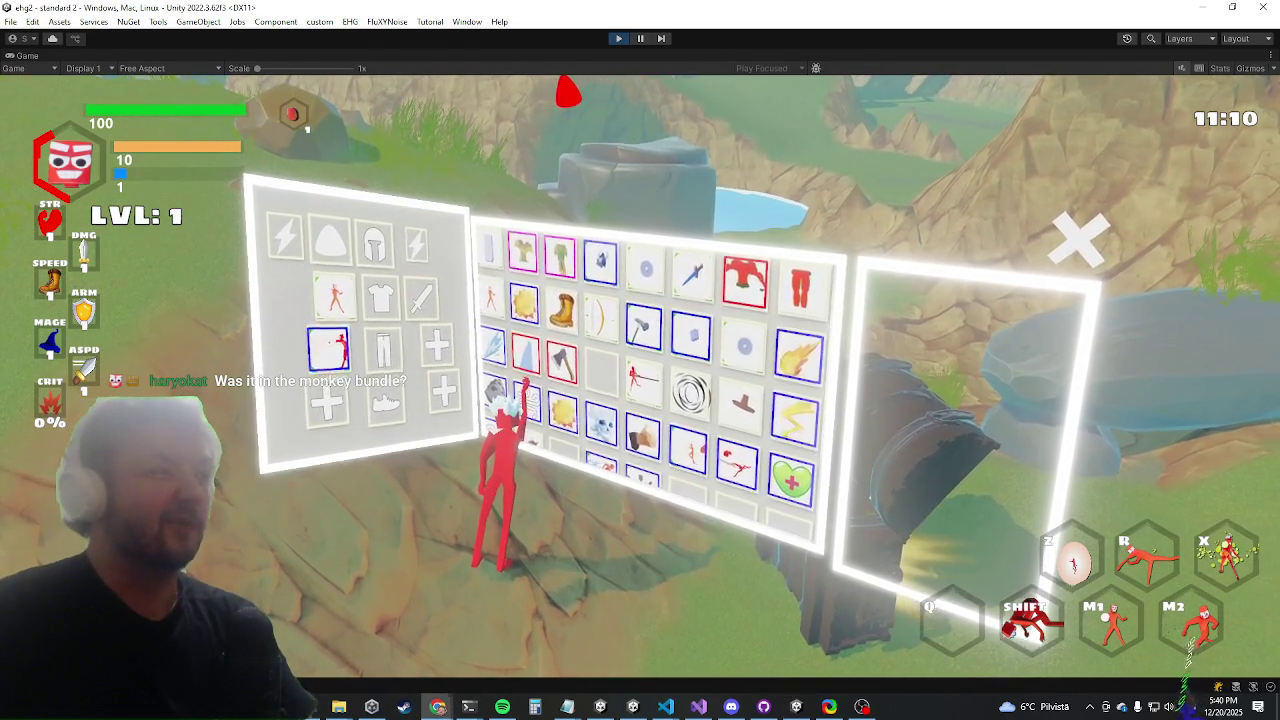
key("Tab")
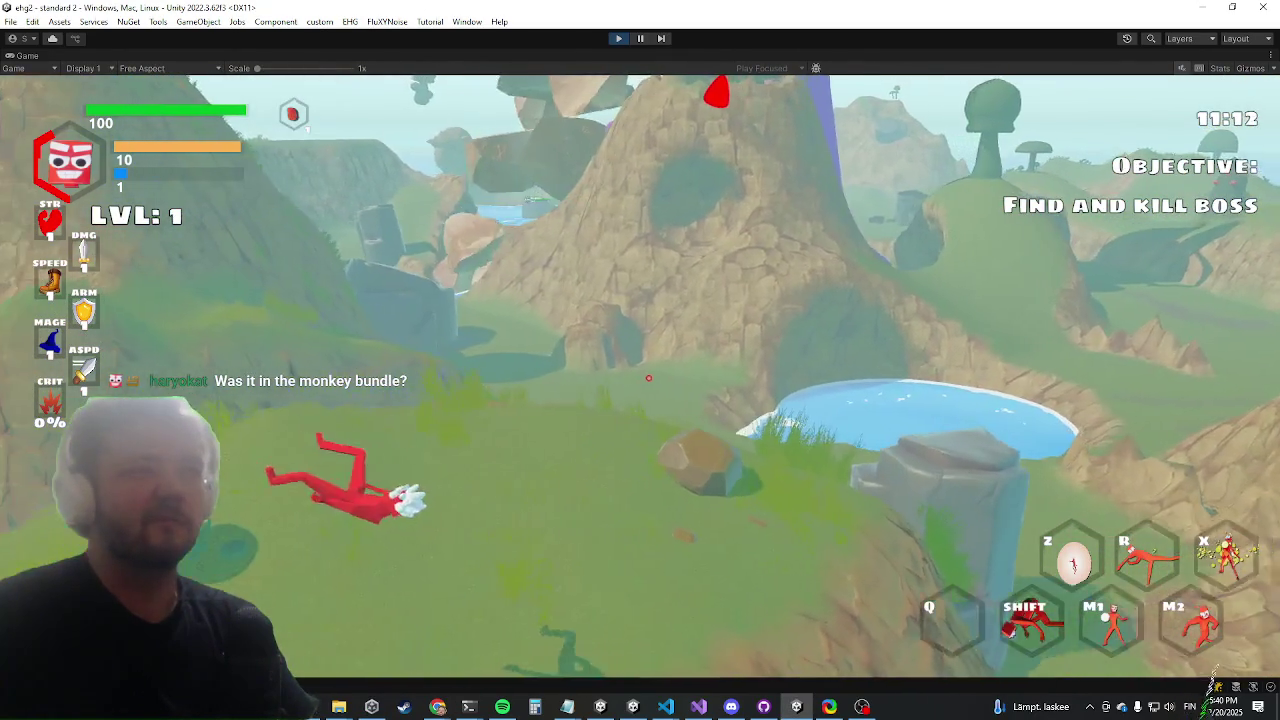
Attack the giant purple boss repeatedly with fire-slash hits
left_click(648, 378)
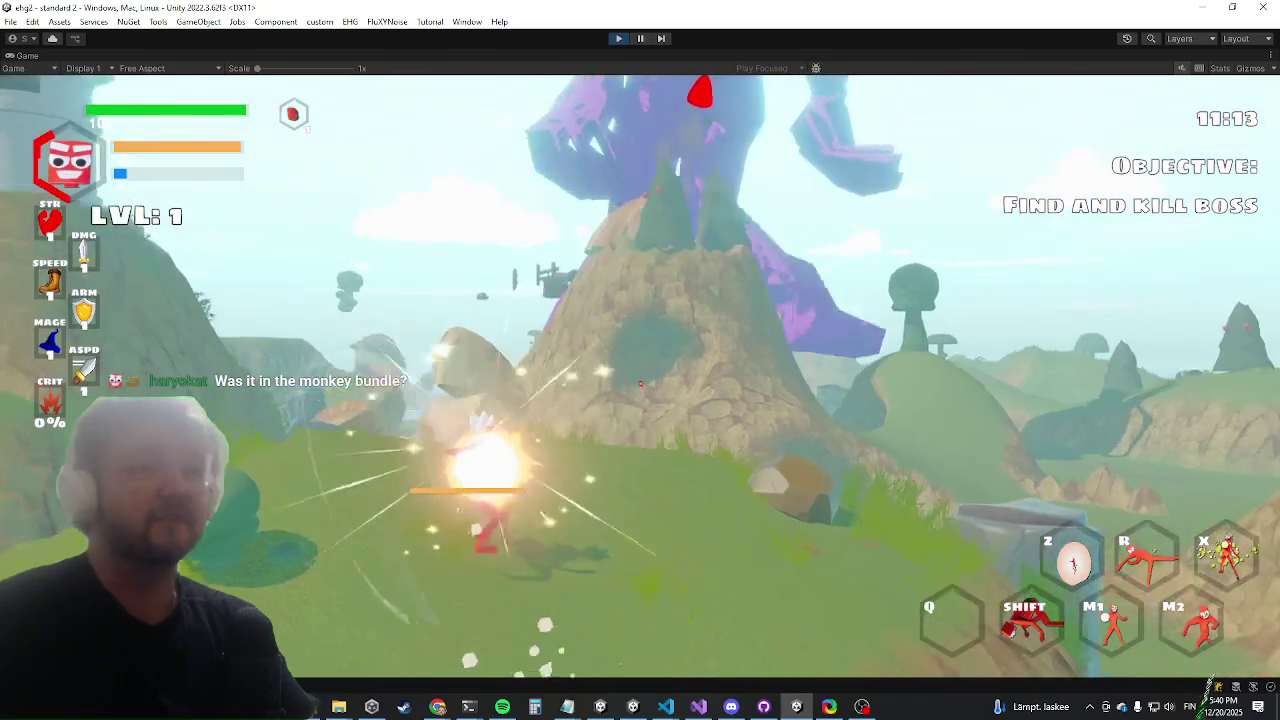
left_click(640, 383)
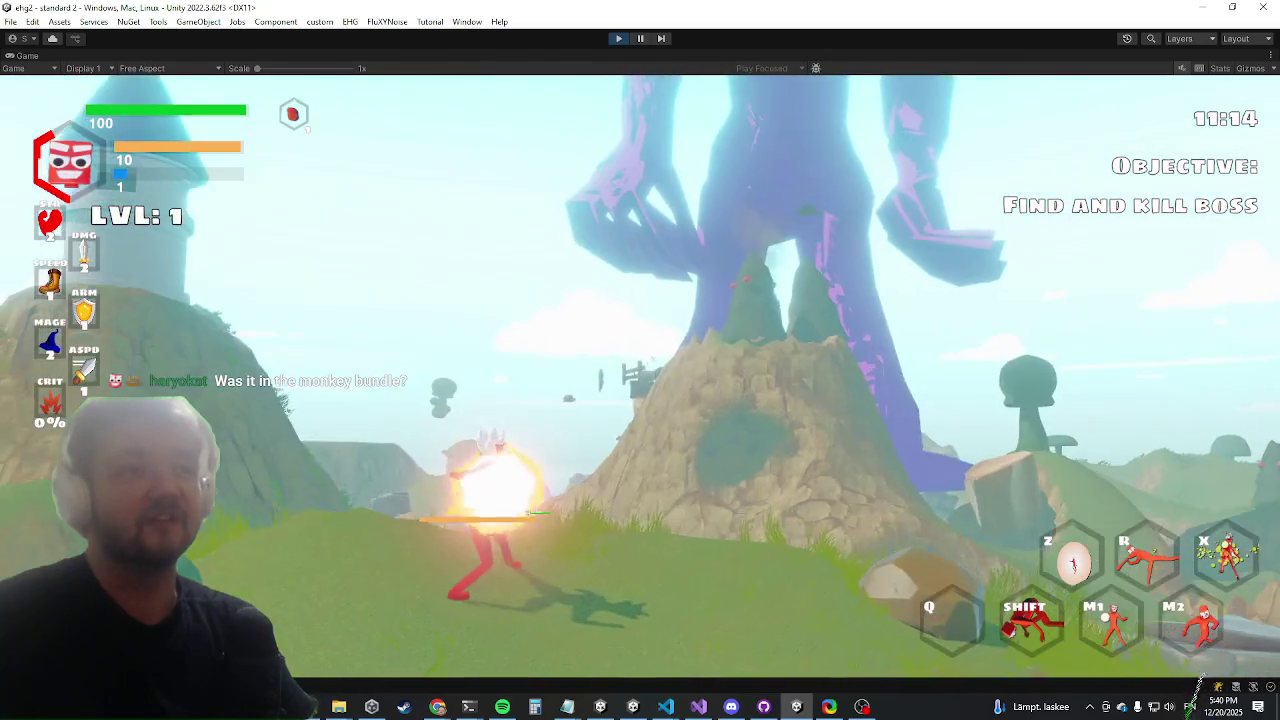
left_click(640, 383)
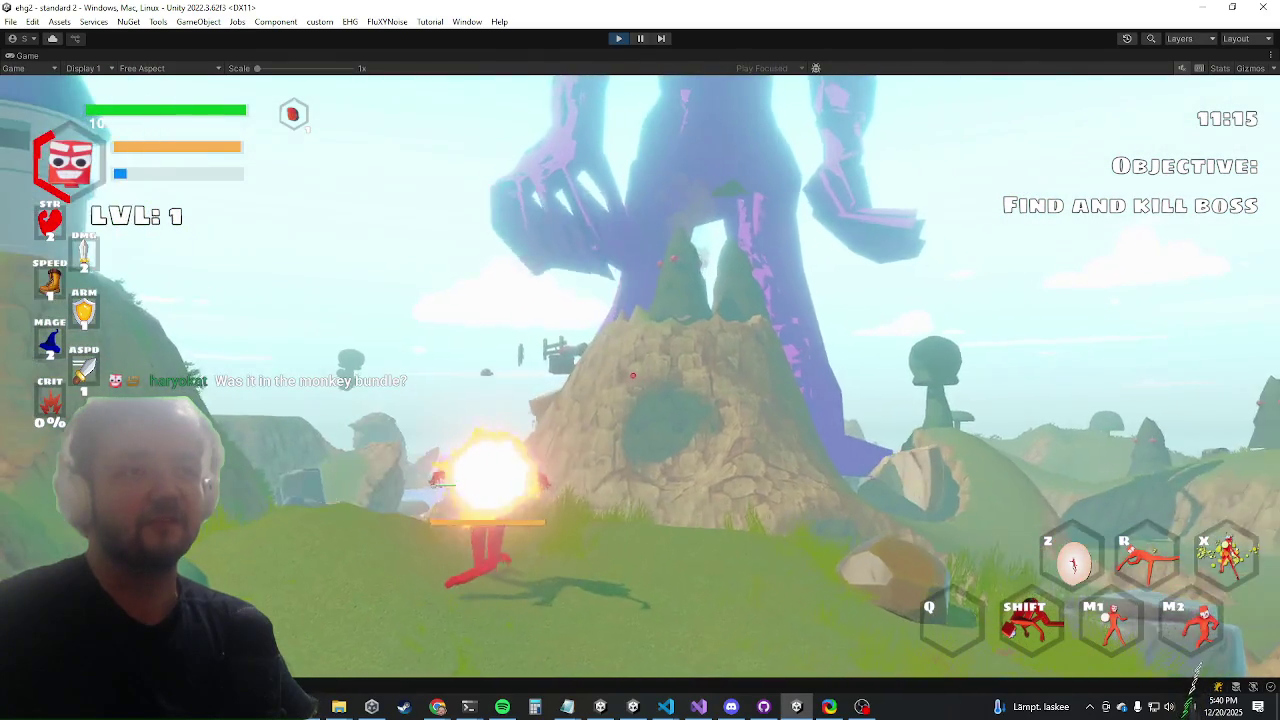
left_click(640, 383)
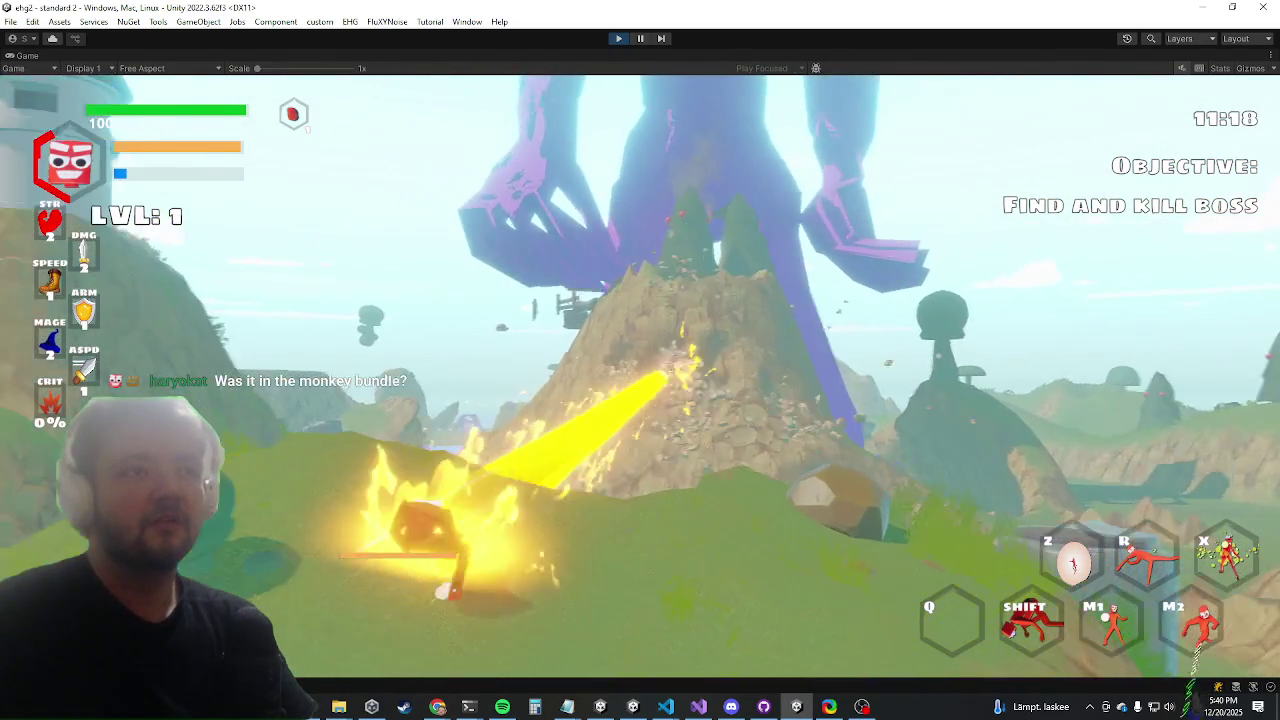
left_click(640, 383)
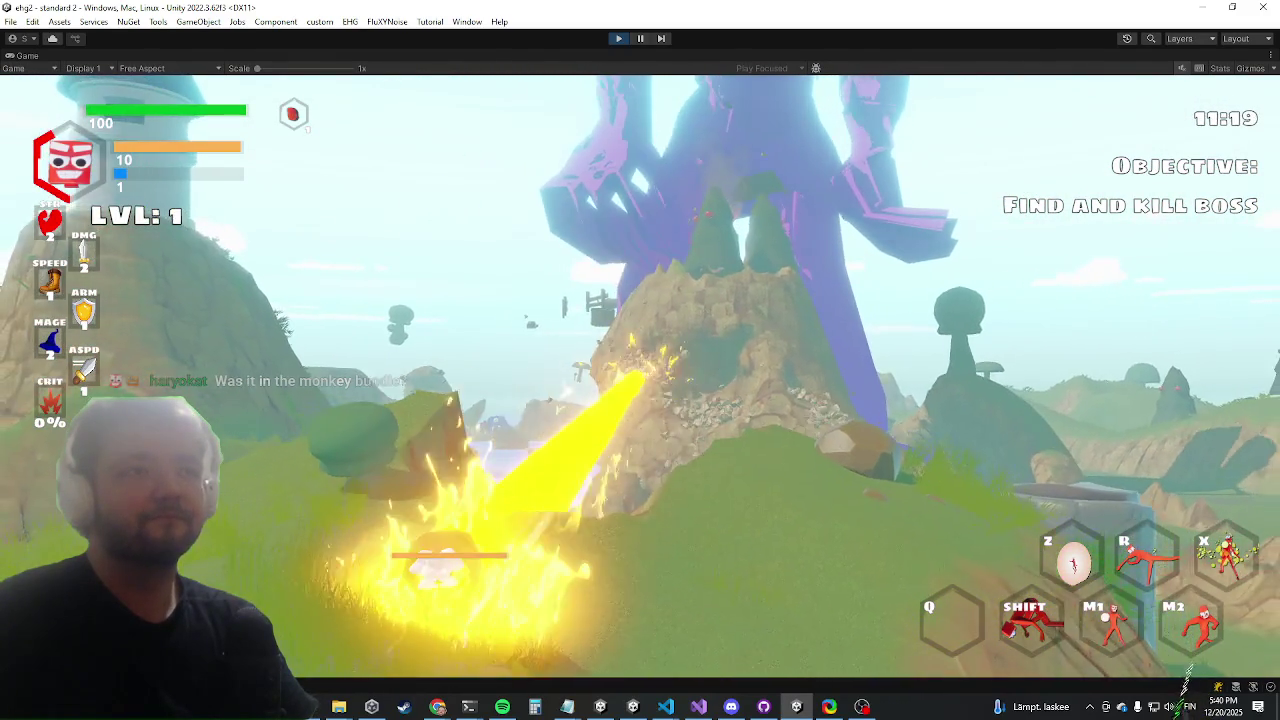
left_click(640, 383)
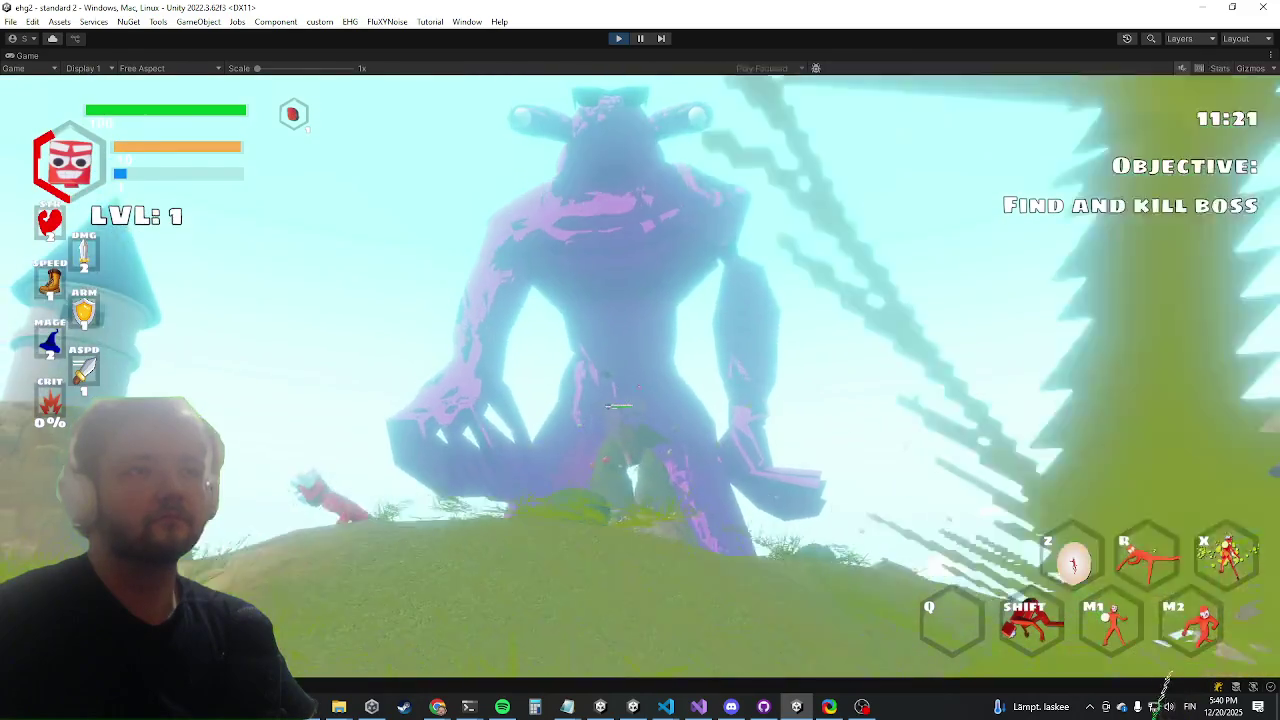
Run back, then hit the boss with slashes, lightning pillar, circular slash, energy beam and ring slashes before dashing away
key("s")
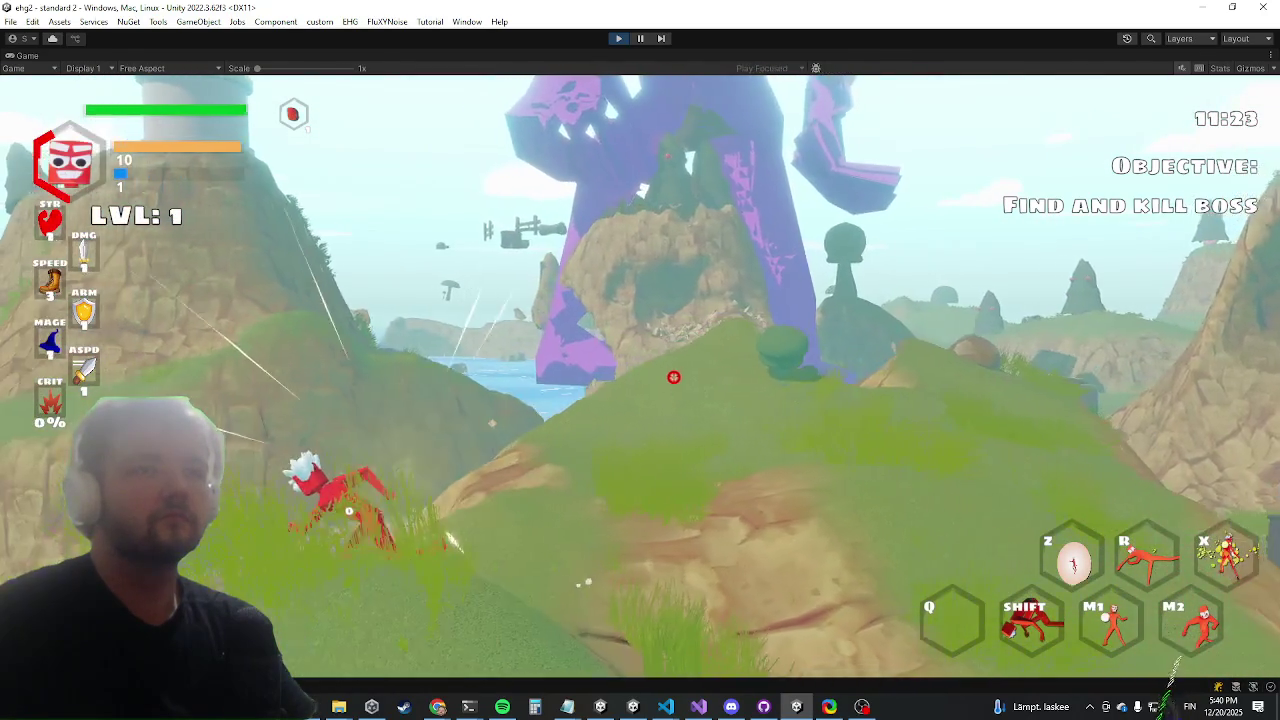
left_click(673, 377)
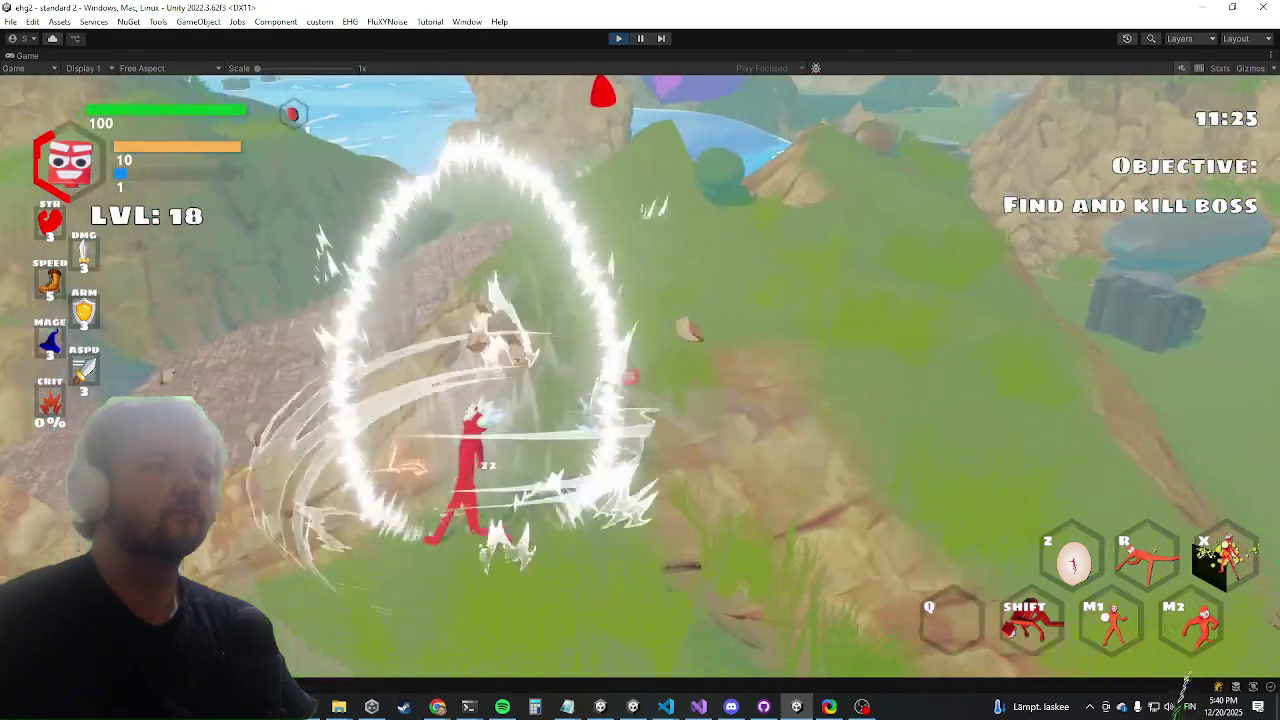
left_click(643, 374)
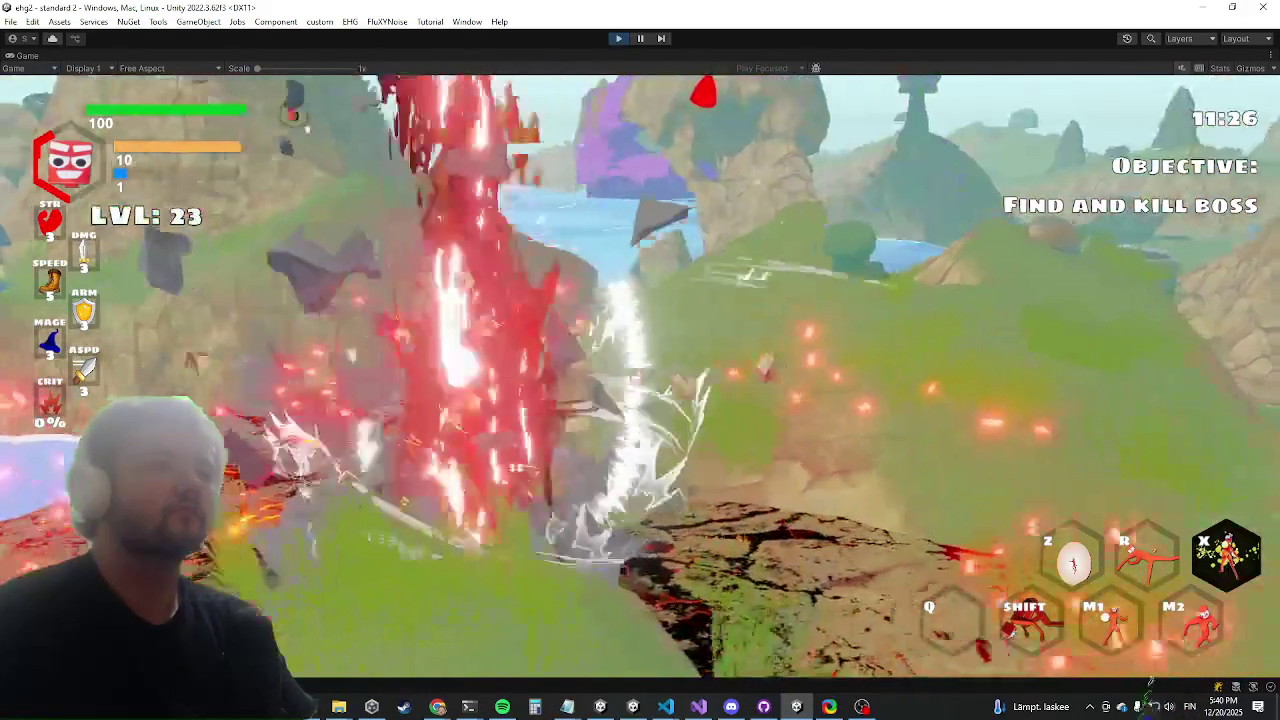
left_click(651, 376)
left_click(640, 376)
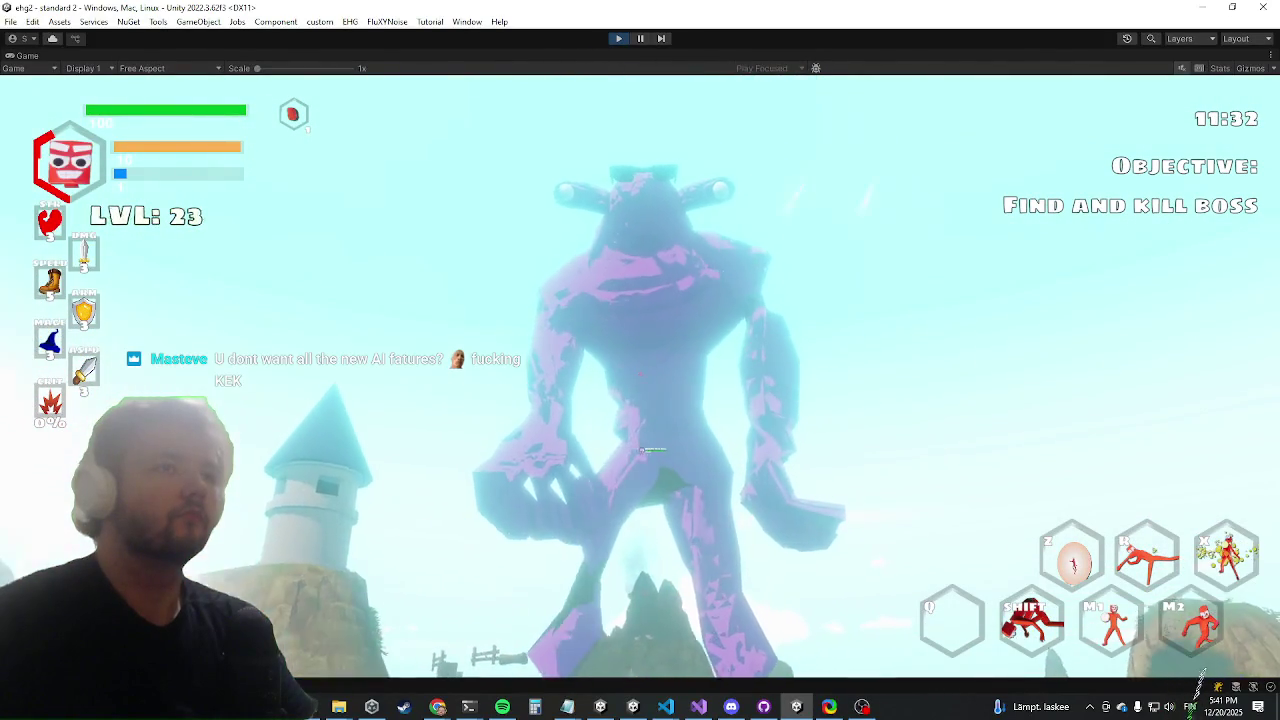
left_click(647, 450)
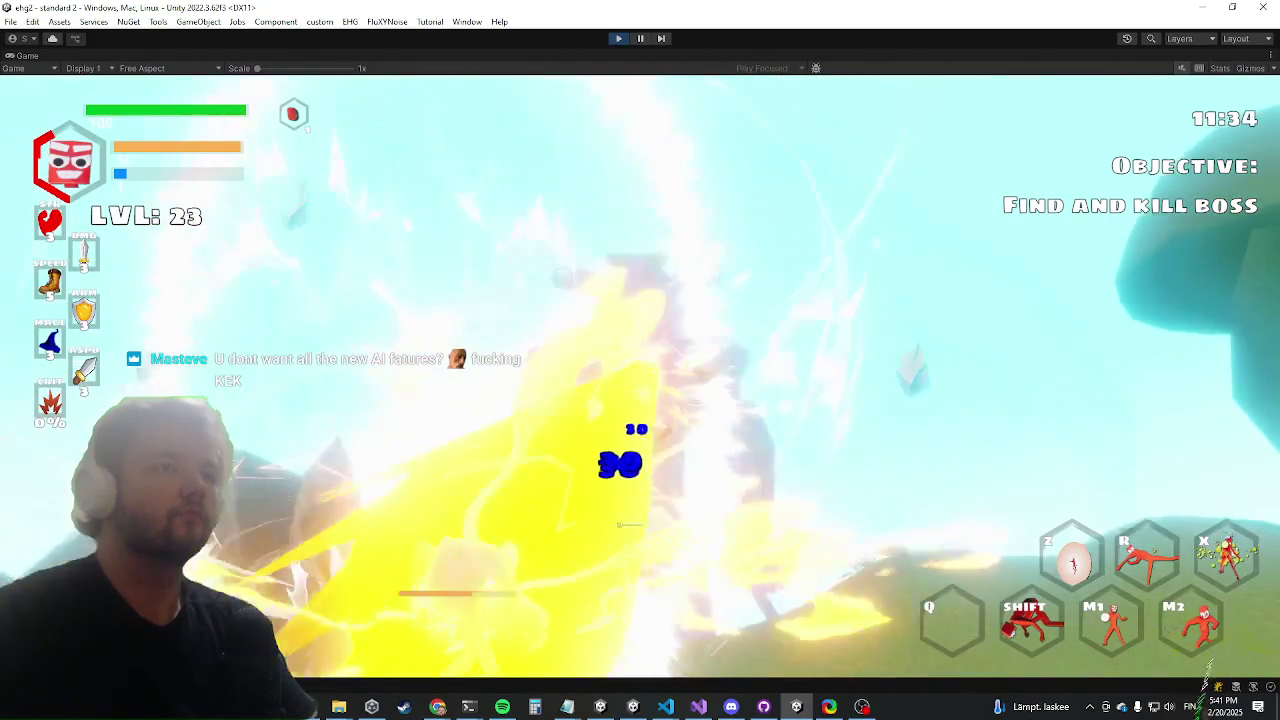
left_click(630, 525)
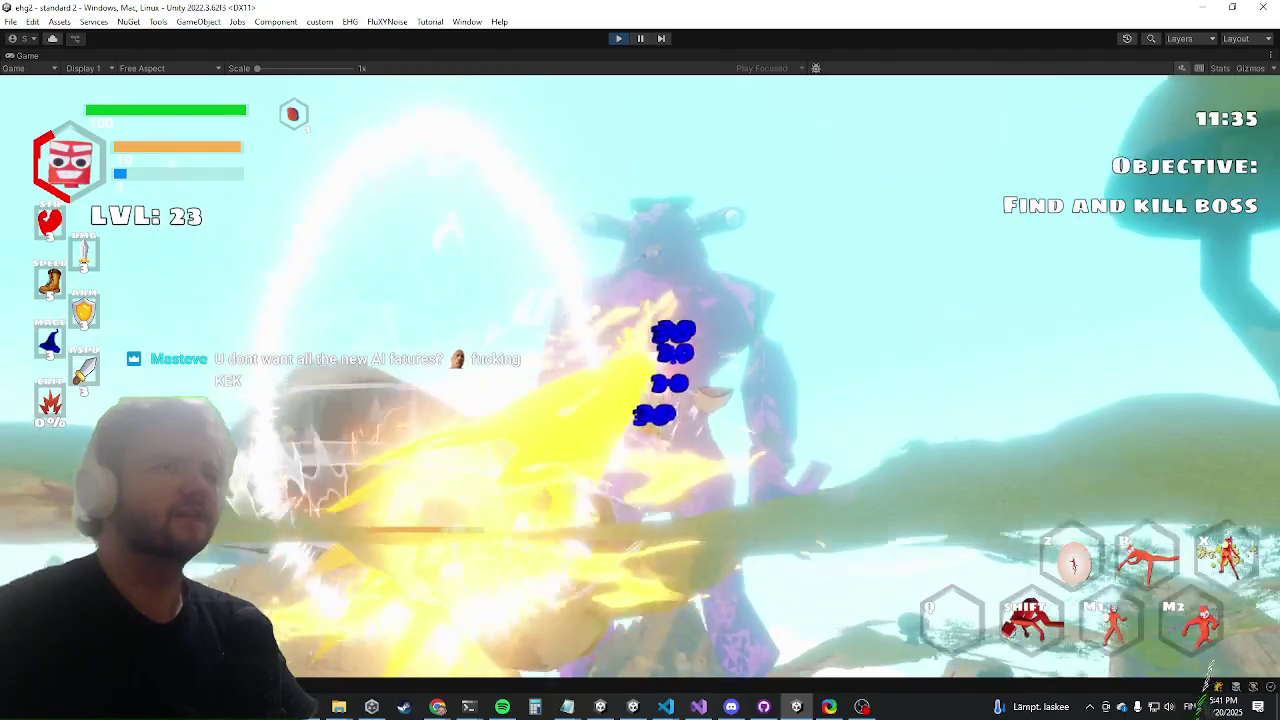
key("shift")
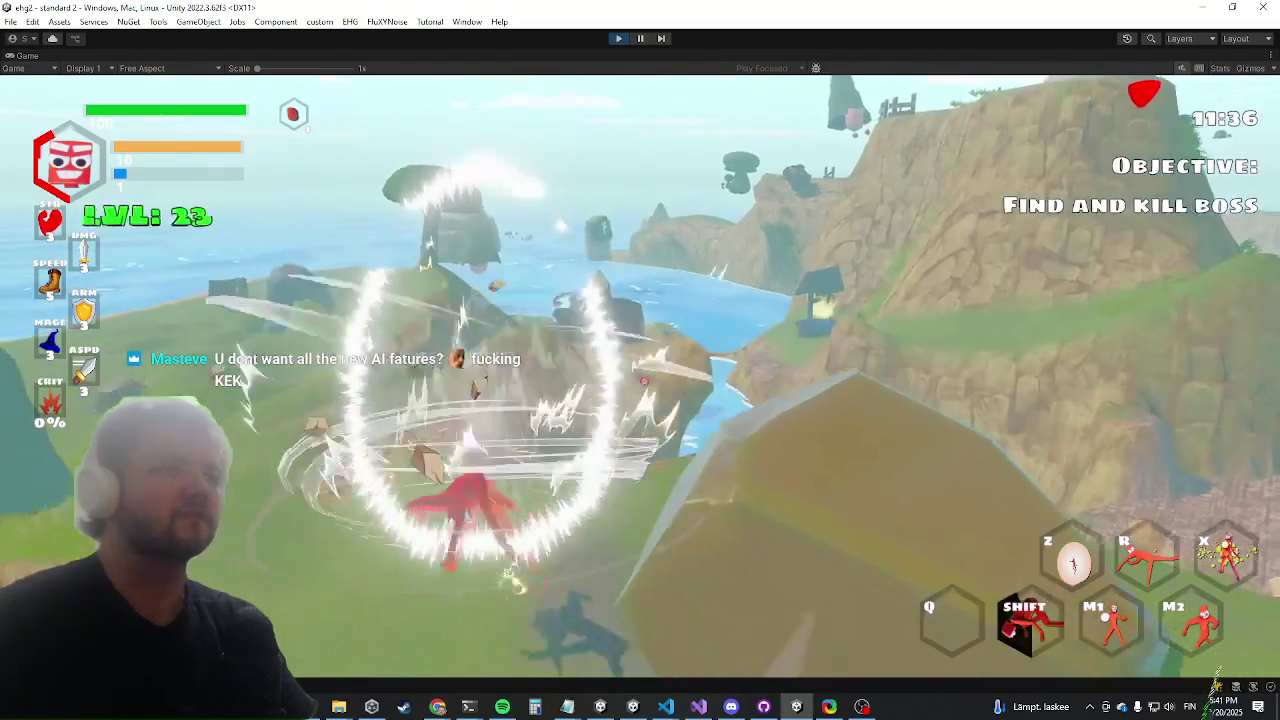
Unleash a red slash burst, then run across the landscape toward the purple boss and dash forward
left_click(644, 380)
key("w")
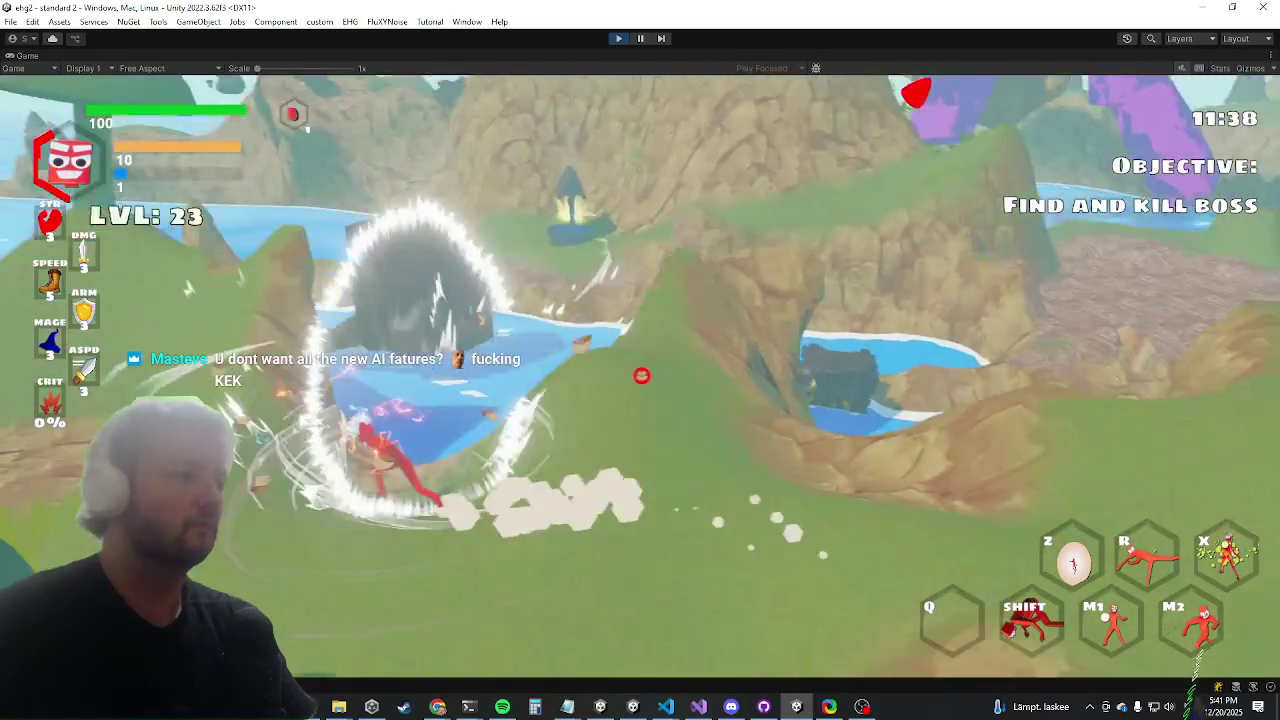
key("w")
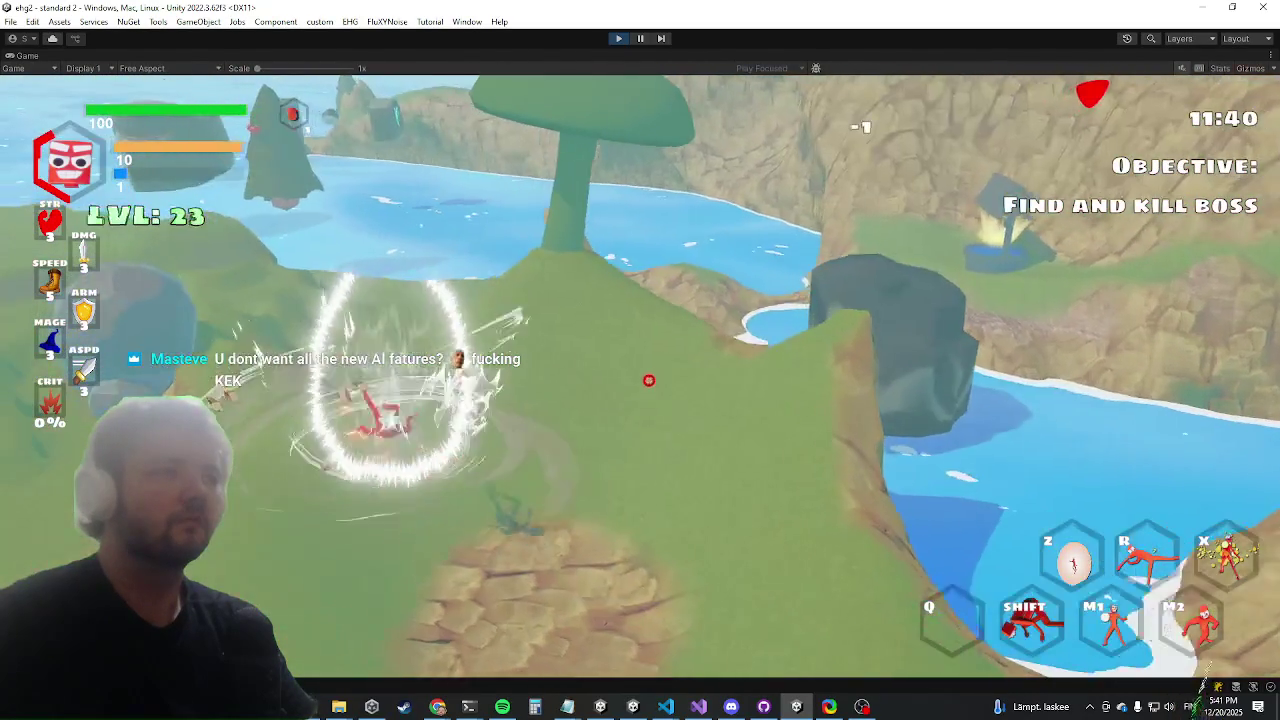
key("w")
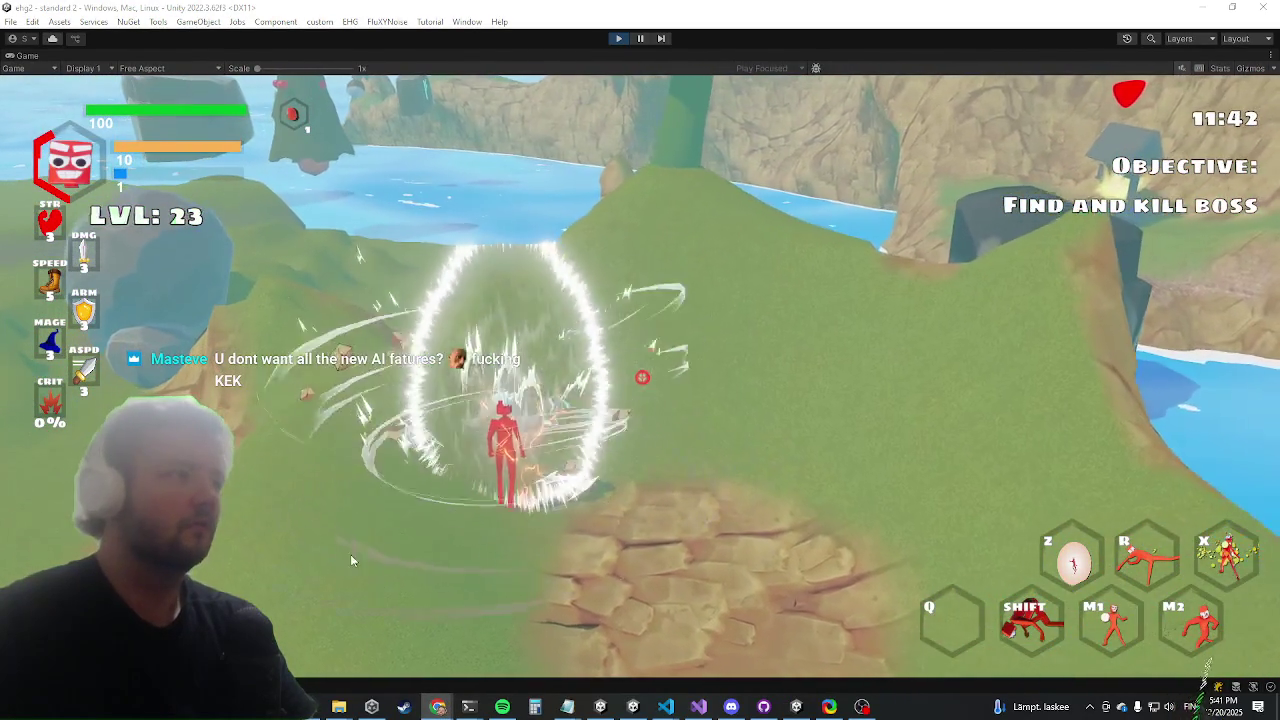
key("w")
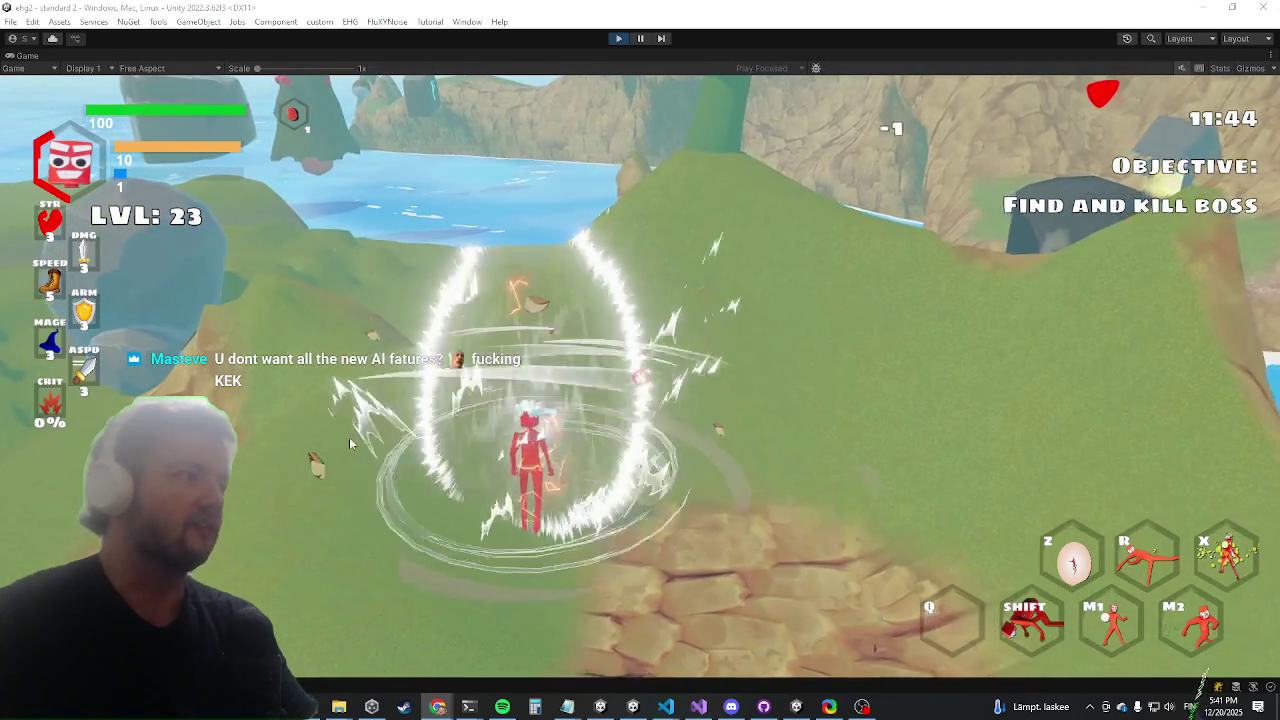
key("w")
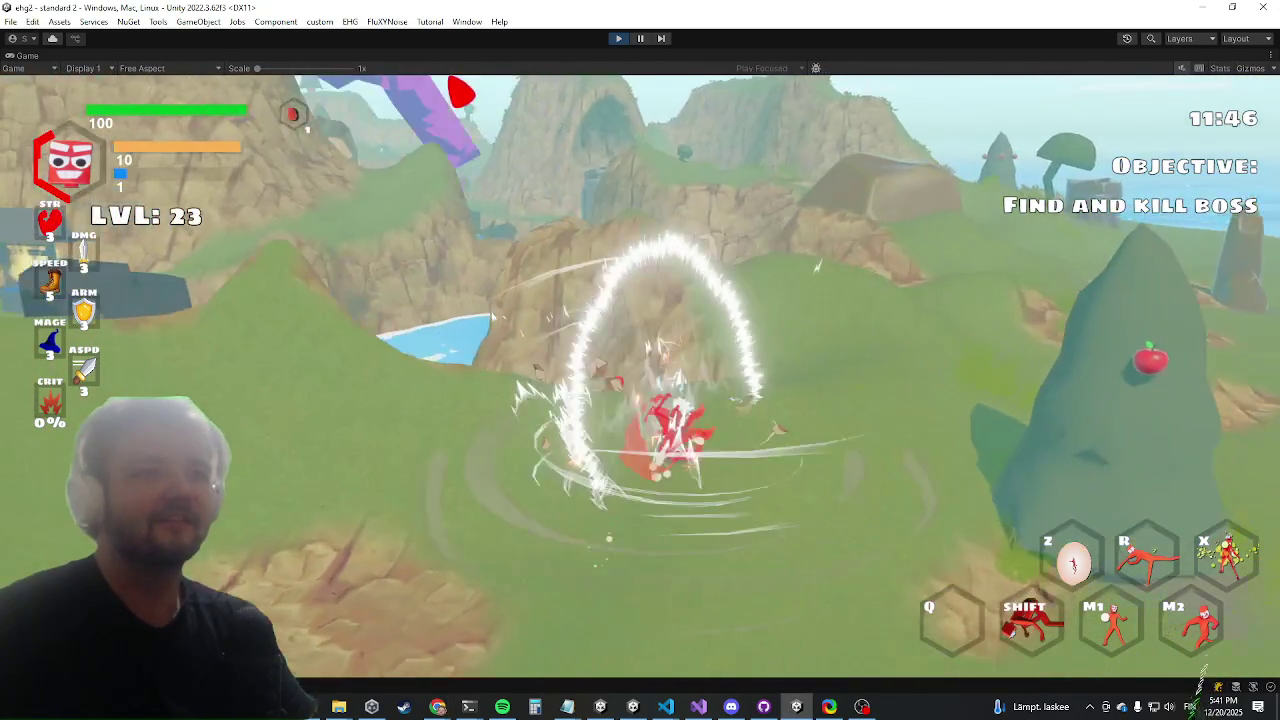
key("w")
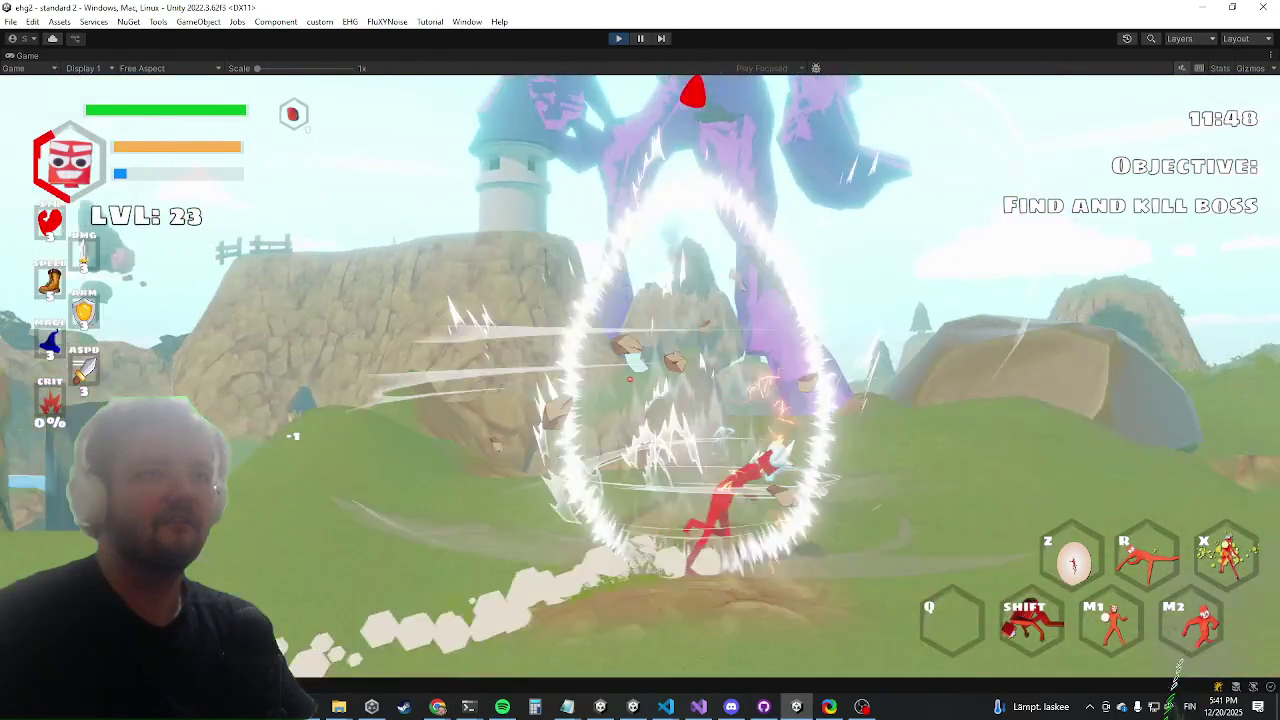
key("w")
key("shift")
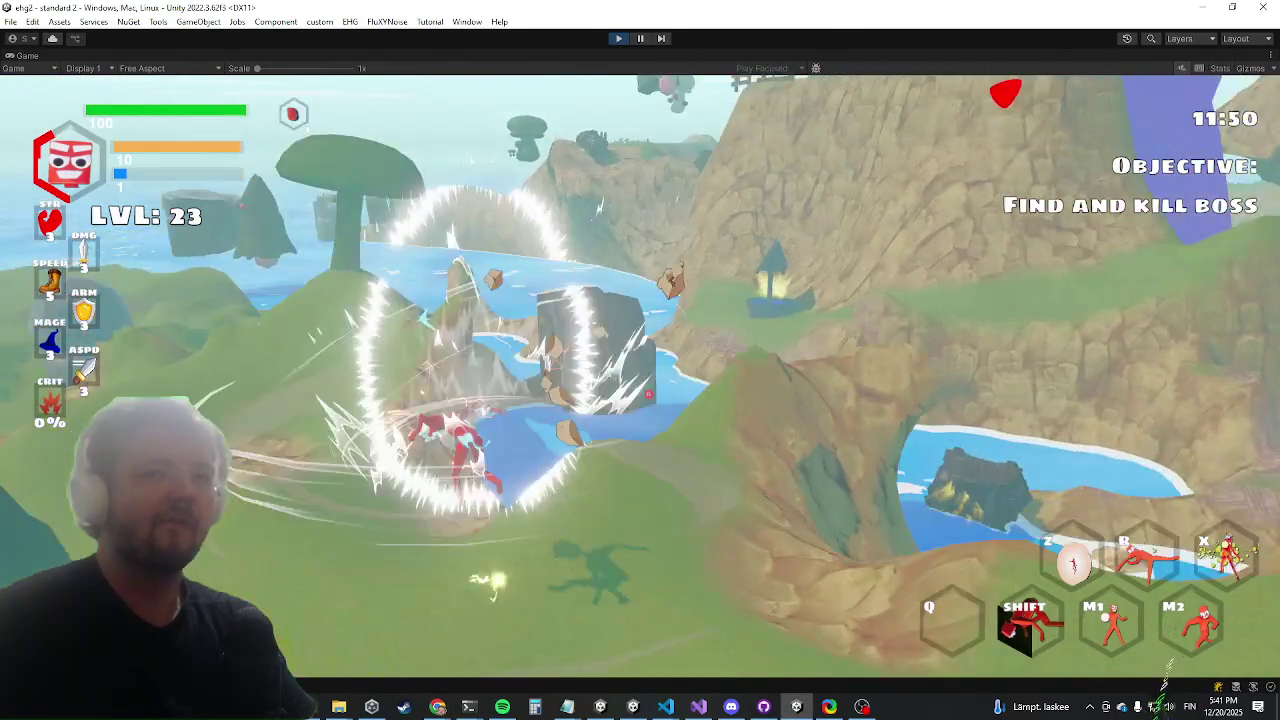
Cross the hill toward the lake, beam the boss, dash, and run into the lower field until upgrade cards appear
key("w")
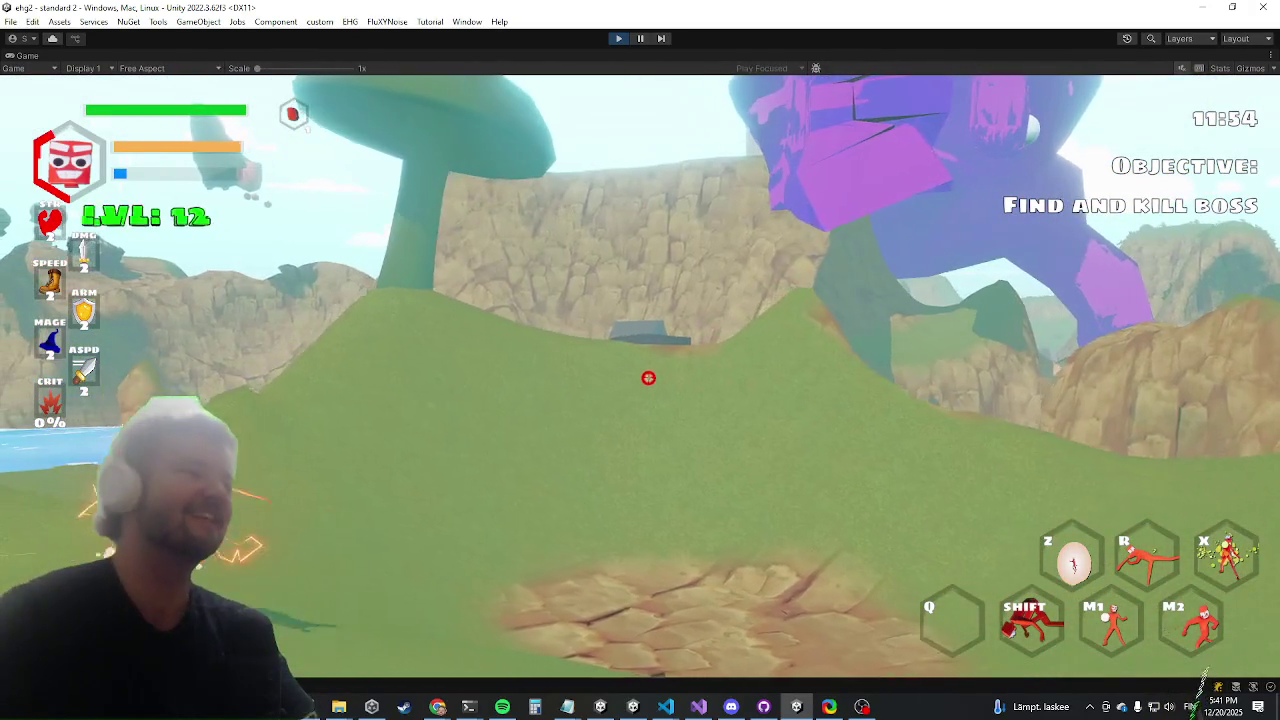
key("w")
key("w")
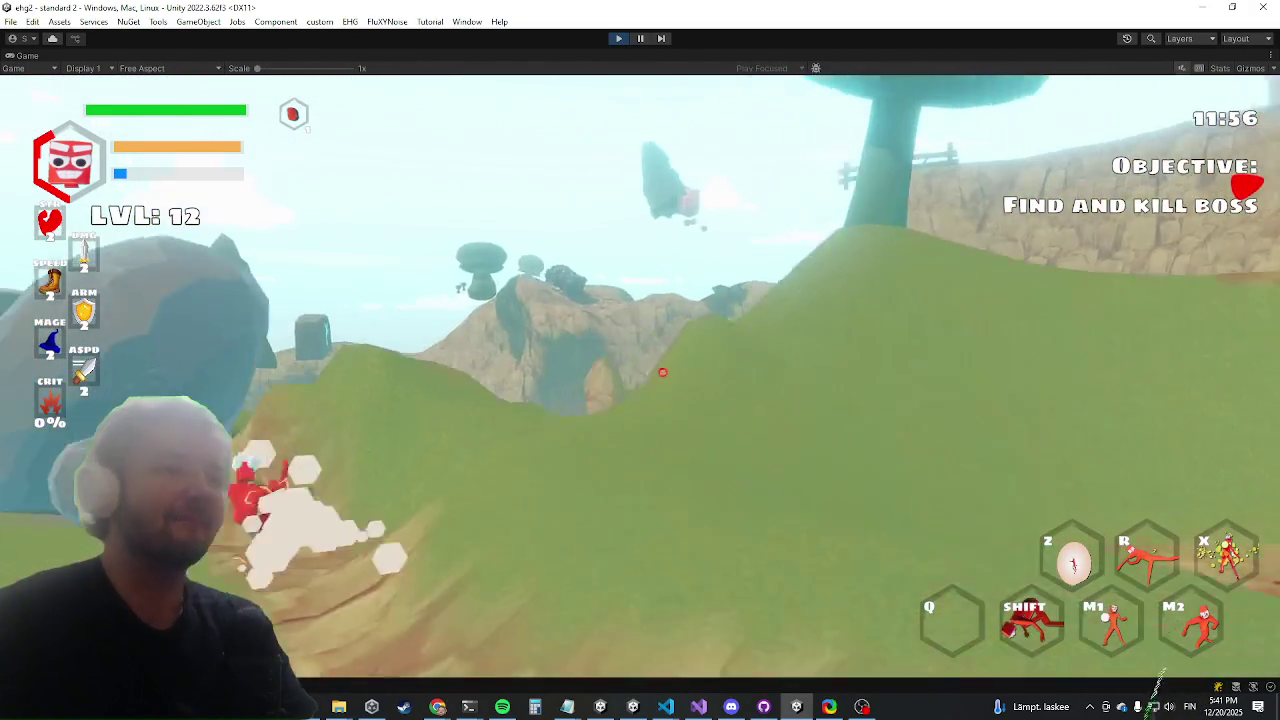
key("w")
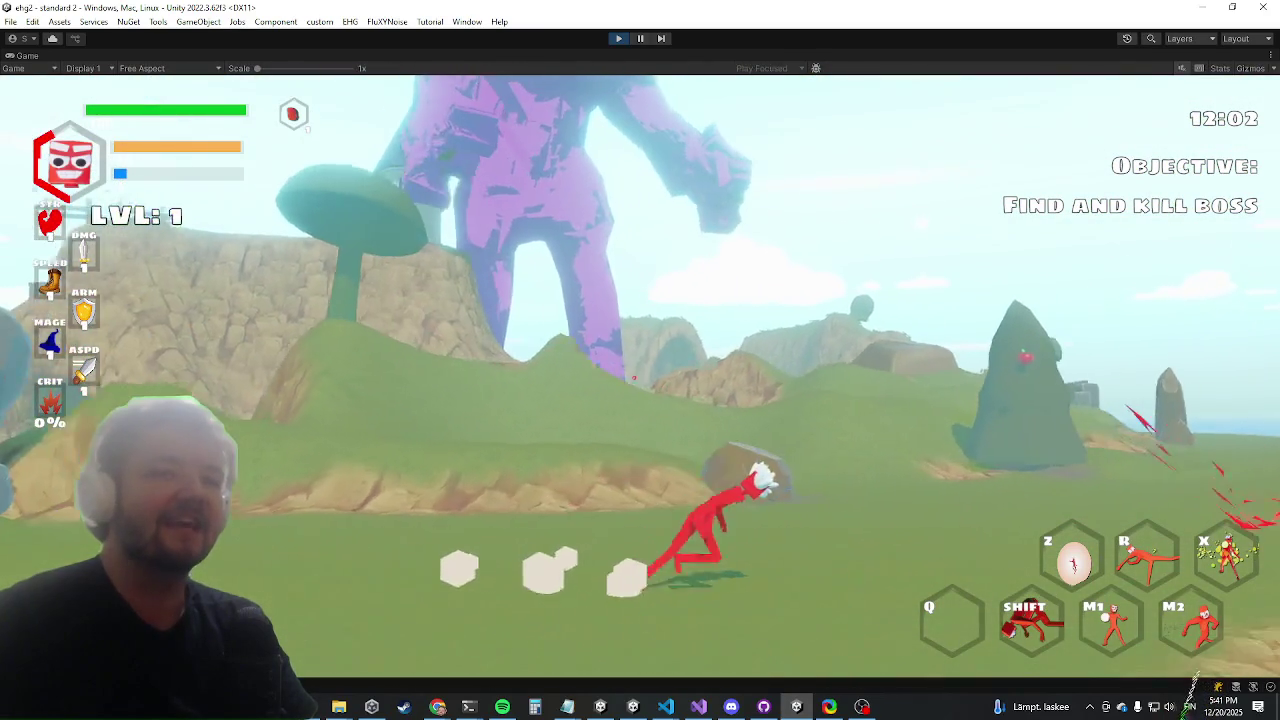
key("w")
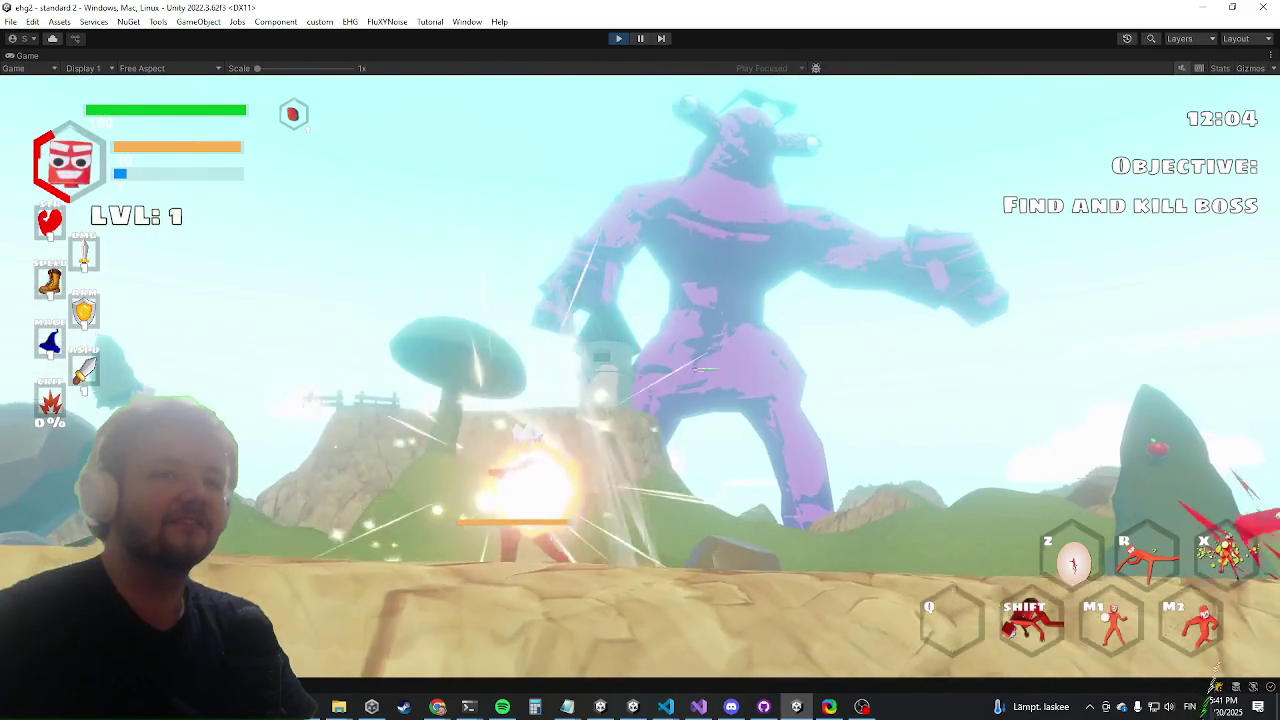
key("w")
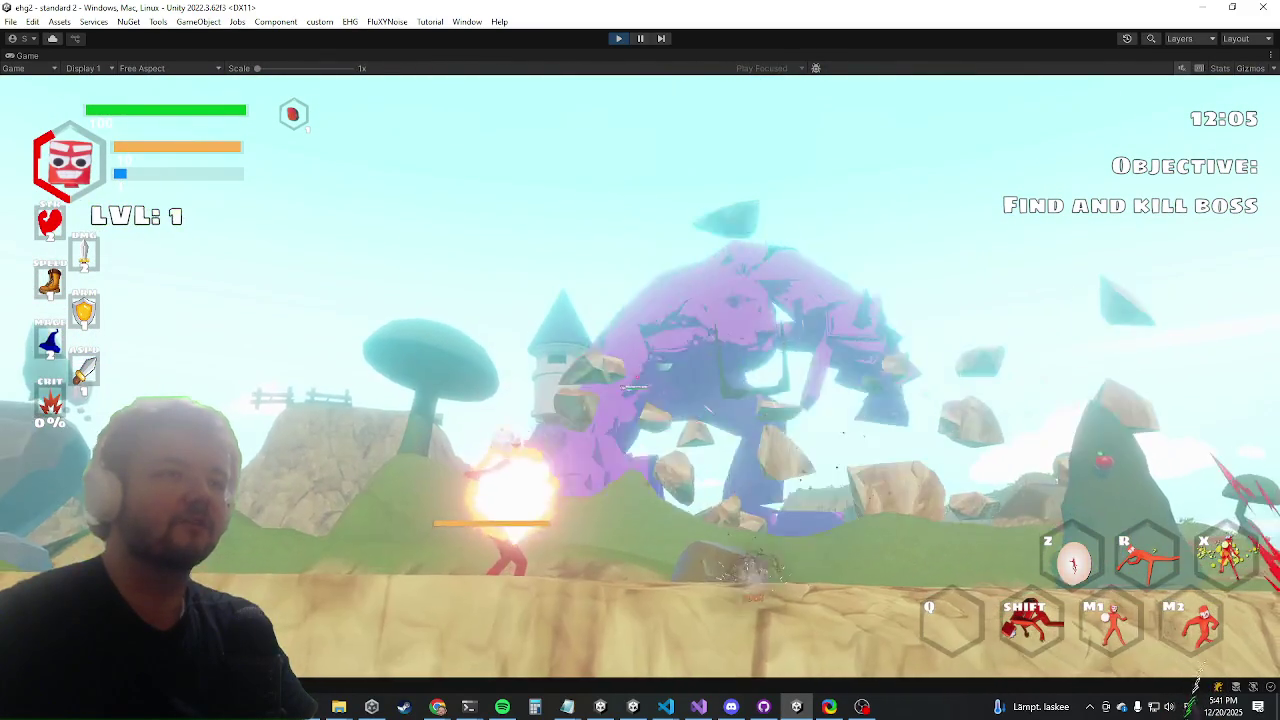
key("w")
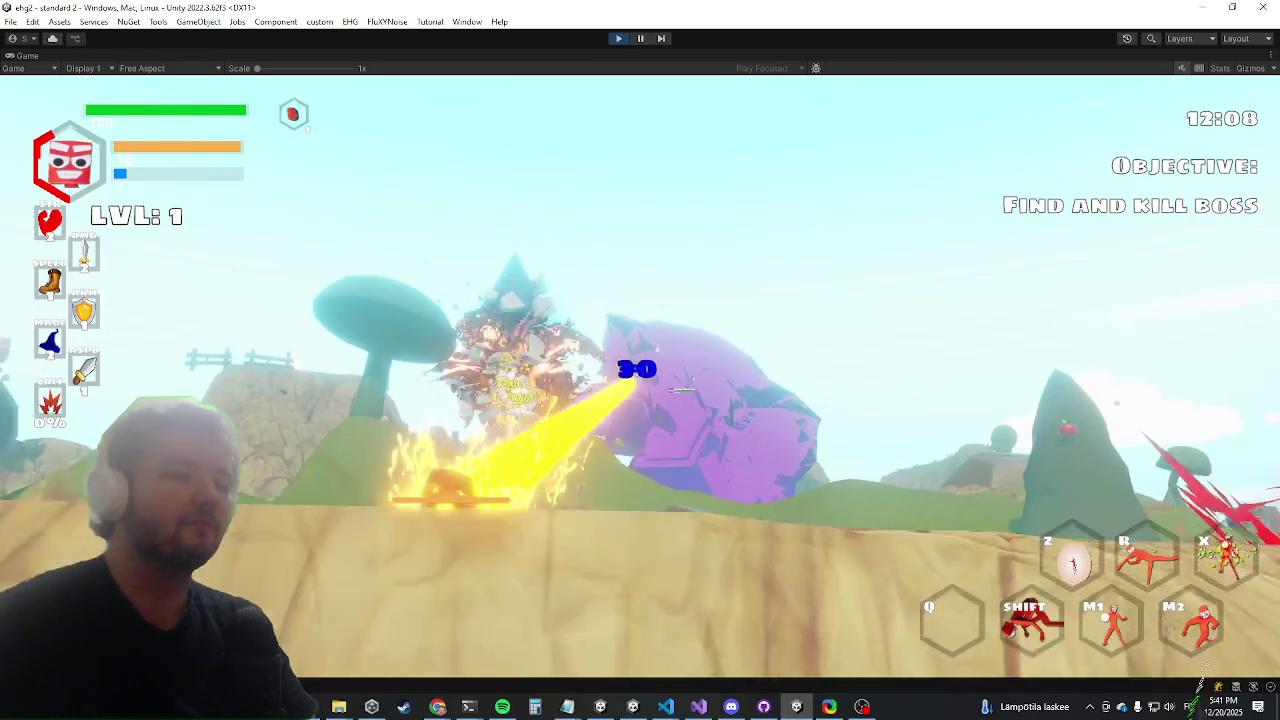
key("shift")
key("w")
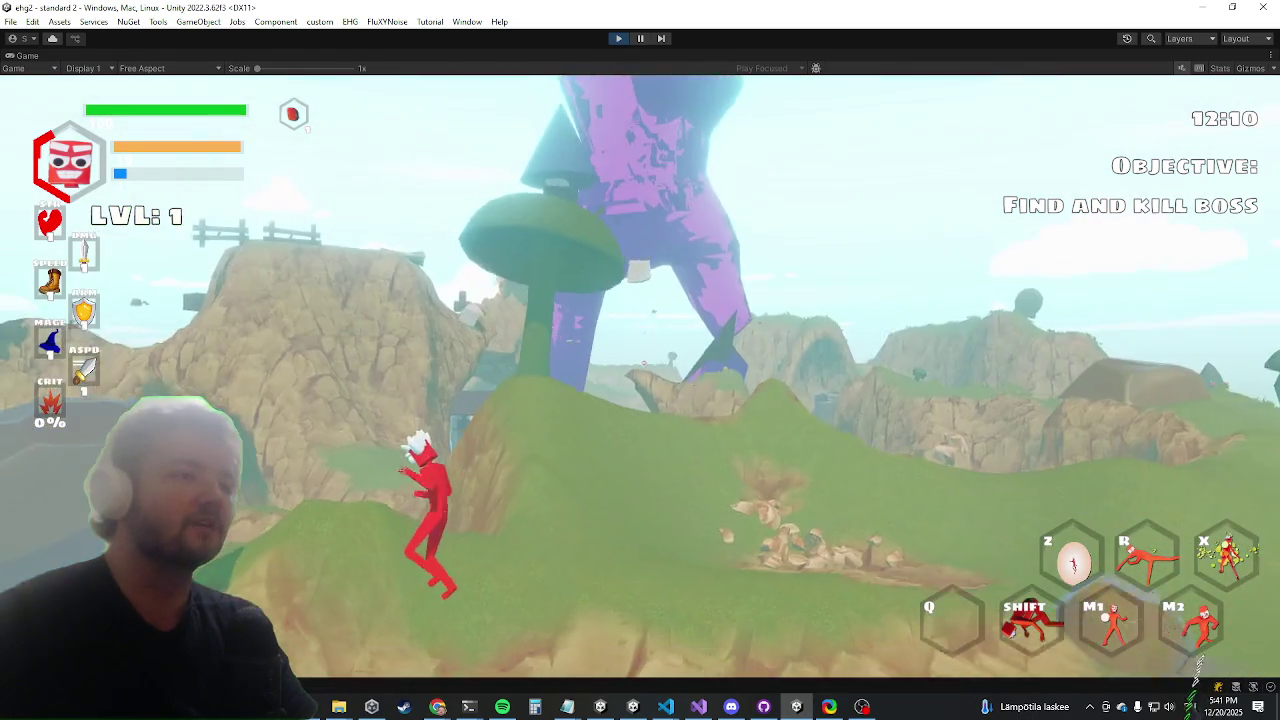
key("w")
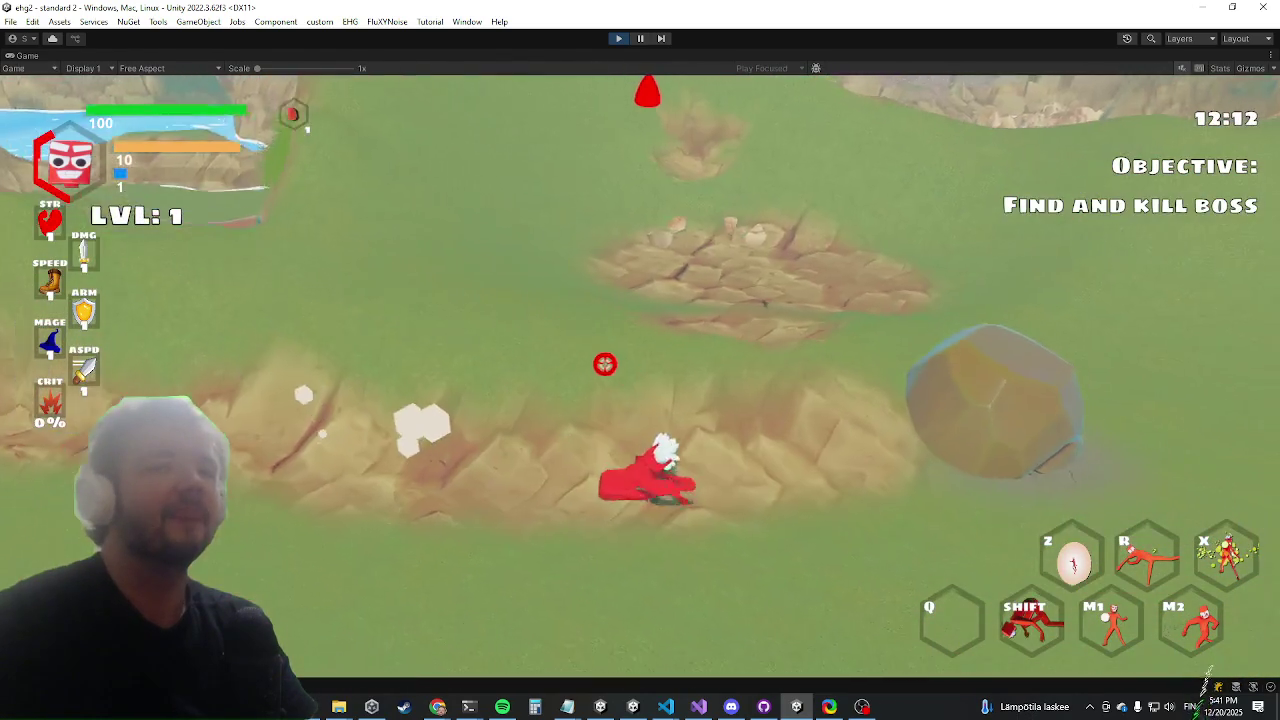
key("alt+Tab")
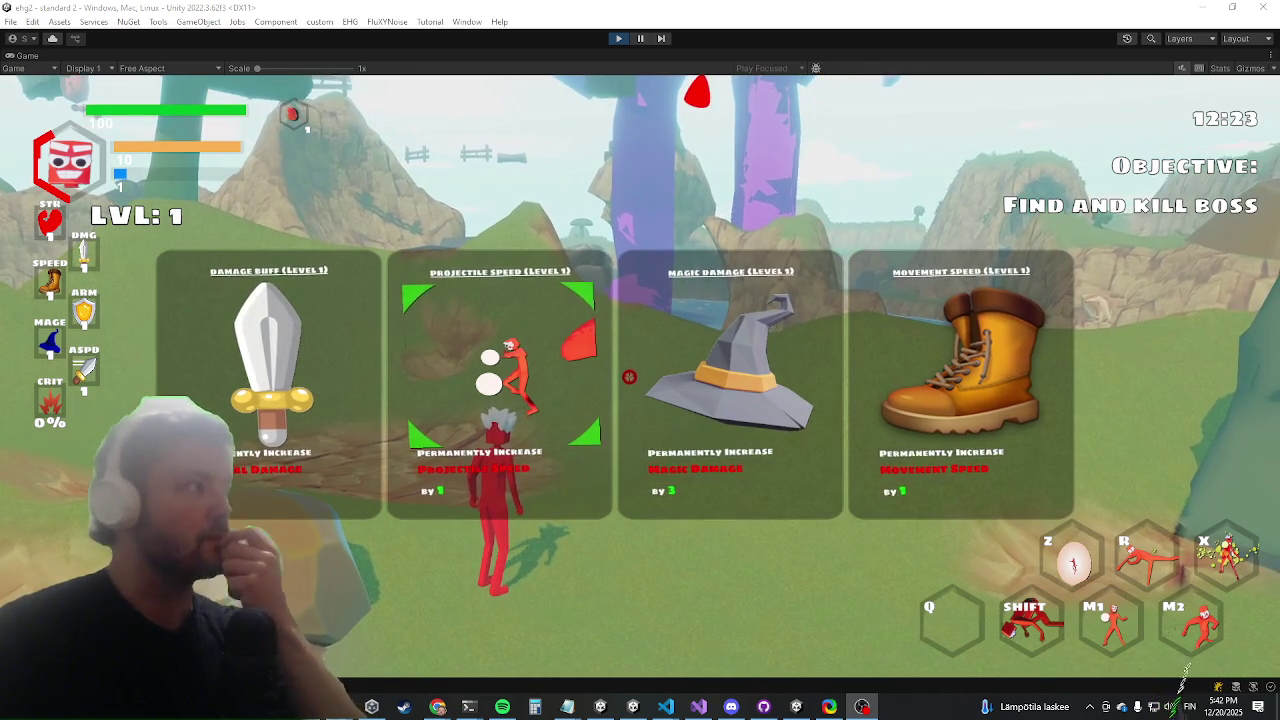
Switch to the IKAnimation.cs code, minimize Visual Studio, and exit Play mode with Ctrl+P
key("alt+Tab")
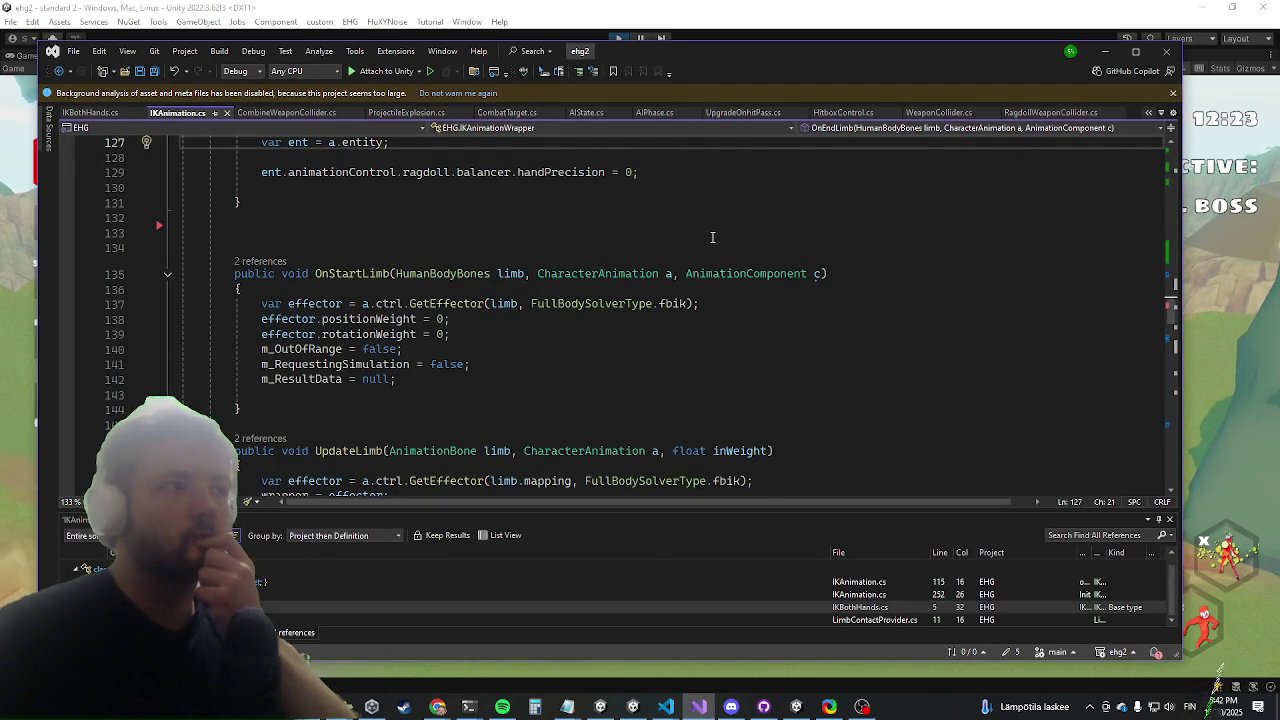
scroll(712, 237, "up", 5)
left_click(1104, 52)
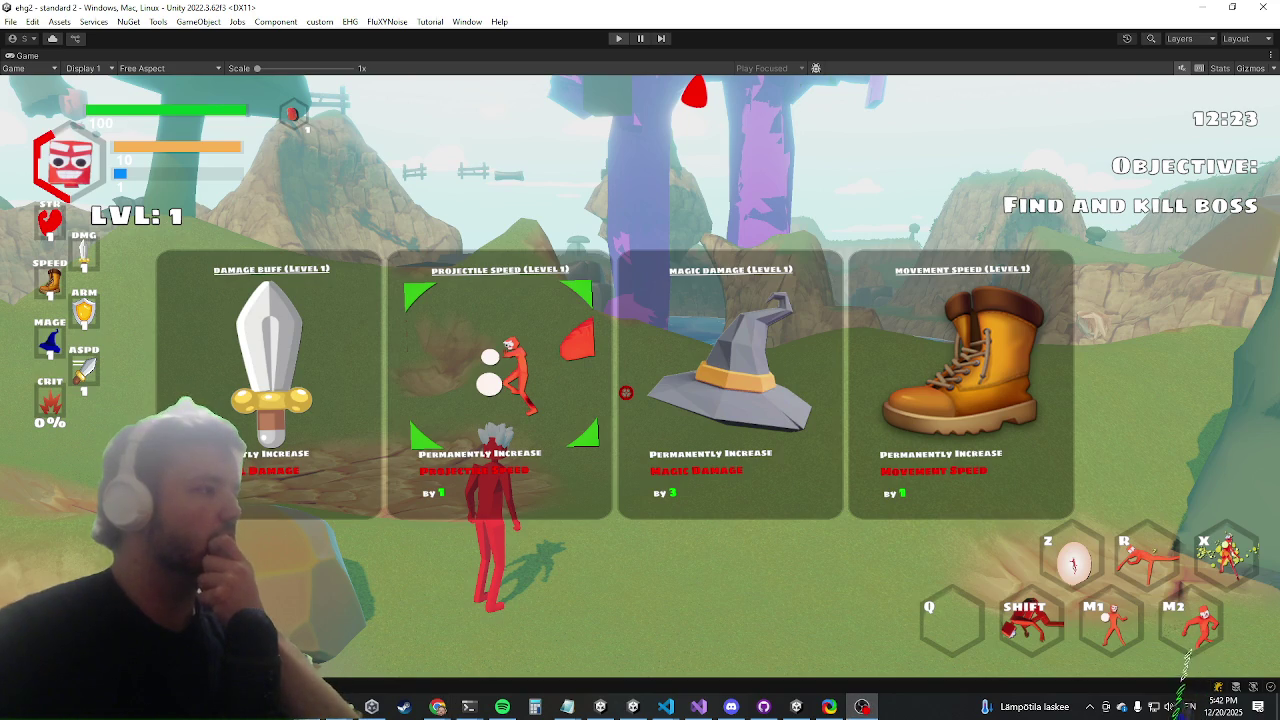
key("ctrl+p")
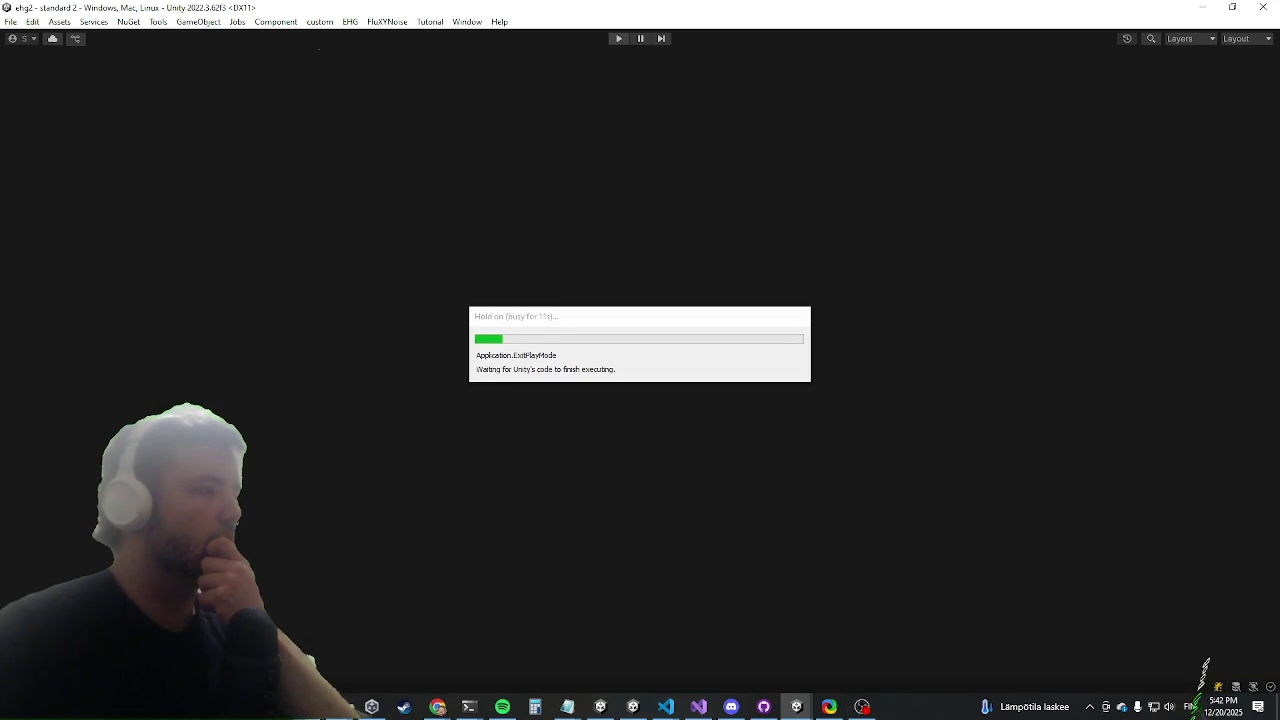
Return to IKAnimation.cs and review the limb-weight code, highlighting every use of inWeight
key("alt+Tab")
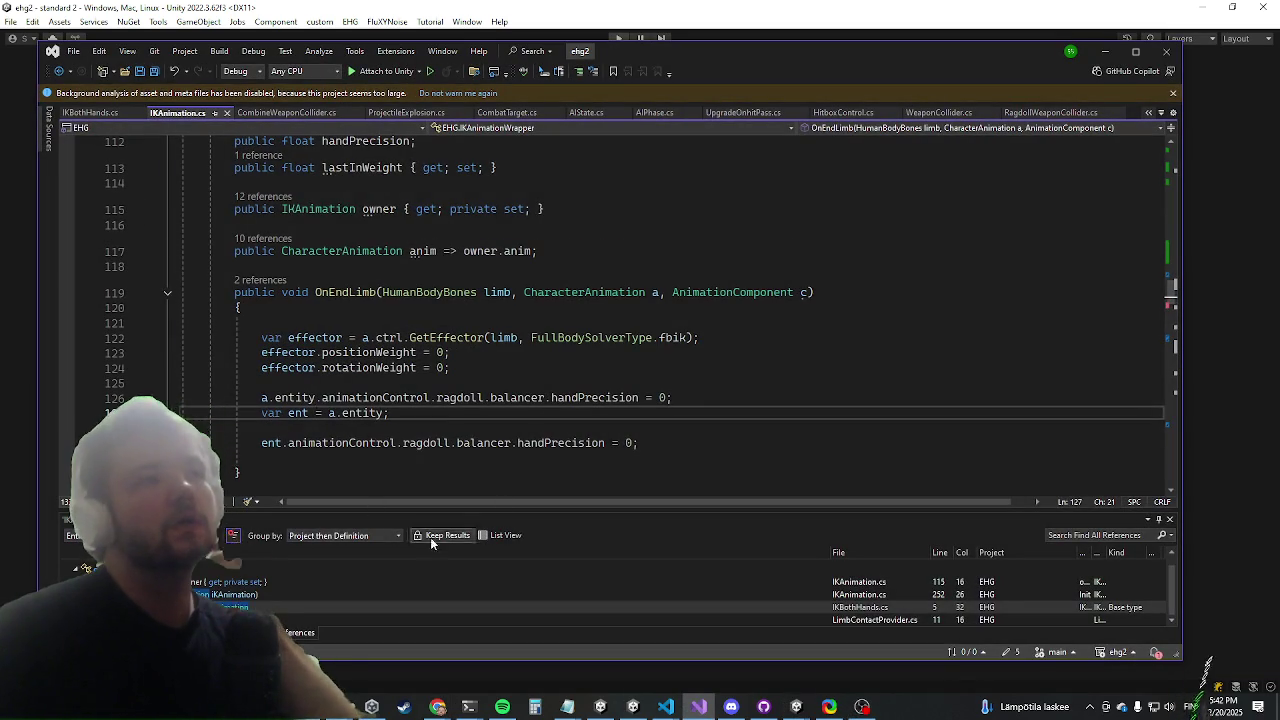
scroll(480, 300, "down", 9)
left_click(729, 271)
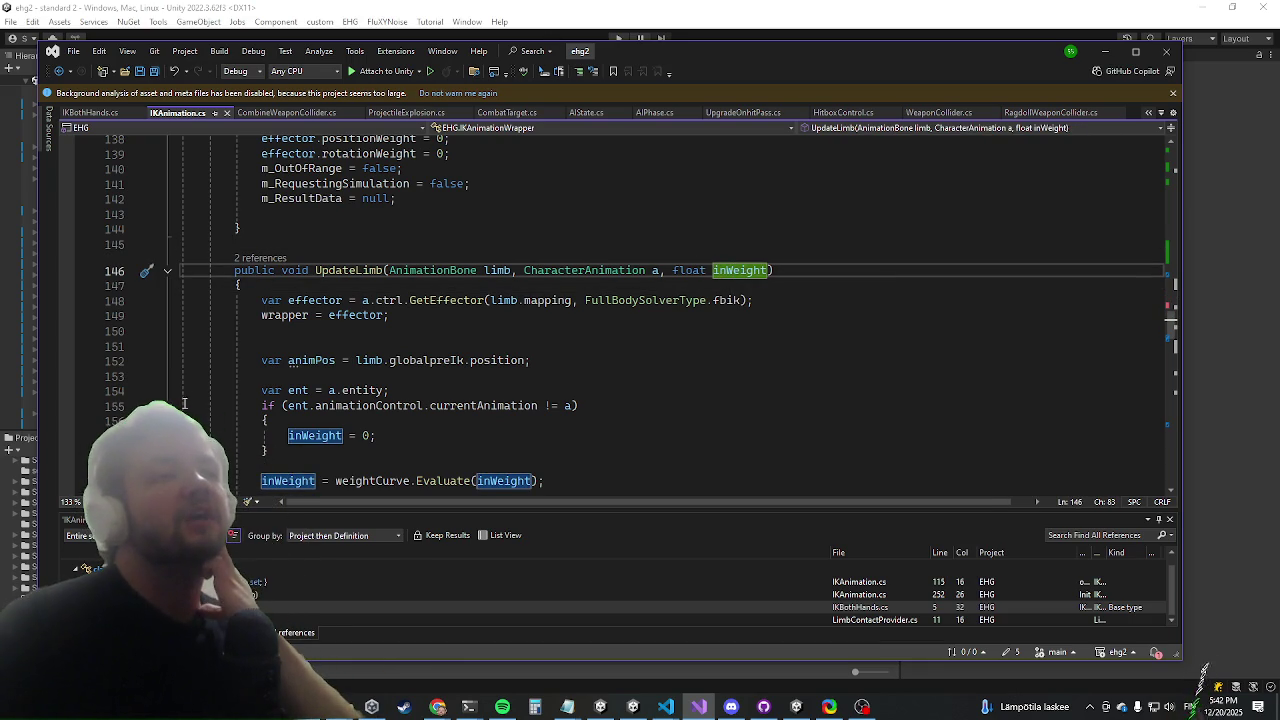
scroll(181, 408, "up", 20)
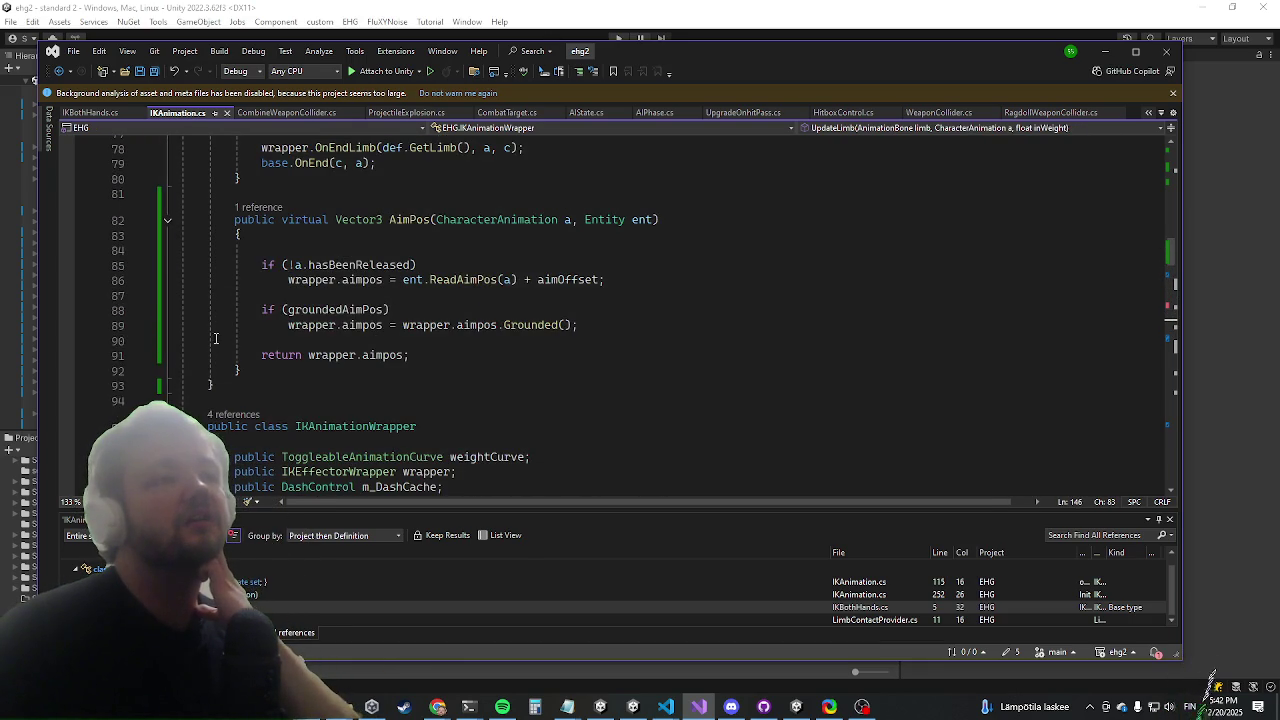
scroll(450, 297, "down", 6)
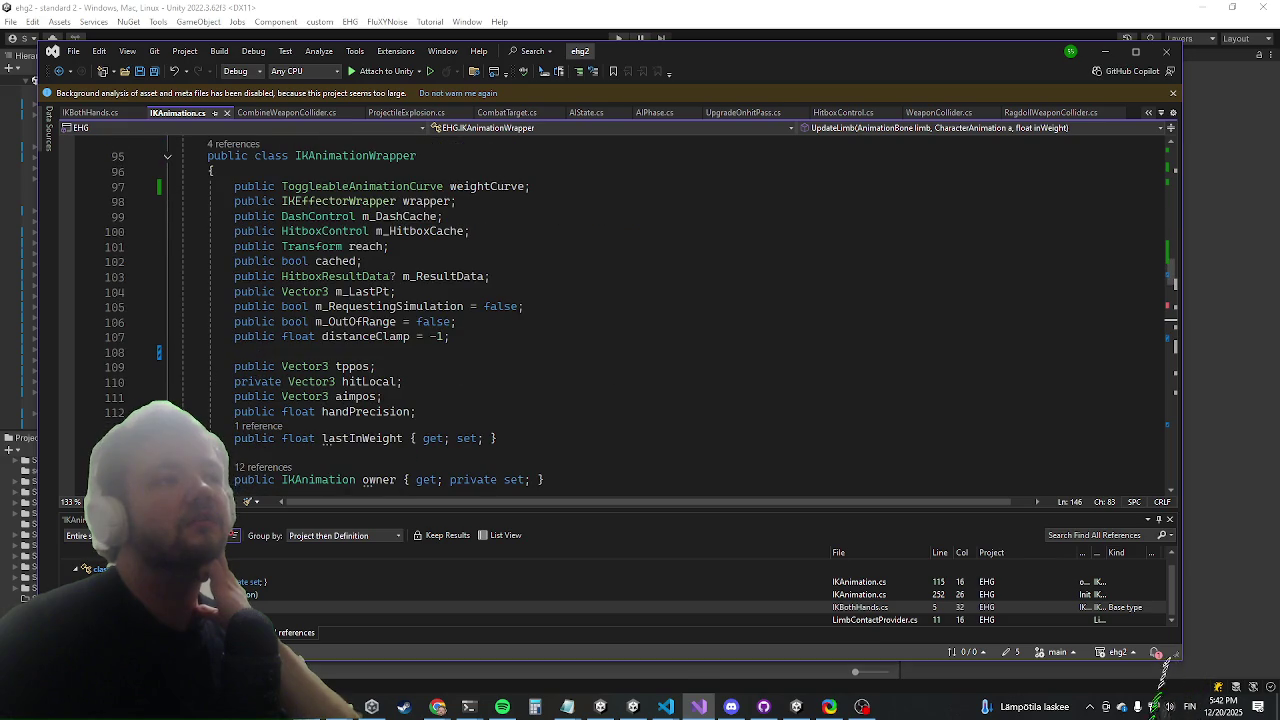
scroll(343, 336, "up", 12)
scroll(253, 358, "up", 6)
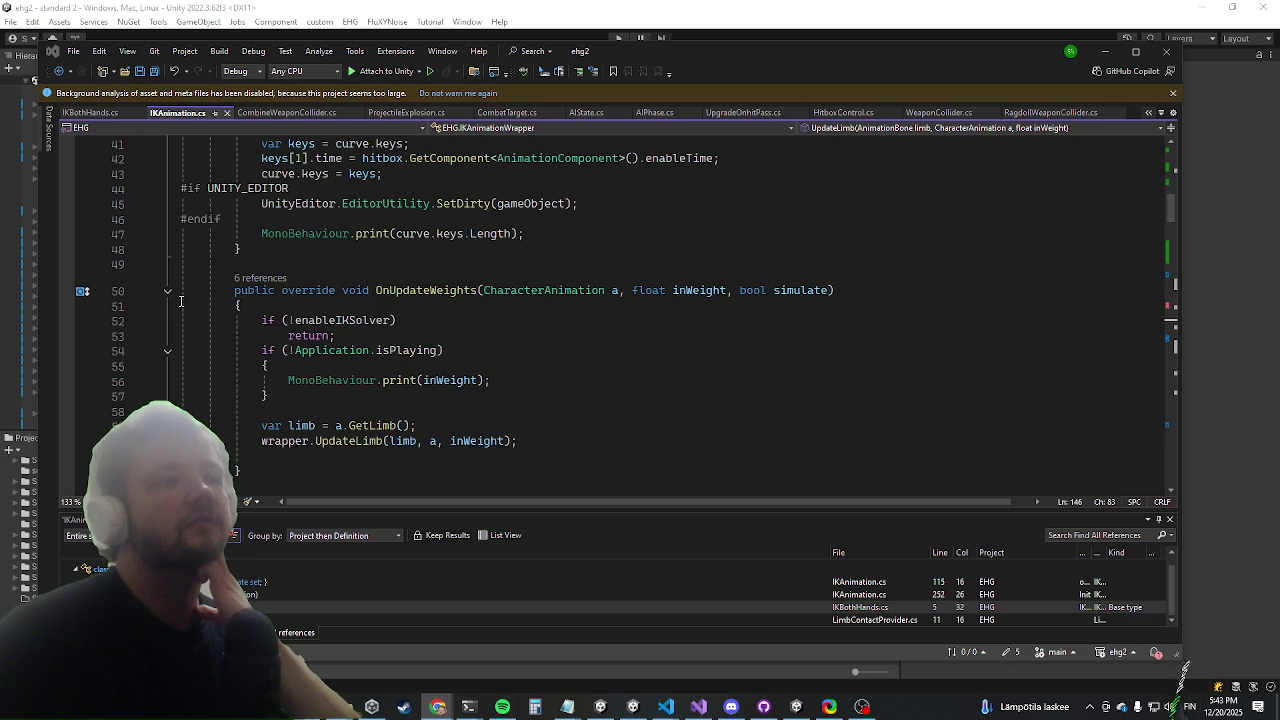
scroll(151, 337, "down", 7)
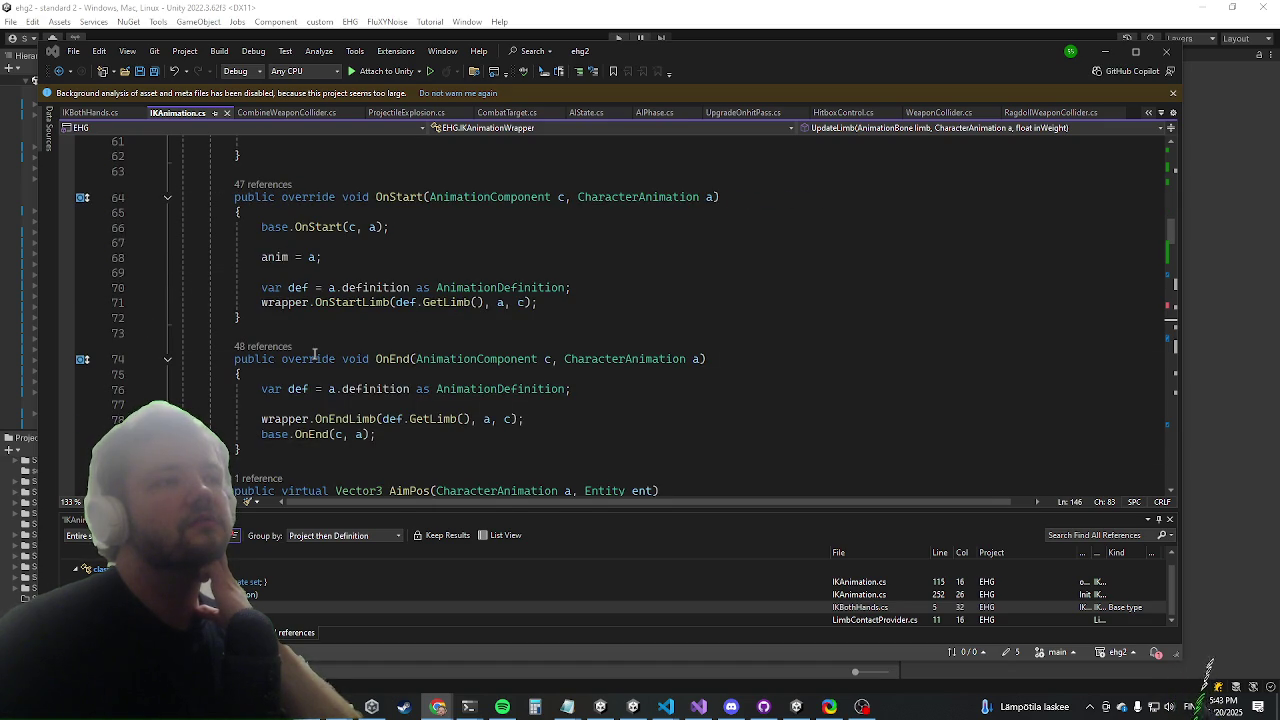
Delete the blank line inside the OnEnd method
left_click(288, 419)
key("Up")
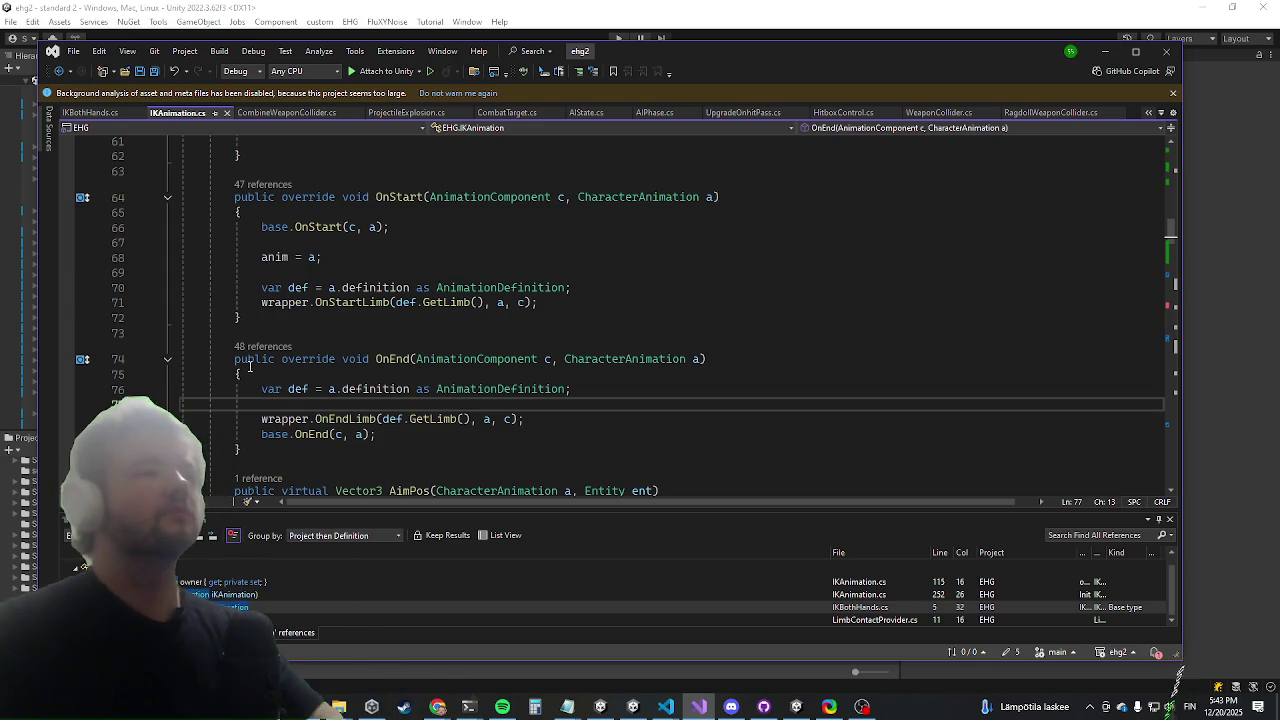
scroll(209, 307, "down", 2)
scroll(209, 307, "down", 5)
scroll(205, 300, "up", 5)
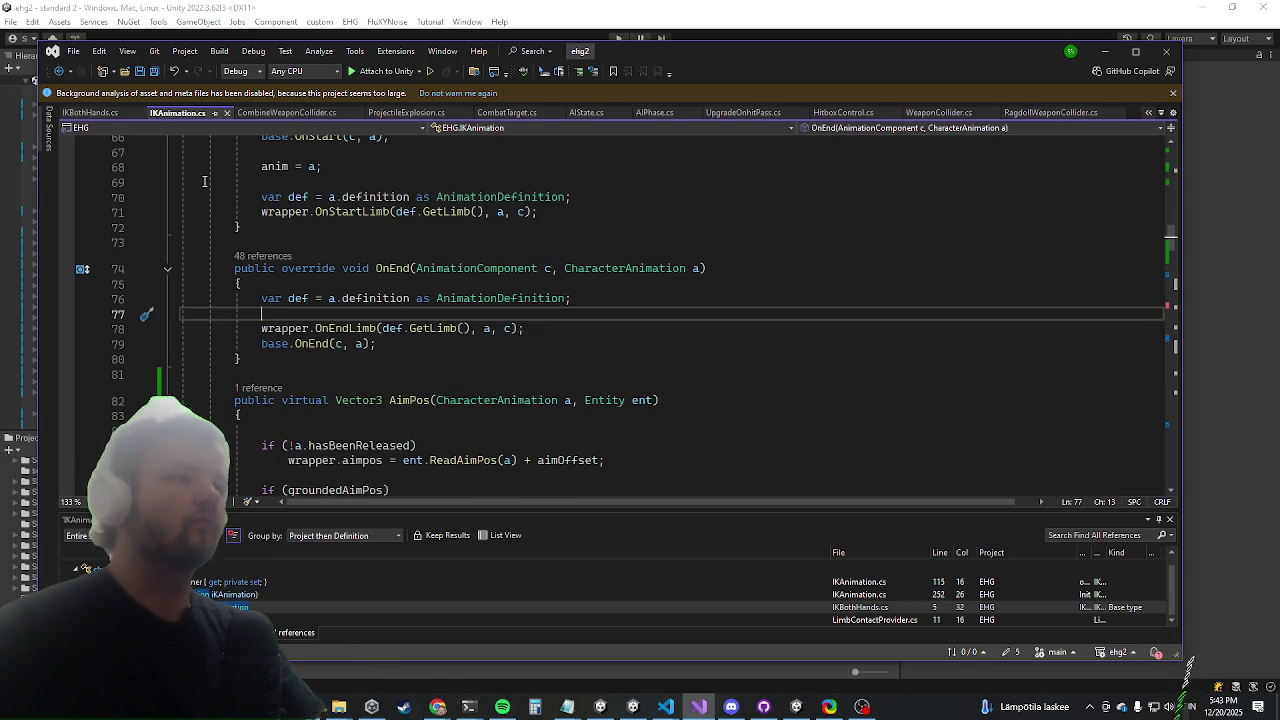
key("Delete")
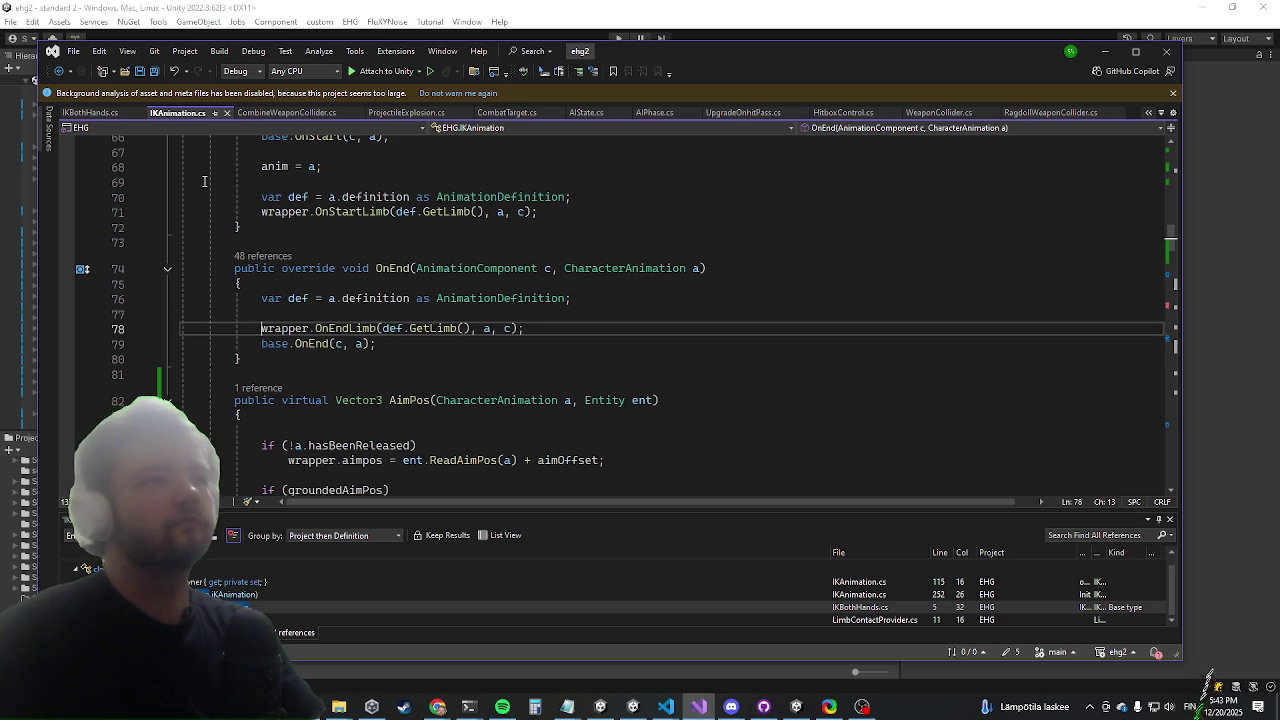
Jump to OnEndLimb and add the guard 'if (!owner.enableIKSolver) return;' at its start
key("ctrl+Right")
key("ctrl+Right")
key("F12")
key("Down")
key("Down")
type("if(!ow")
type("ner.ena")
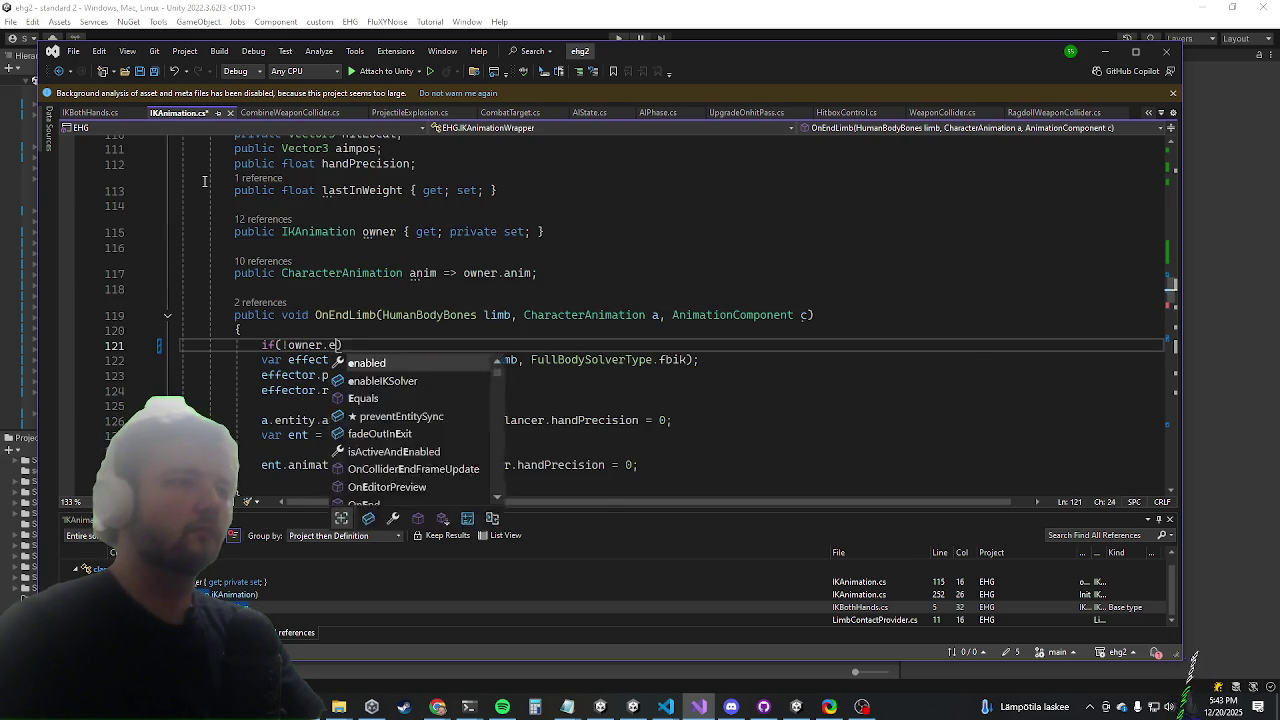
key("Tab")
type(")re")
key("Left")
key("Left")
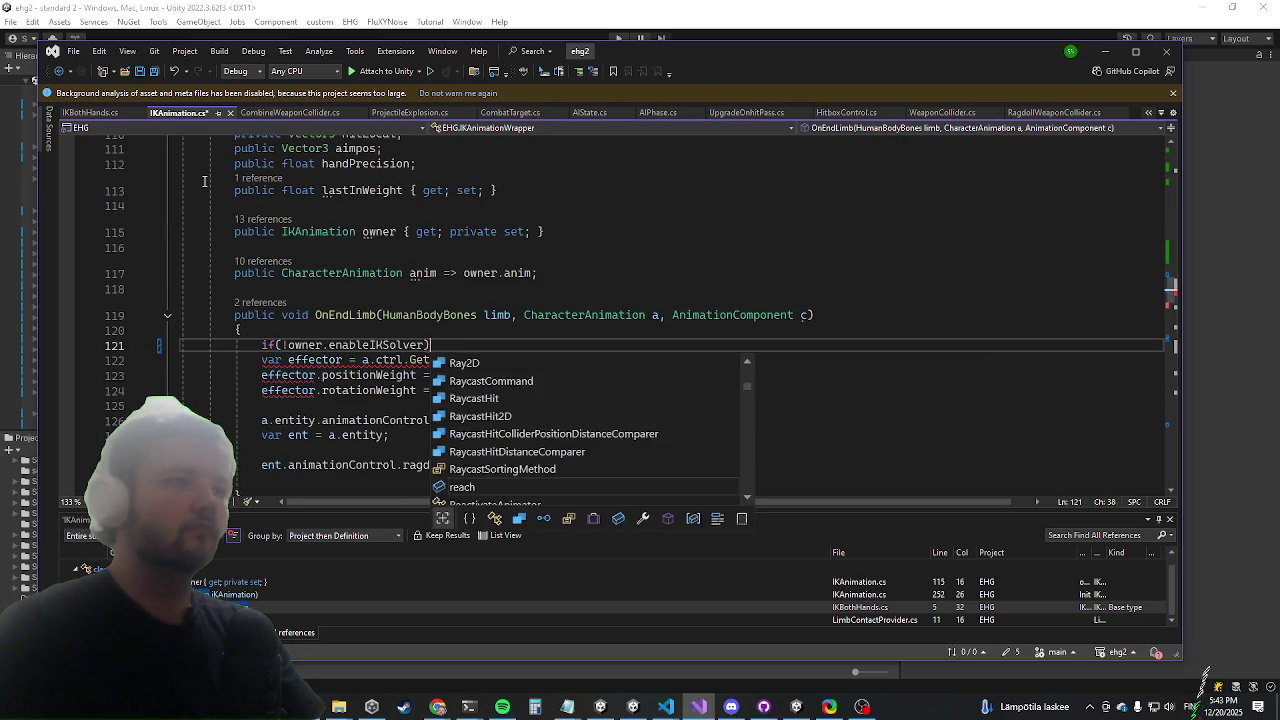
key("Return")
type("turn;")
key("Return")
key("shift+Up")
key("shift+Up")
key("ctrl+c")
Paste the enableIKSolver guard at the start of OnStartLimb, removing the extra blank line
key("Down")
key("Down")
key("Down")
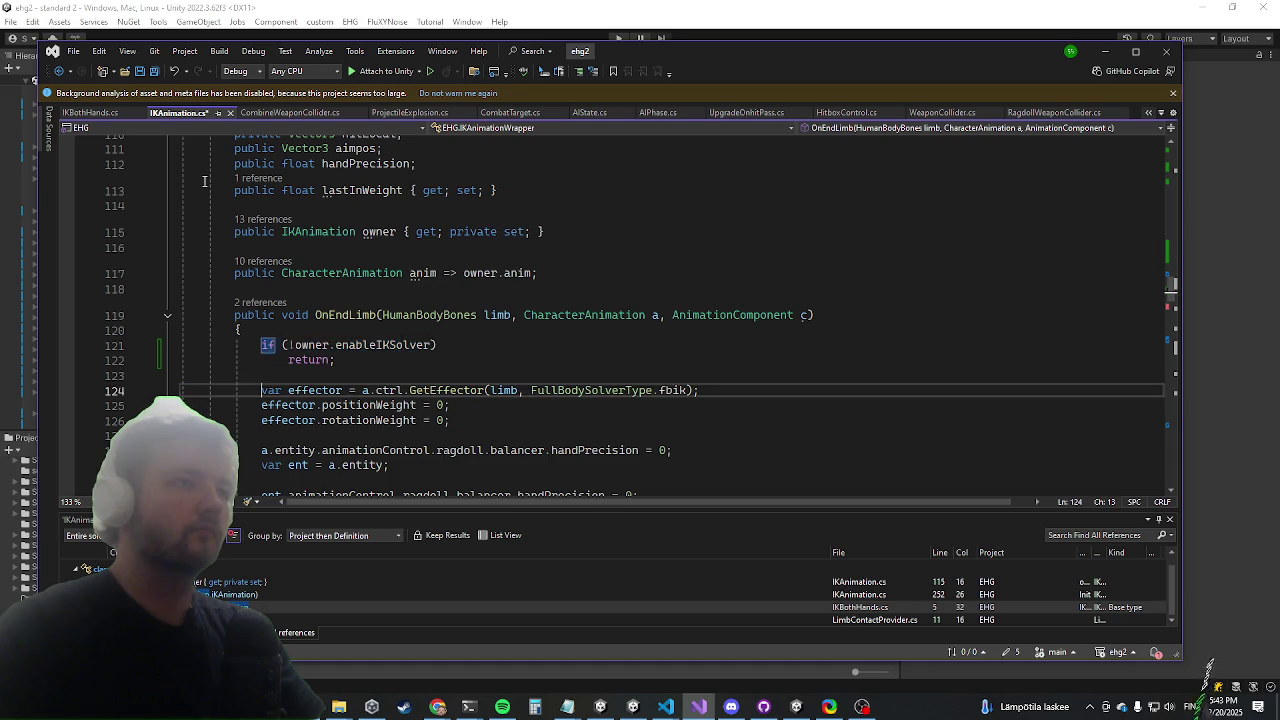
key("Up")
key("Up")
key("Up")
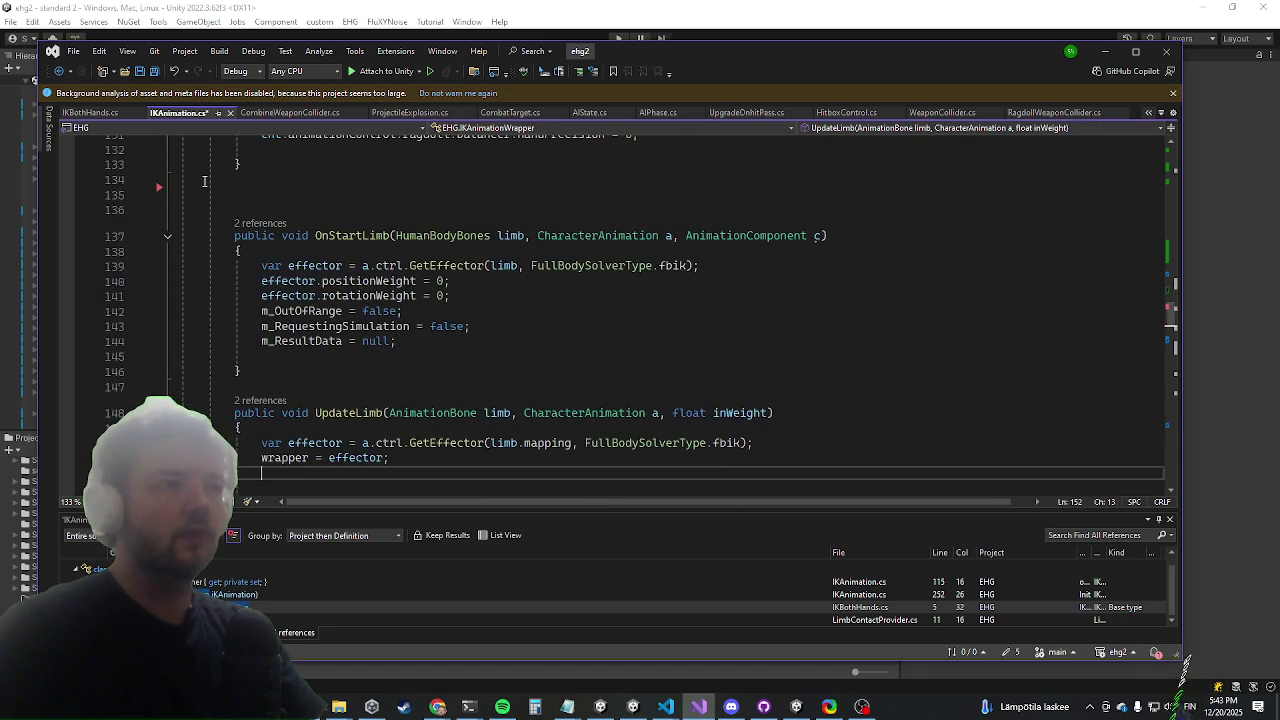
key("ctrl+Return")
key("ctrl+v")
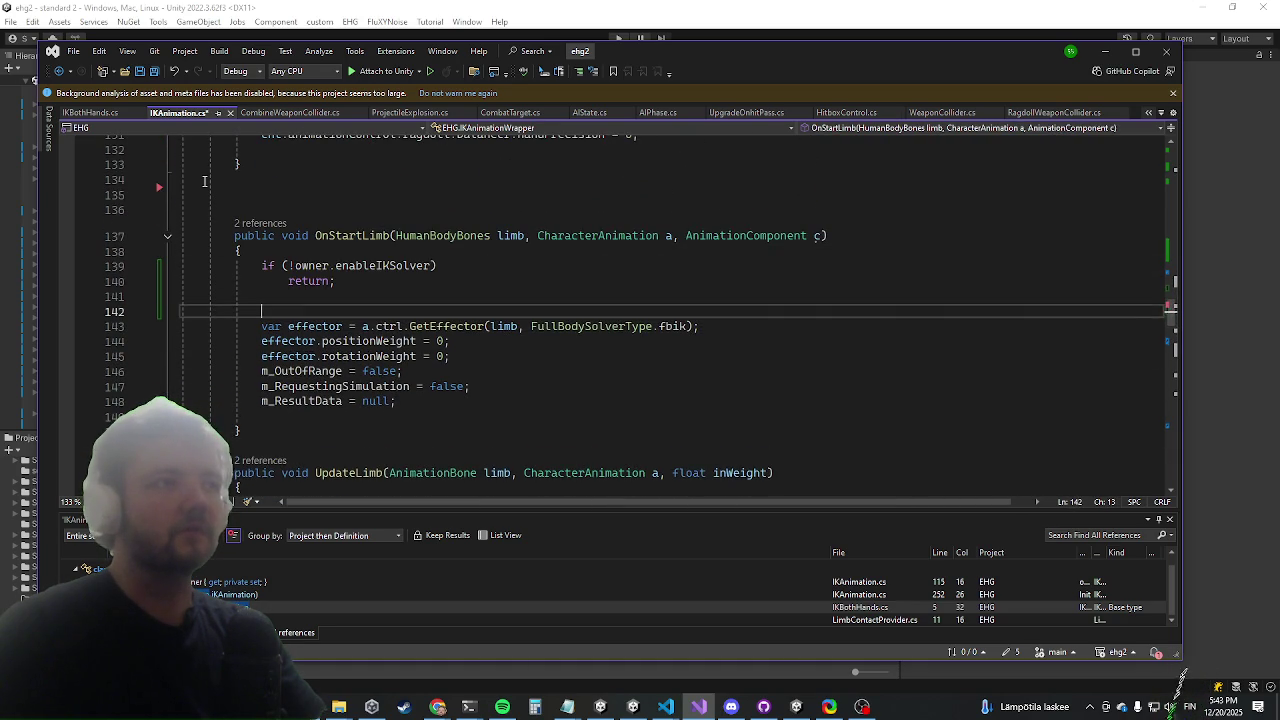
key("shift+Down")
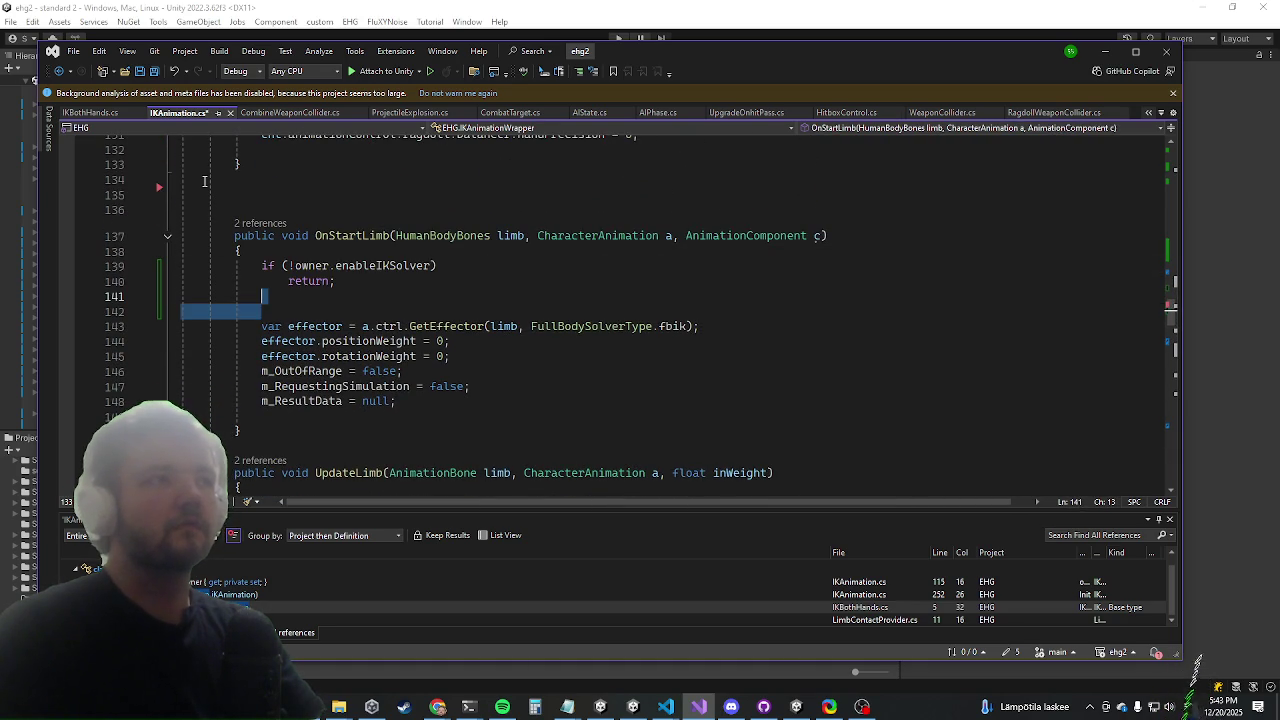
key("Delete")
Copy the enableIKSolver guard into the start of UpdateLimb and tidy the spacing
key("Down")
key("Down")
key("Down")
key("Up")
key("Up")
key("Up")
key("shift+Up")
key("shift+Up")
key("Down")
key("Down")
key("Down")
key("Down")
key("Down")
key("Down")
key("Return")
key("Up")
key("ctrl+v")
key("Down")
key("Down")
key("Down")
Save IKAnimation.cs and switch to IKBothHands.cs
key("ctrl+s")
key("Up")
key("Up")
key("Up")
key("Up")
key("ctrl+Tab")
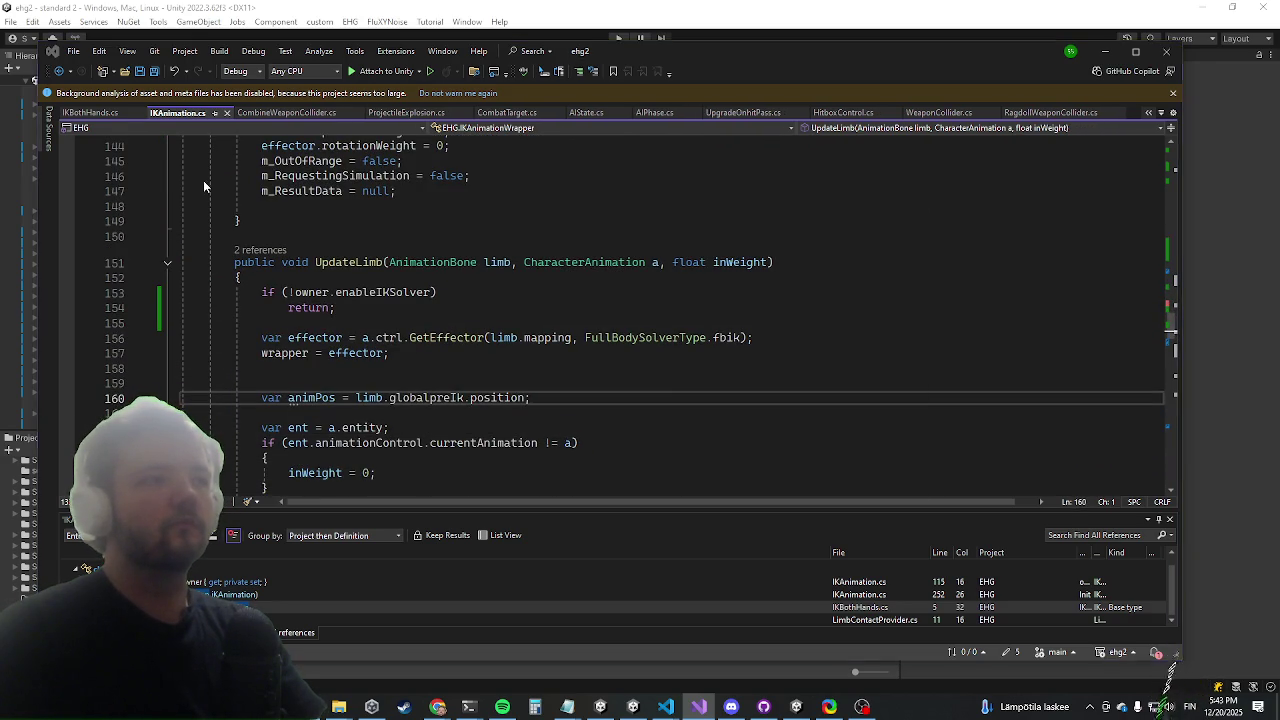
key("Up")
key("Up")
key("Up")
scroll(204, 181, "up", 3)
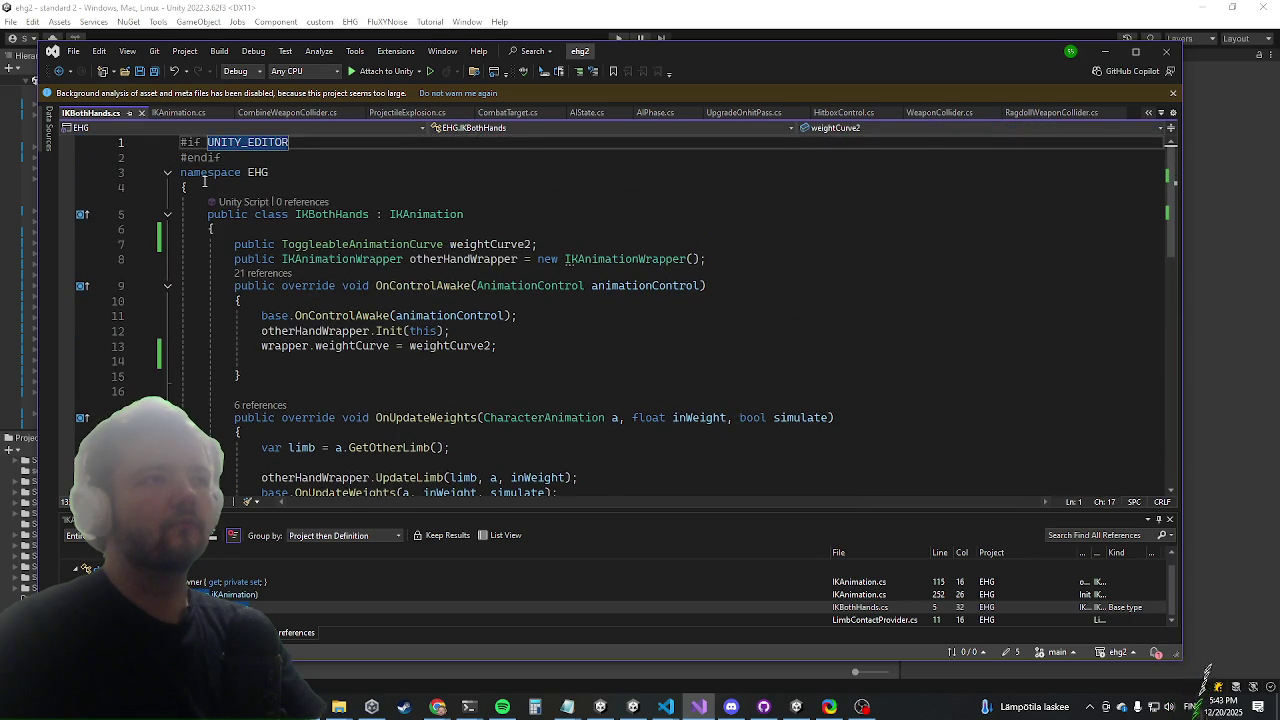
Review the otherHandWrapper Init line and weightCurve2 assignment around OnControlAwake in IKBothHands.cs
key("Up")
key("Up")
key("Up")
key("End")
key("Down")
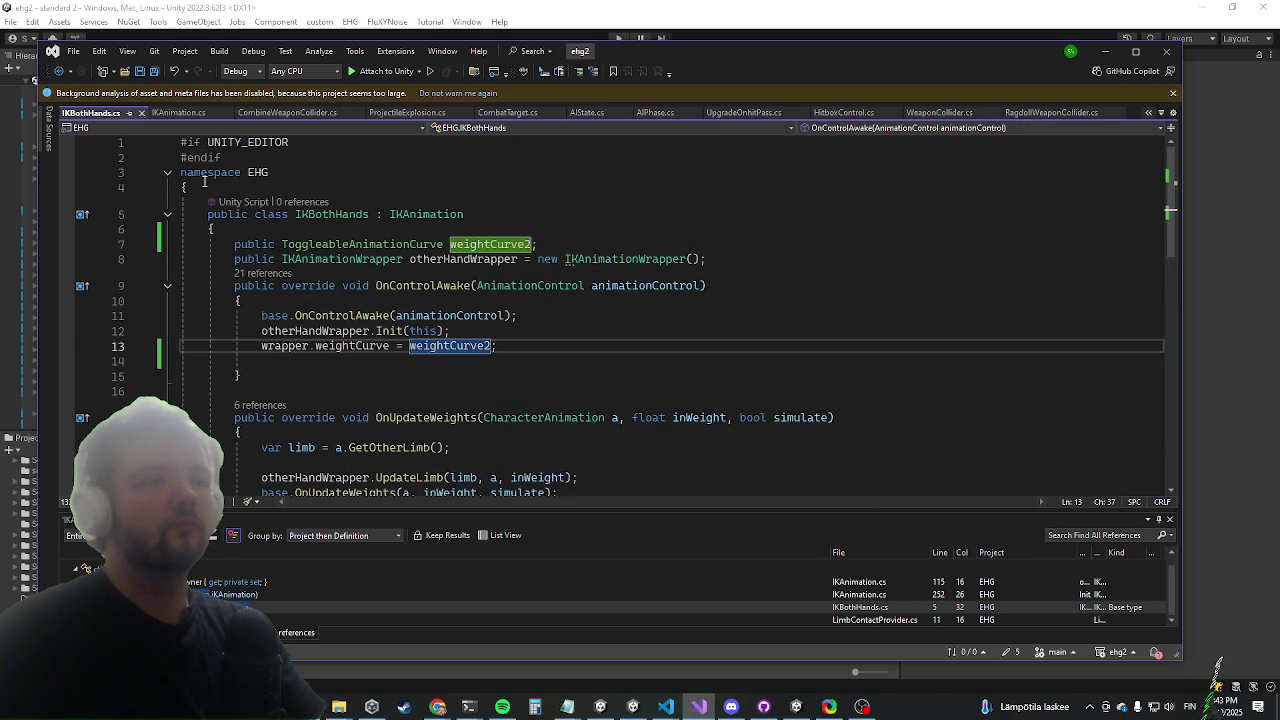
key("Up")
key("Up")
key("Up")
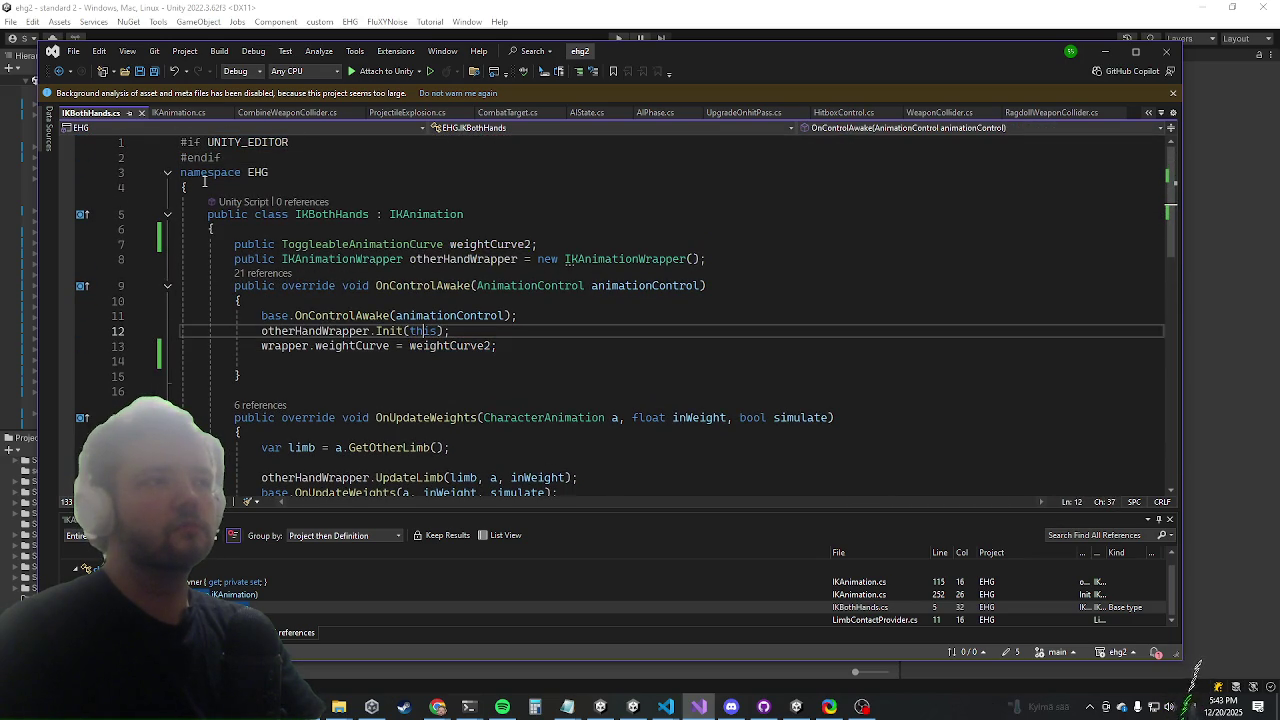
key("Down")
key("Down")
key("Down")
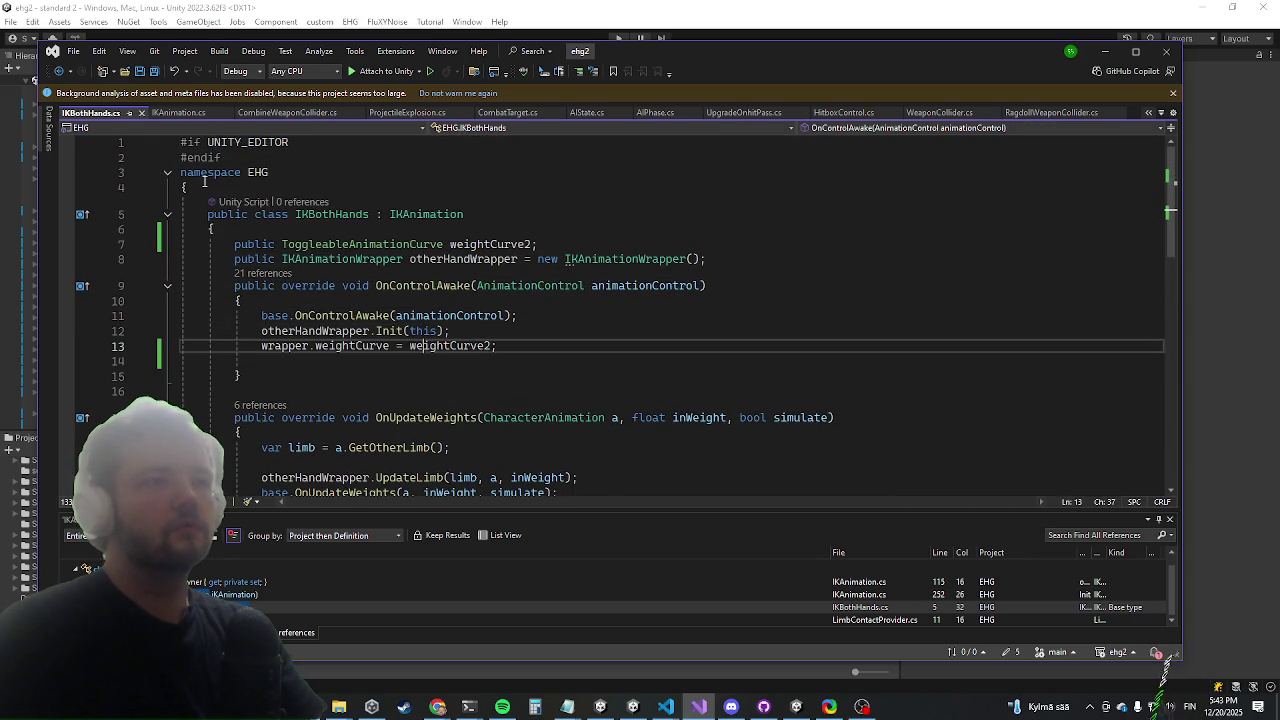
key("Down")
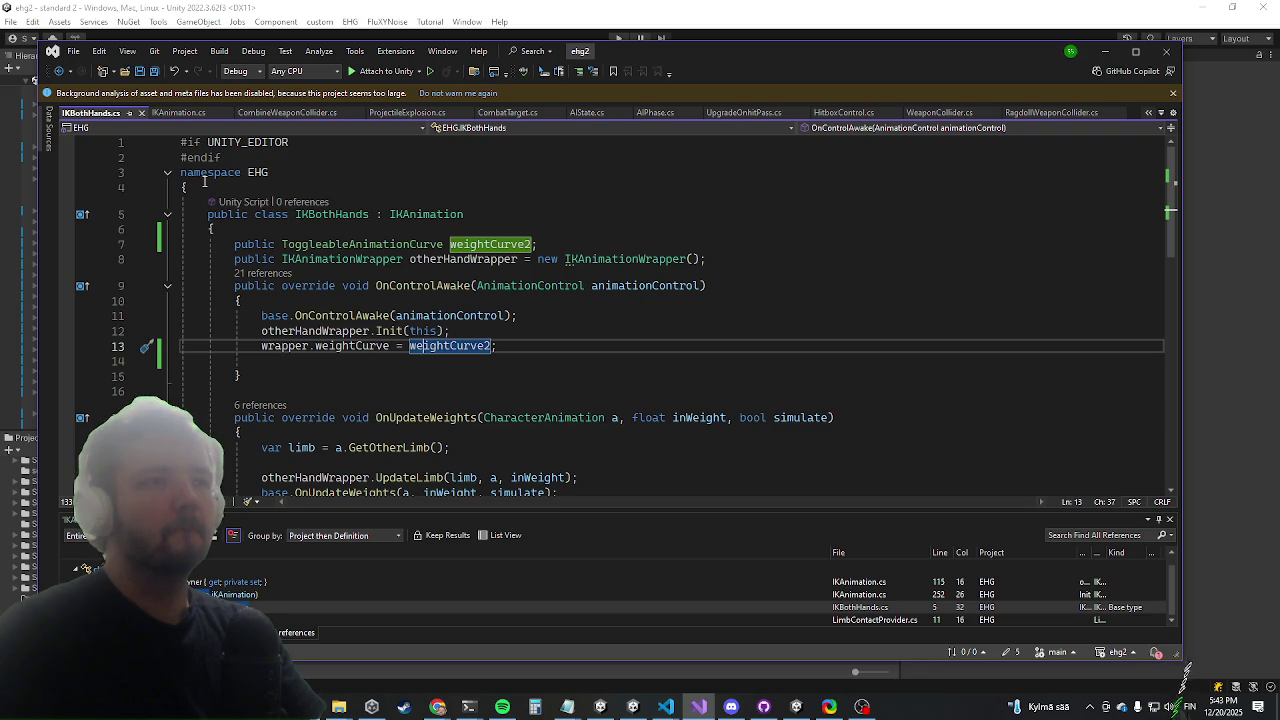
key("Up")
key("Up")
key("Up")
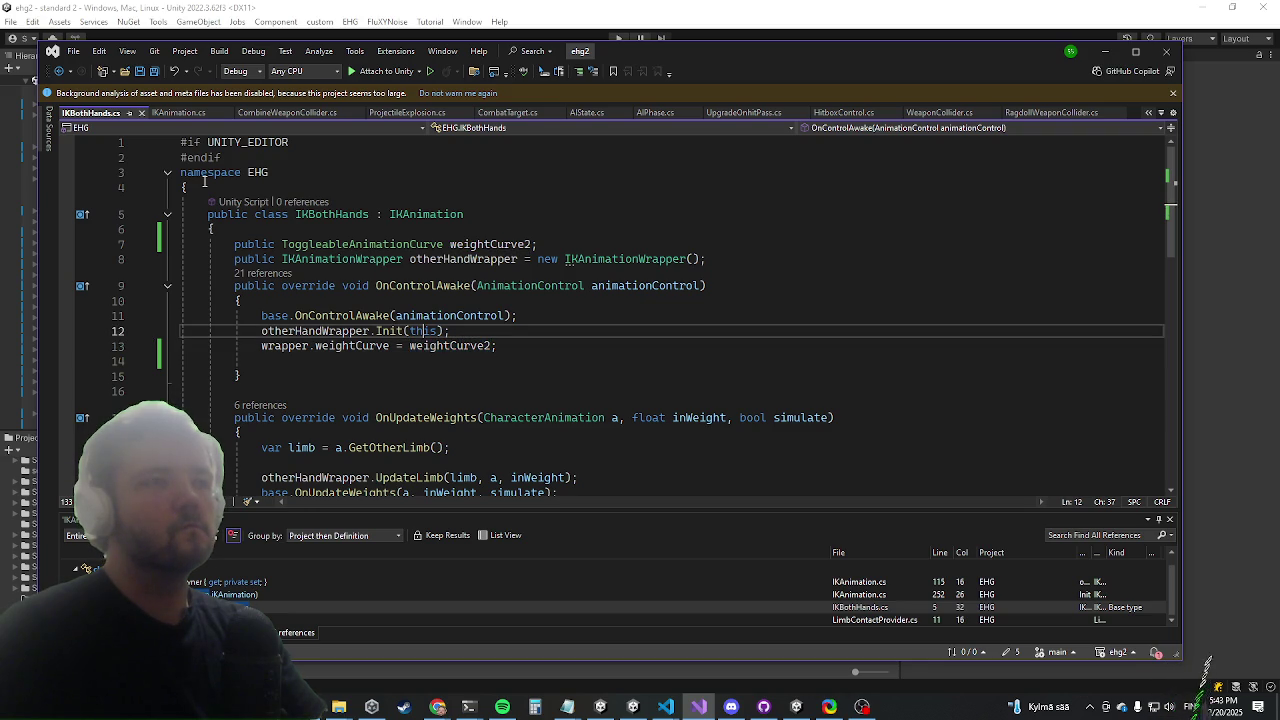
key("Down")
key("Down")
key("Down")
key("Up")
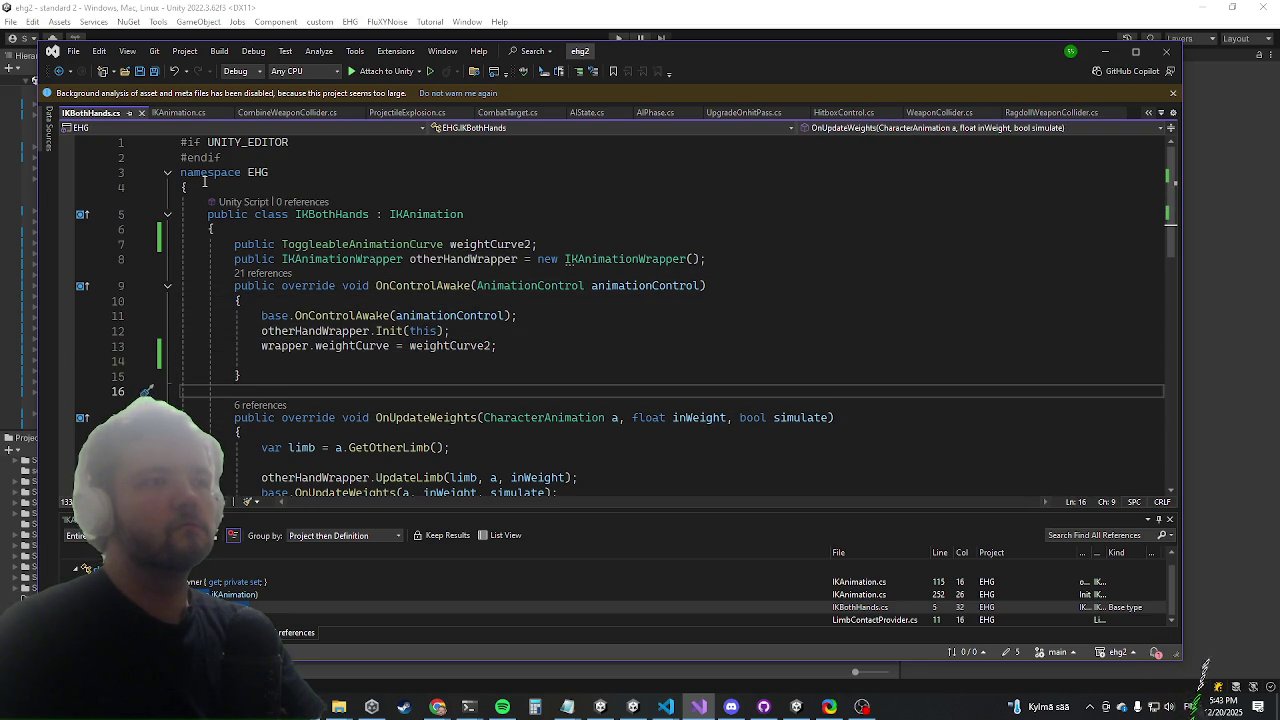
Glance at Unity, then browse IKBothHands.cs down to OnEnd and back to the top
key("alt+Tab")
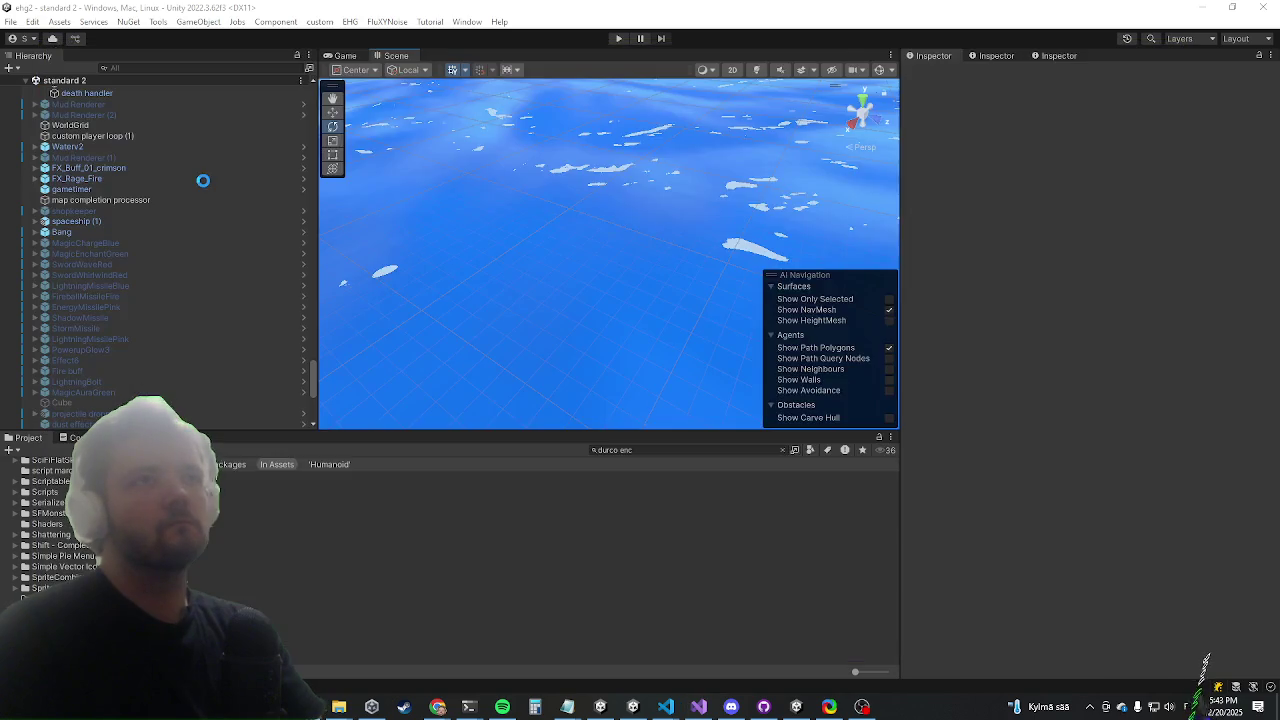
key("alt+Tab")
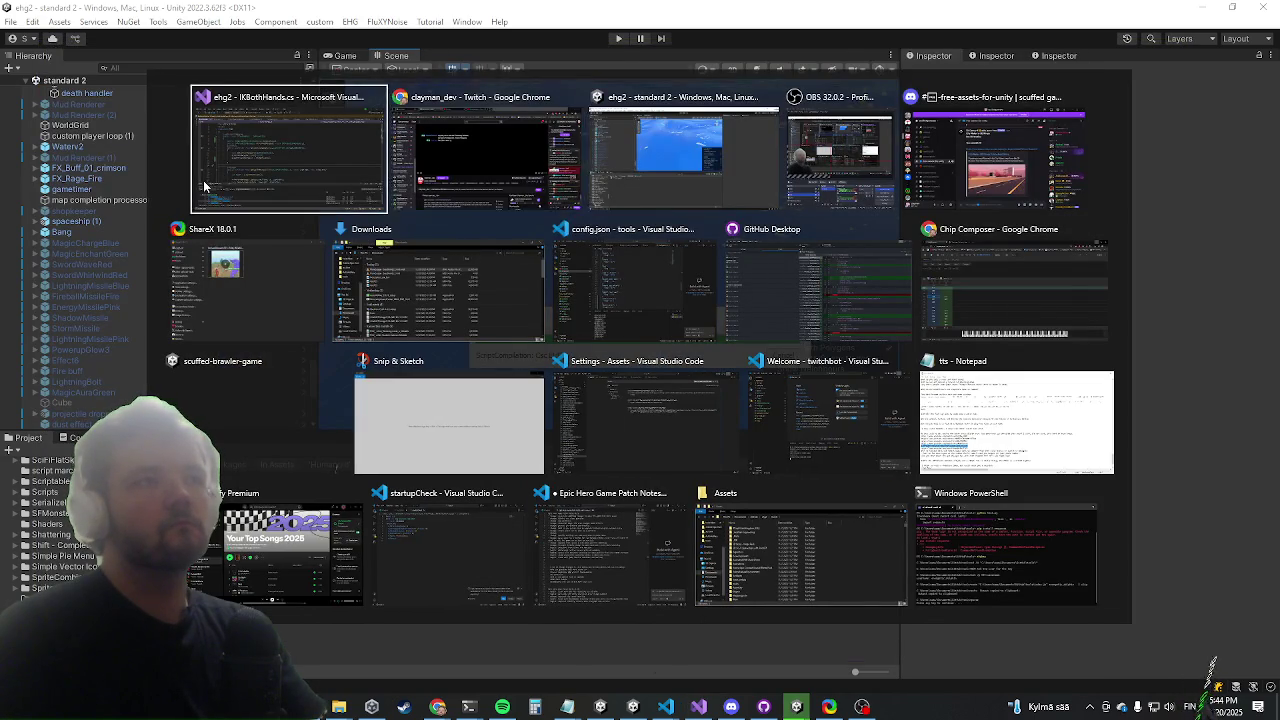
key("Down")
key("Down")
key("Down")
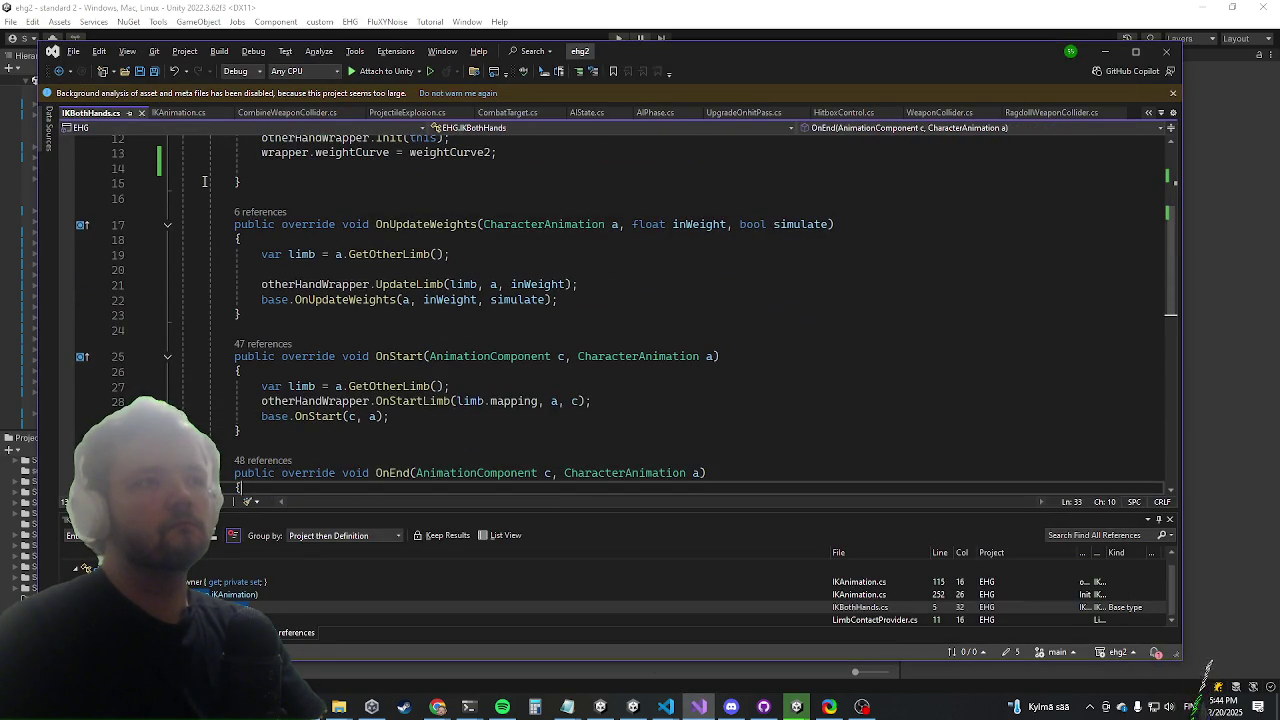
scroll(204, 181, "down", 3)
key("Up")
key("Up")
key("Up")
key("Up")
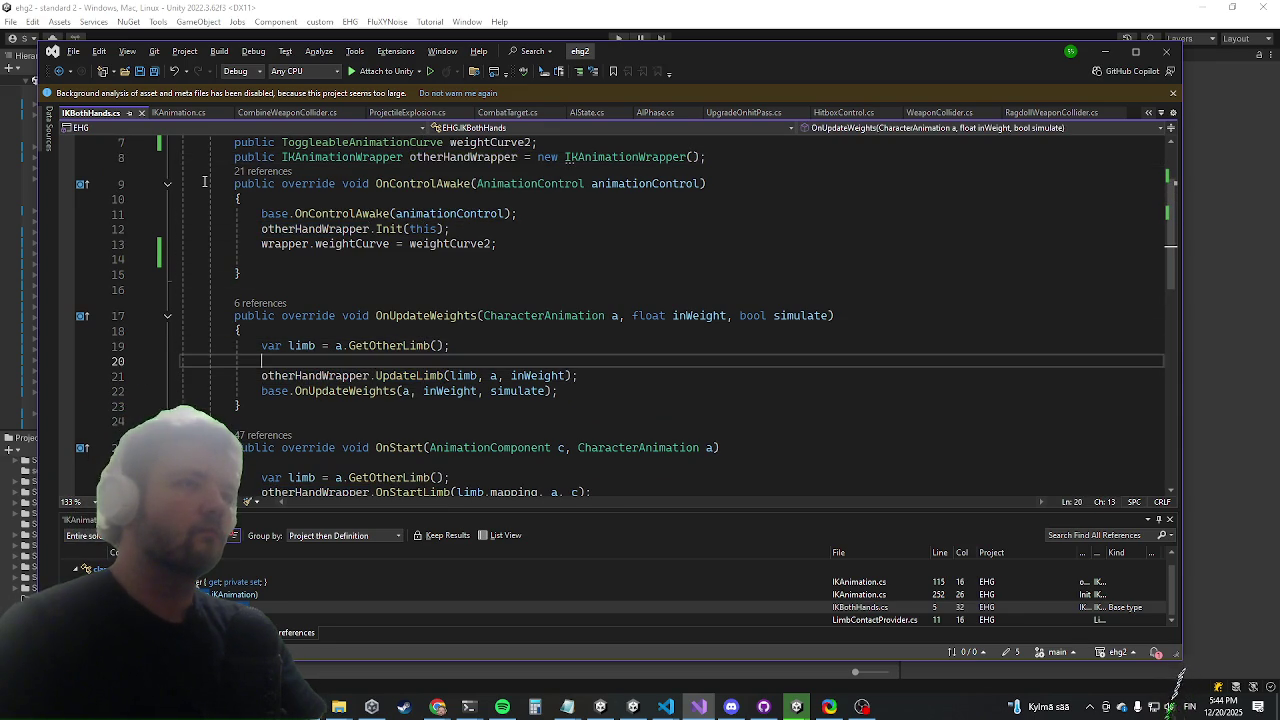
key("Up")
key("Up")
key("Up")
Switch to IKAnimation.cs and start a Find in the current document
key("ctrl+Tab")
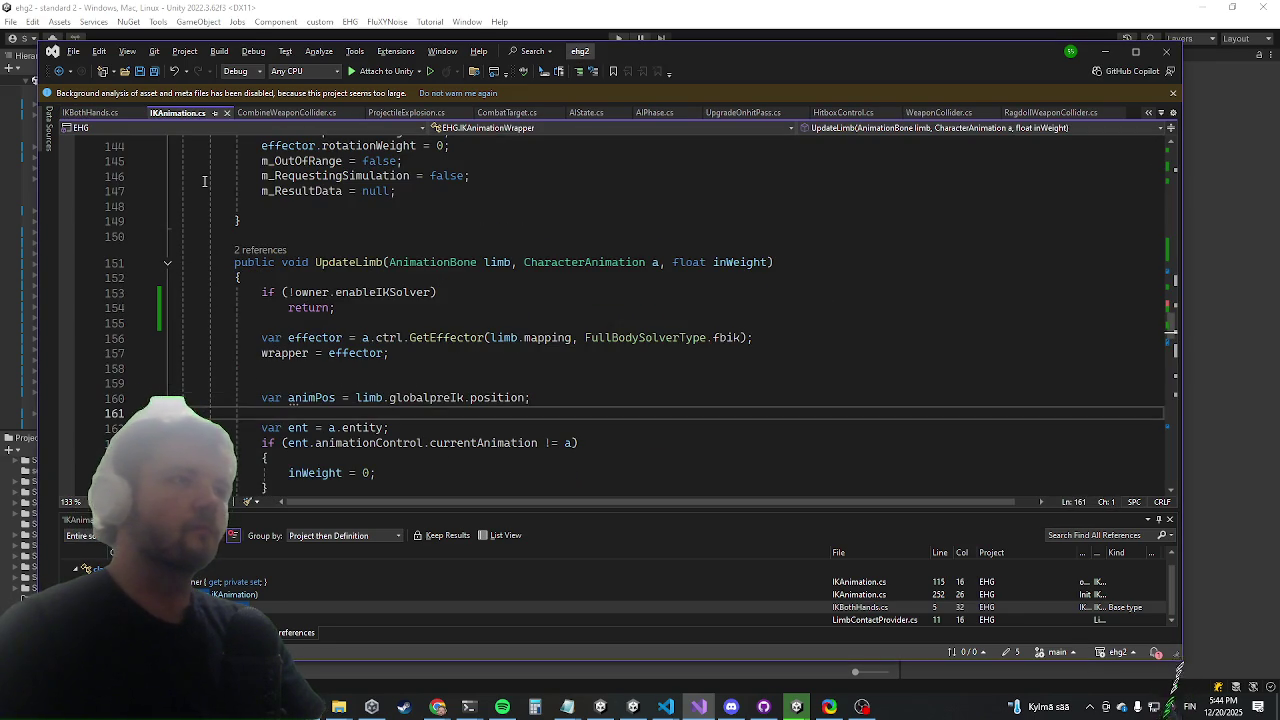
key("Up")
key("Up")
key("Up")
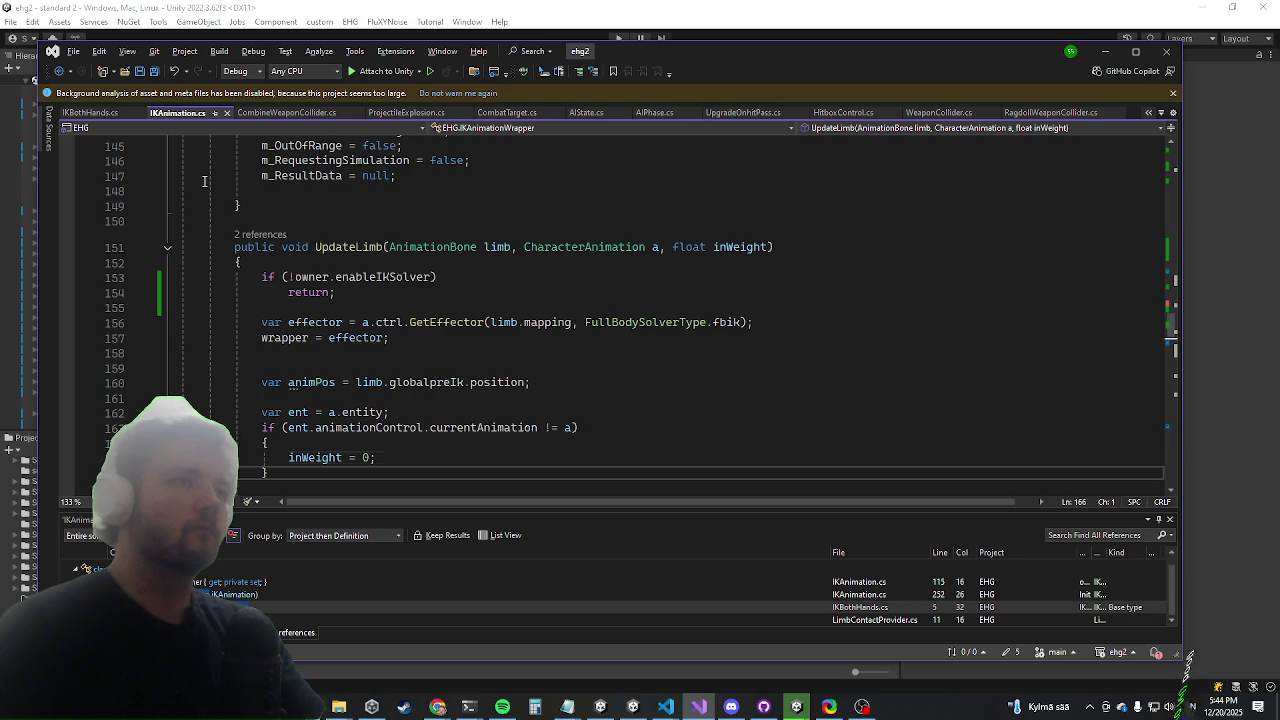
key("ctrl+f")
Search IKAnimation.cs for 'updatelimb(' matches, then search for 'onupdate'
type("up")
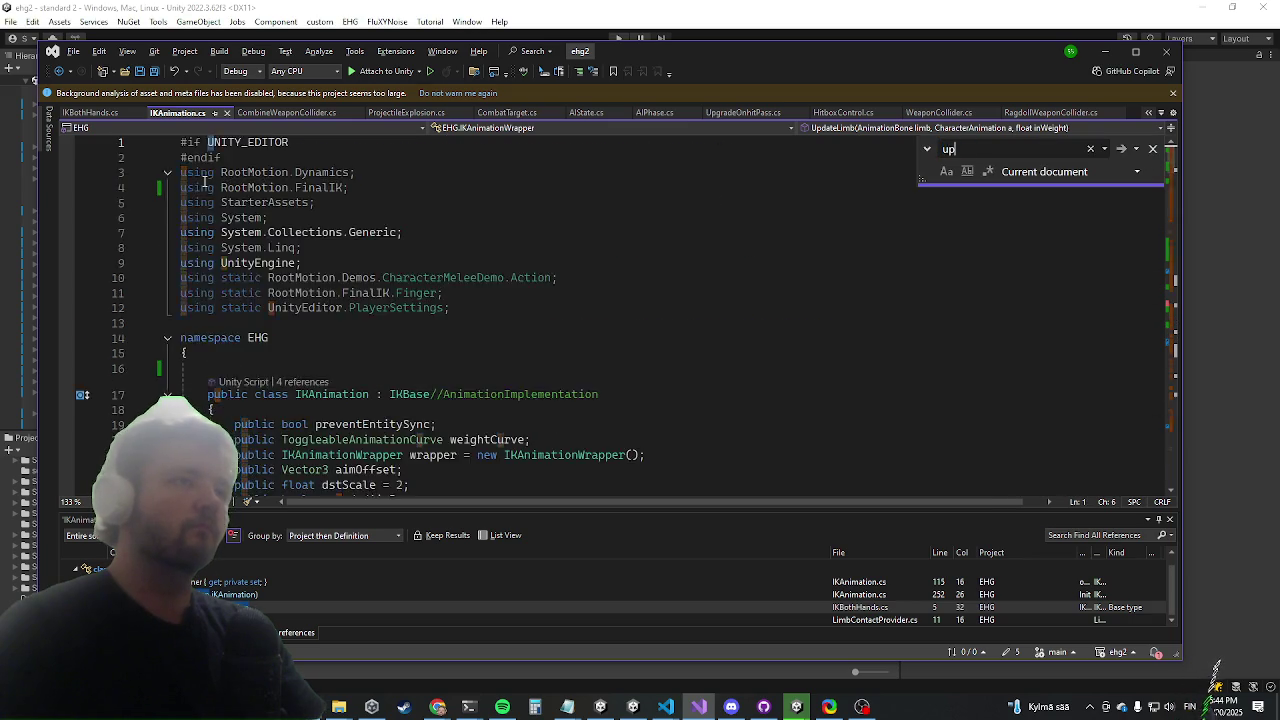
type("datelimb(")
key("Return")
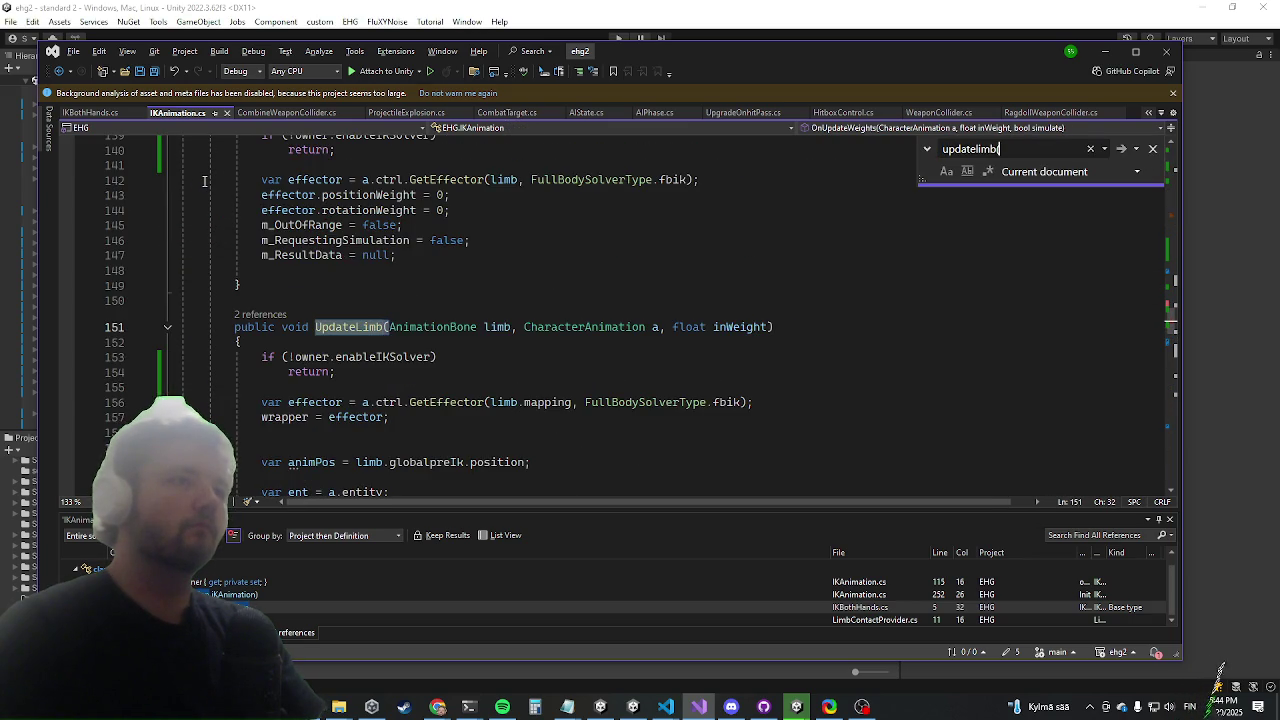
key("Return")
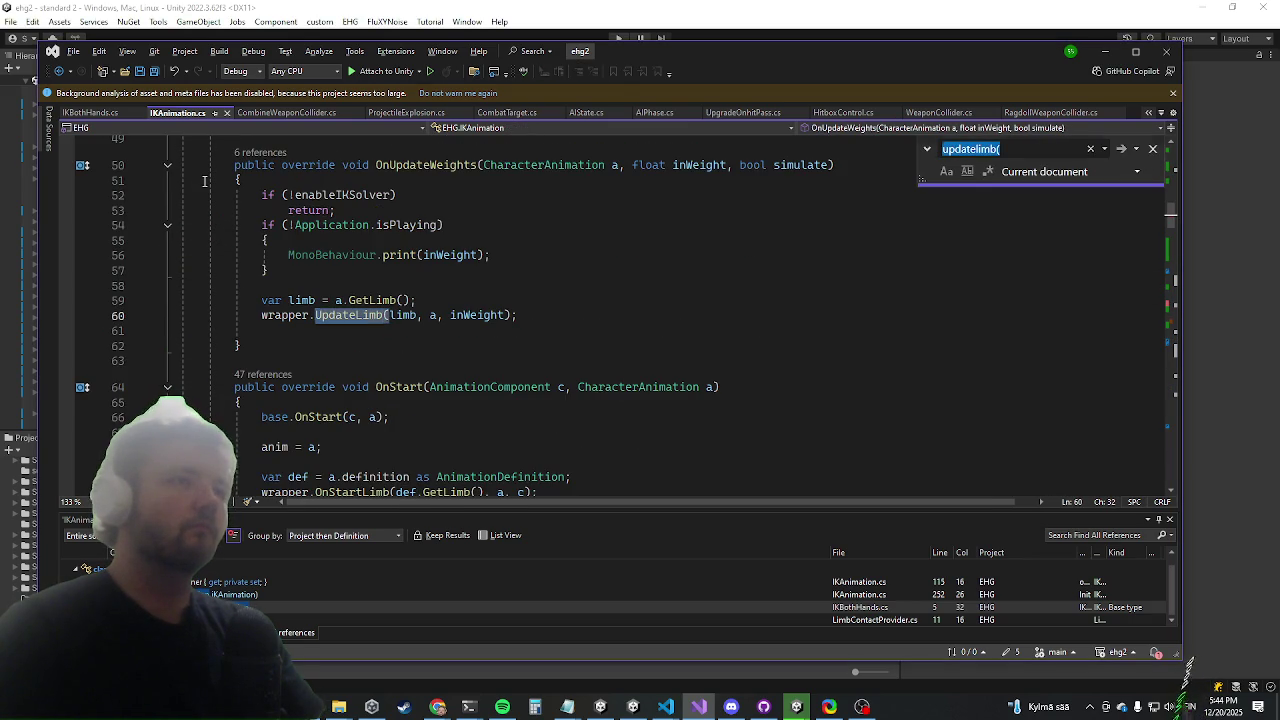
key("Escape")
key("F12")
key("ctrl+f")
type("onupdate")
Find All References on OnUpdateWeights and open its call in IKBase.cs
key("alt+Tab")
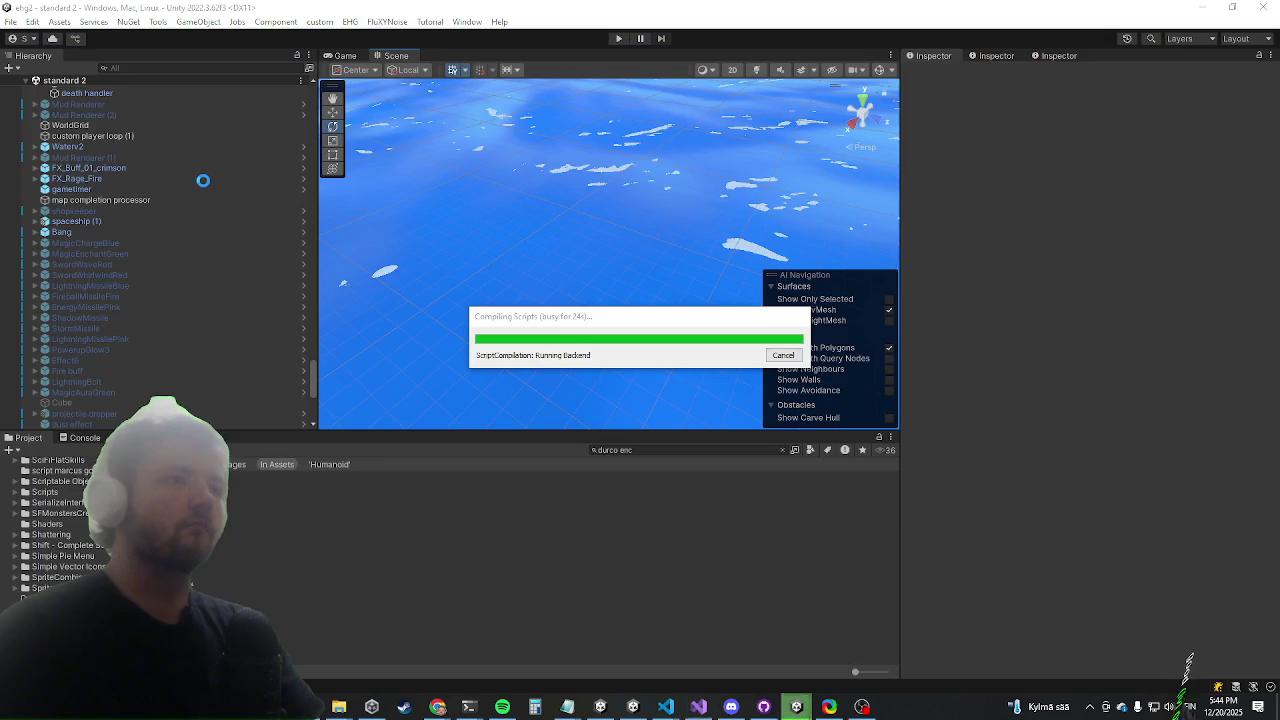
key("alt+Tab")
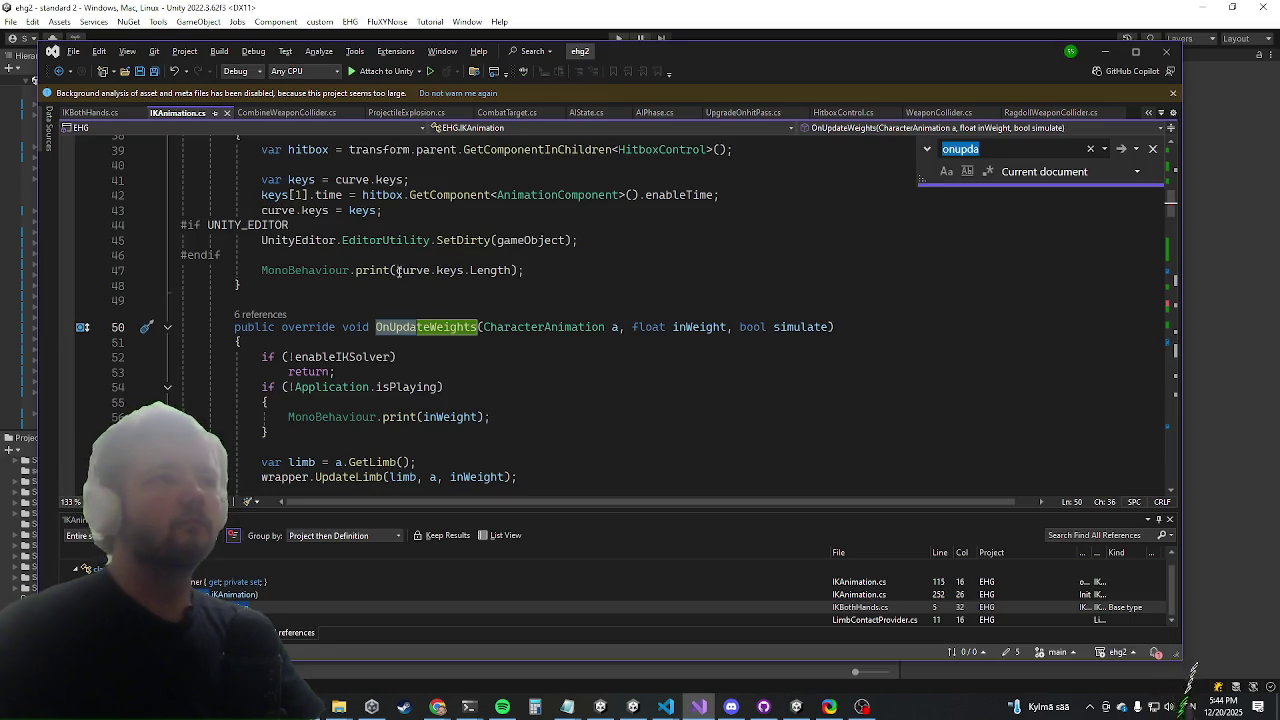
left_click(434, 327)
right_click(434, 327)
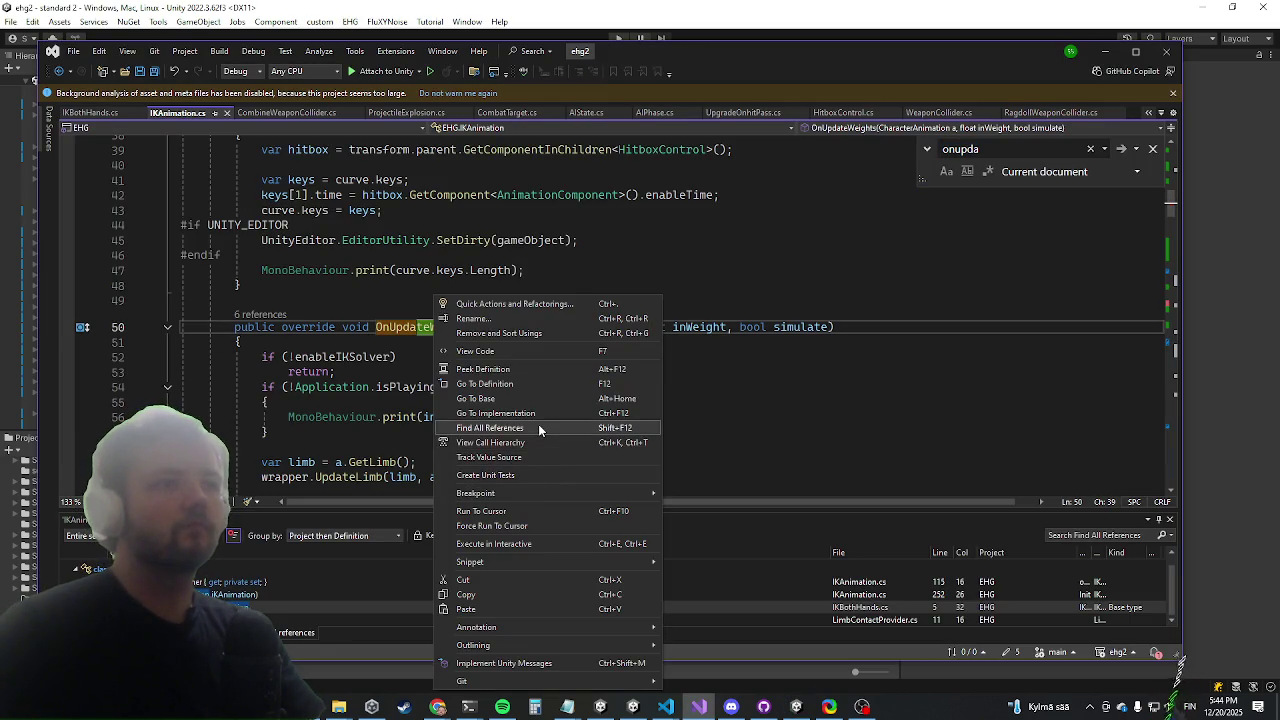
left_click(490, 428)
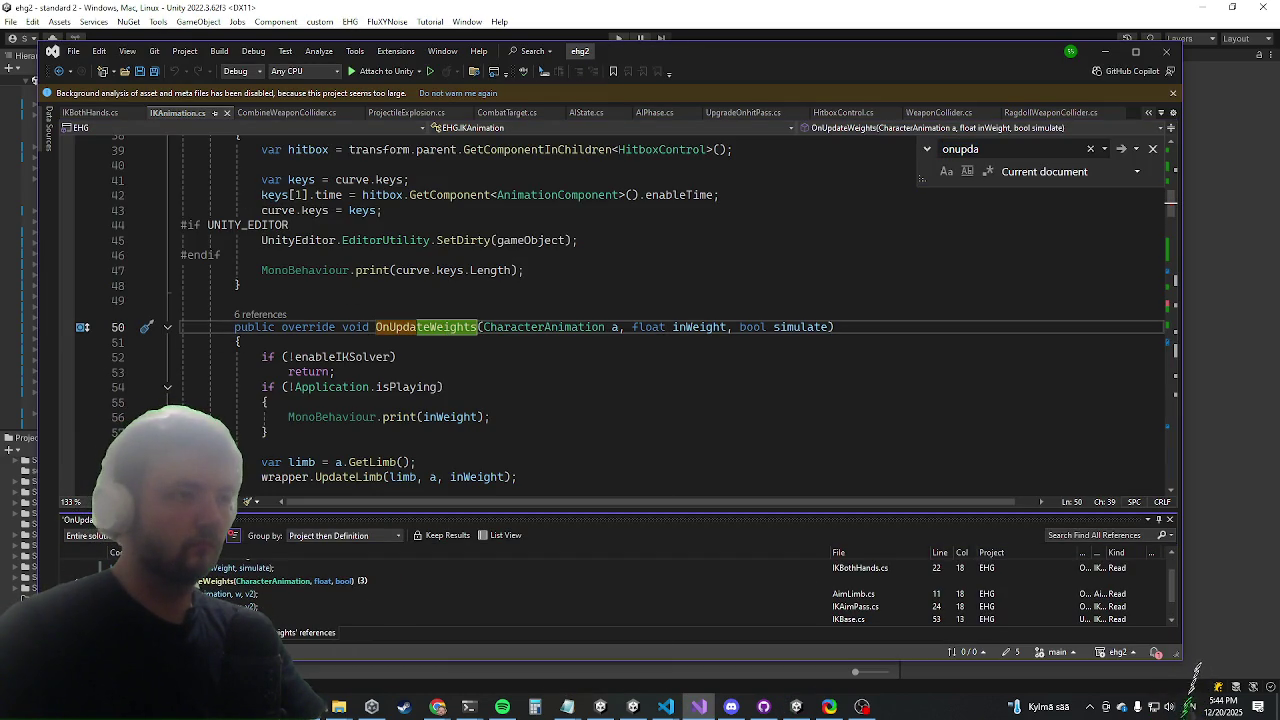
left_click(848, 619)
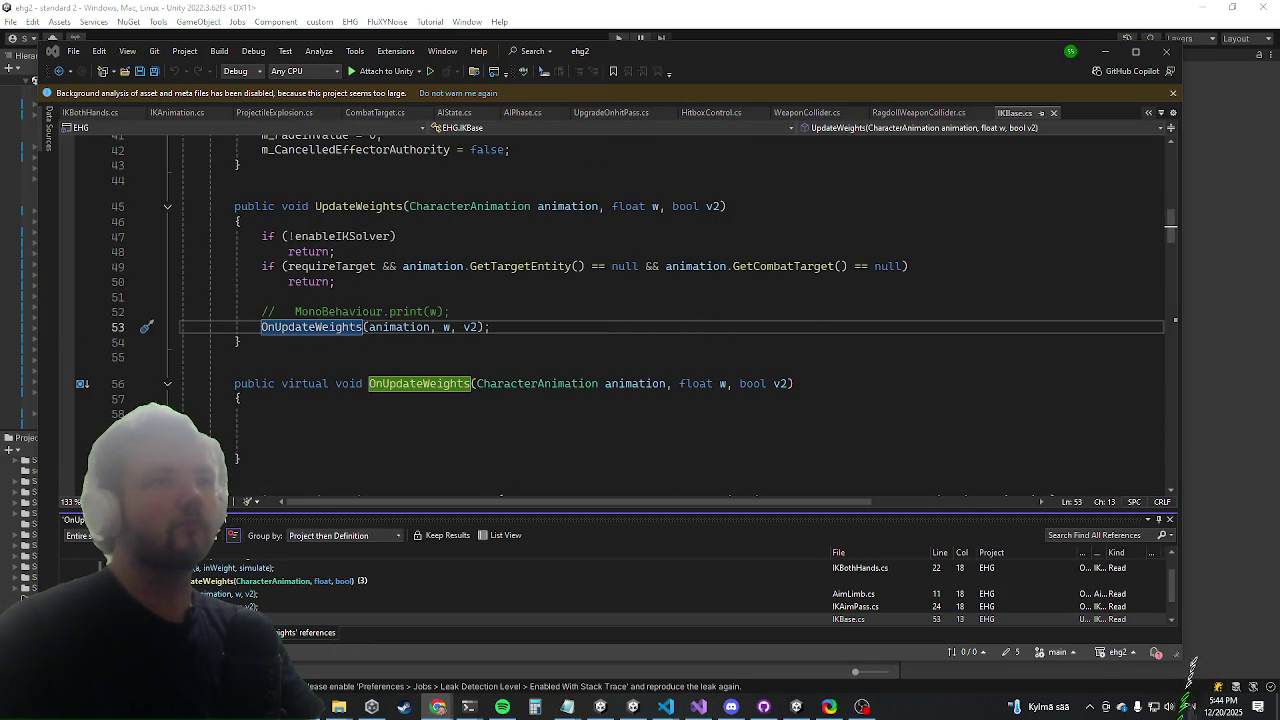
Find All References on UpdateWeights and jump to its line 183 call in OnExitFrame
scroll(262, 295, "up", 2)
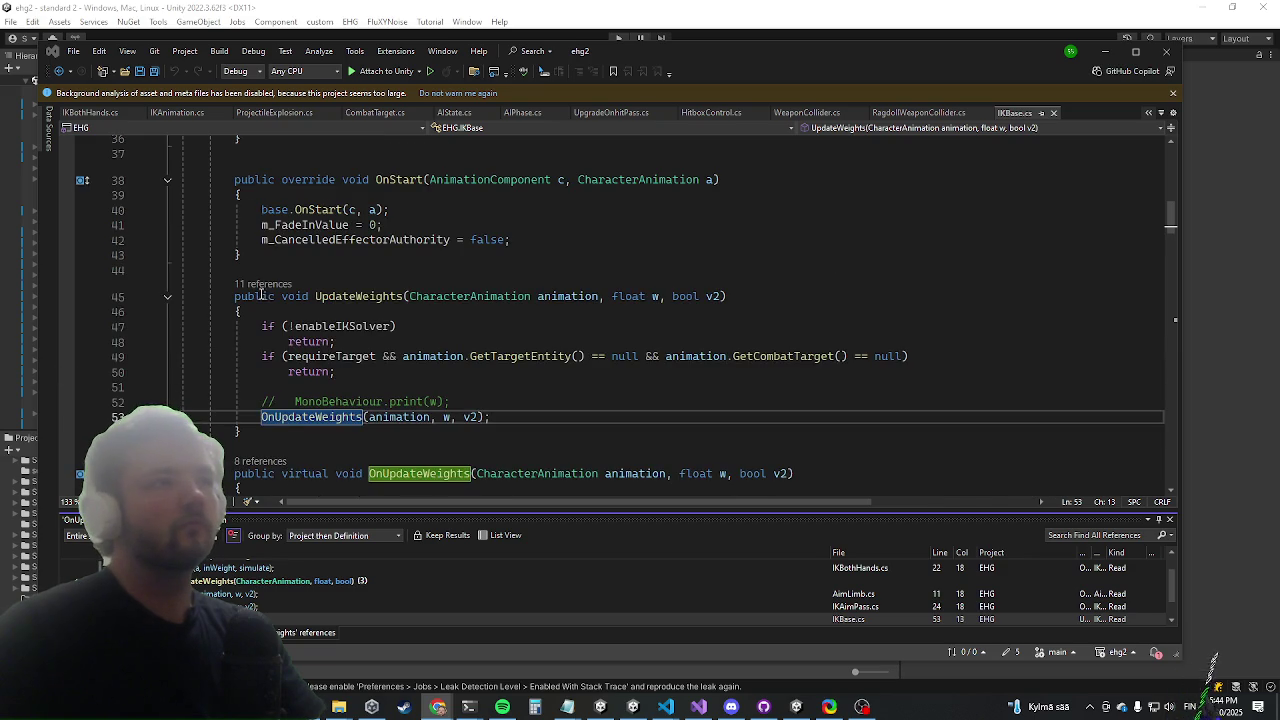
right_click(333, 300)
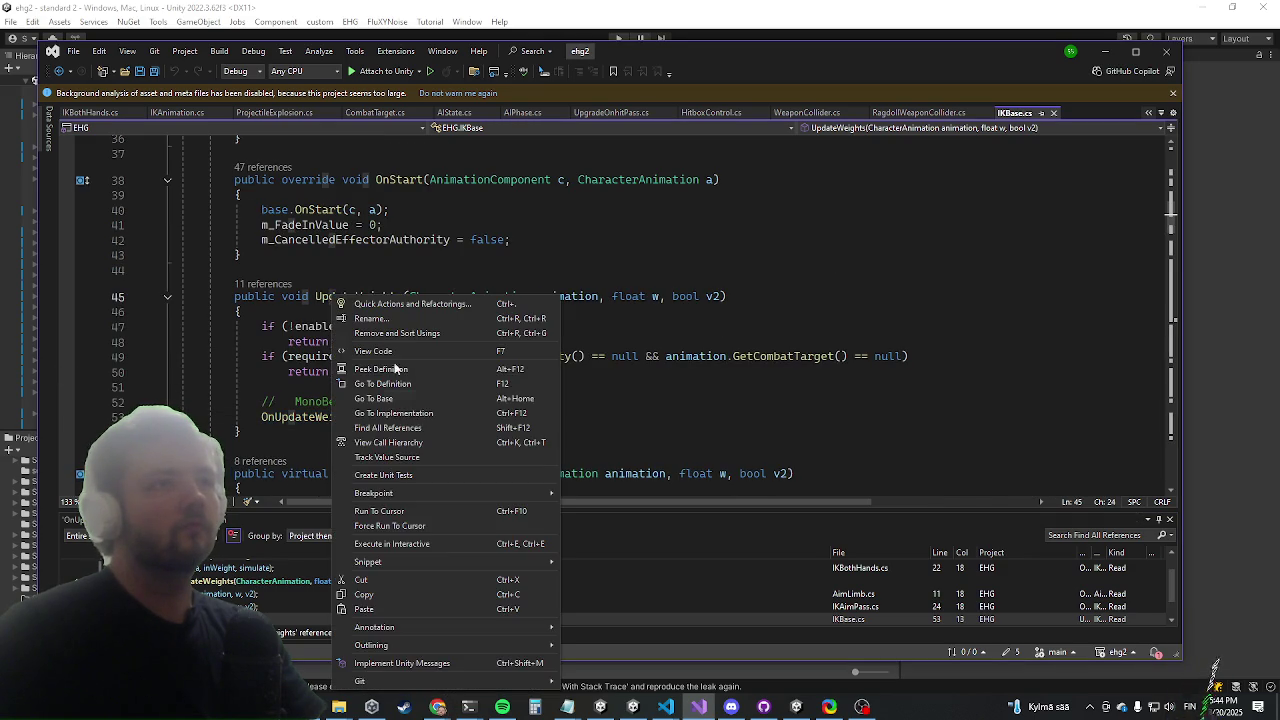
left_click(424, 423)
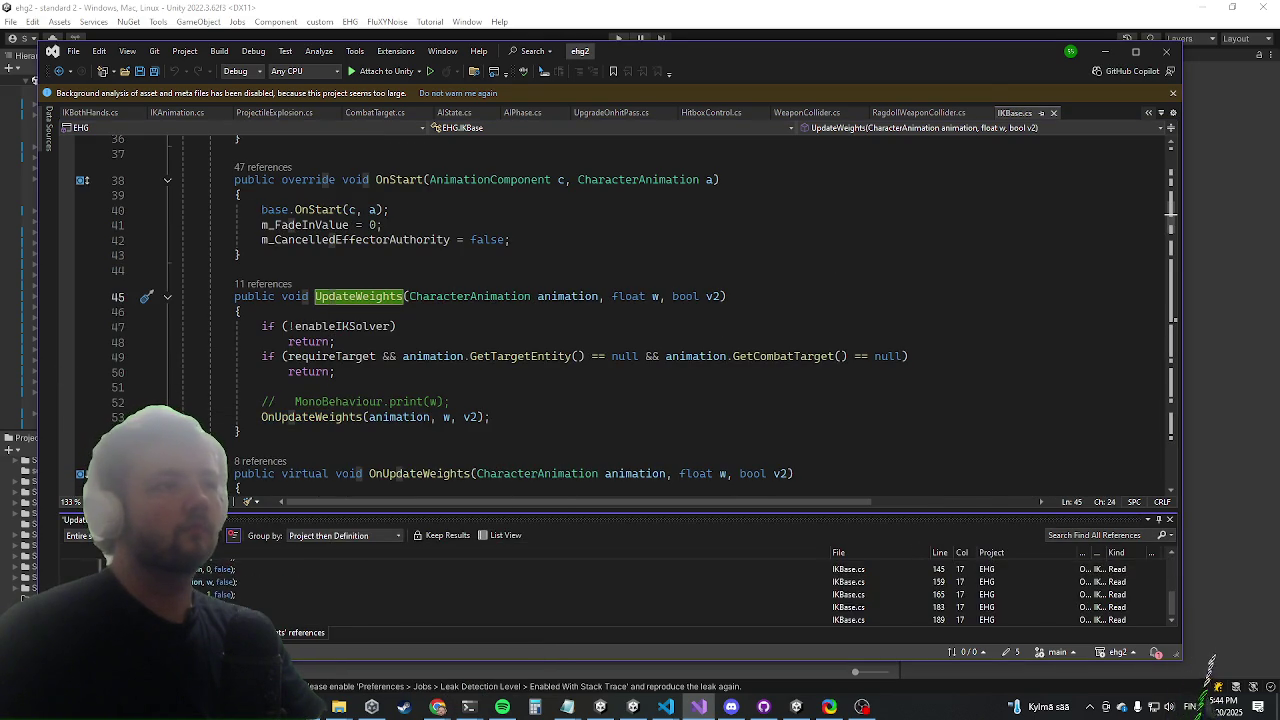
scroll(620, 595, "down", 3)
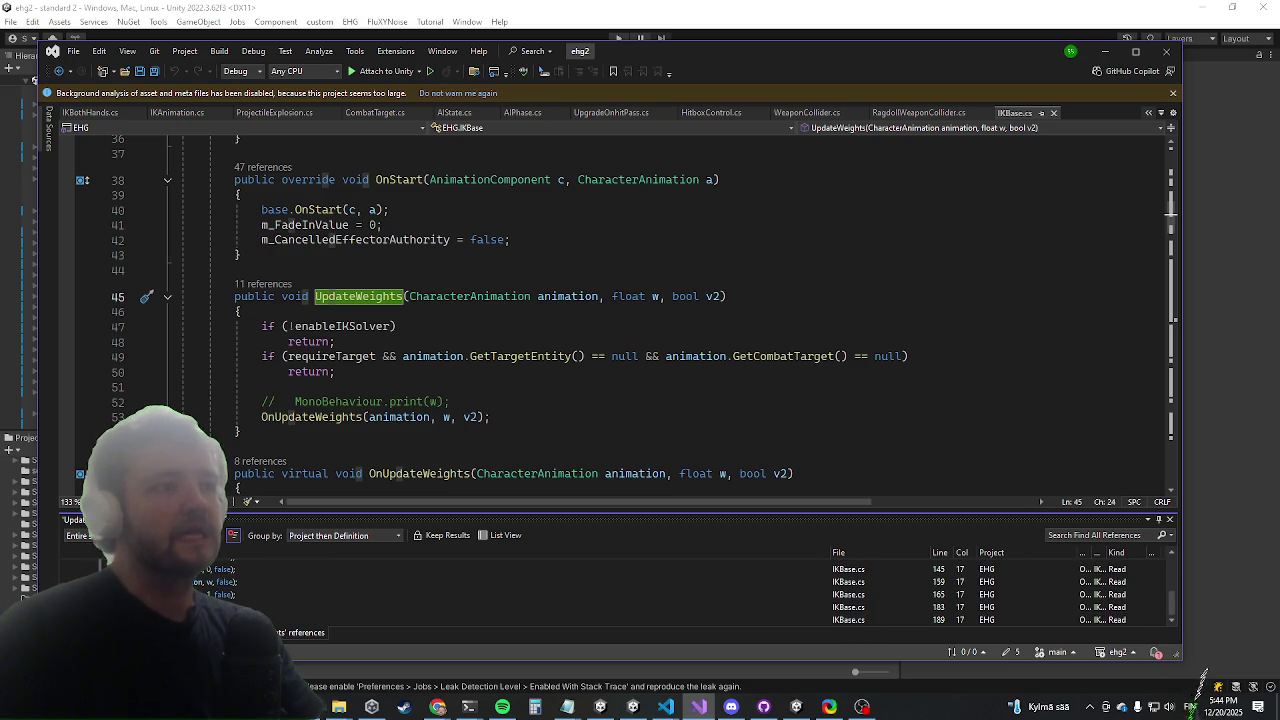
double_click(848, 607)
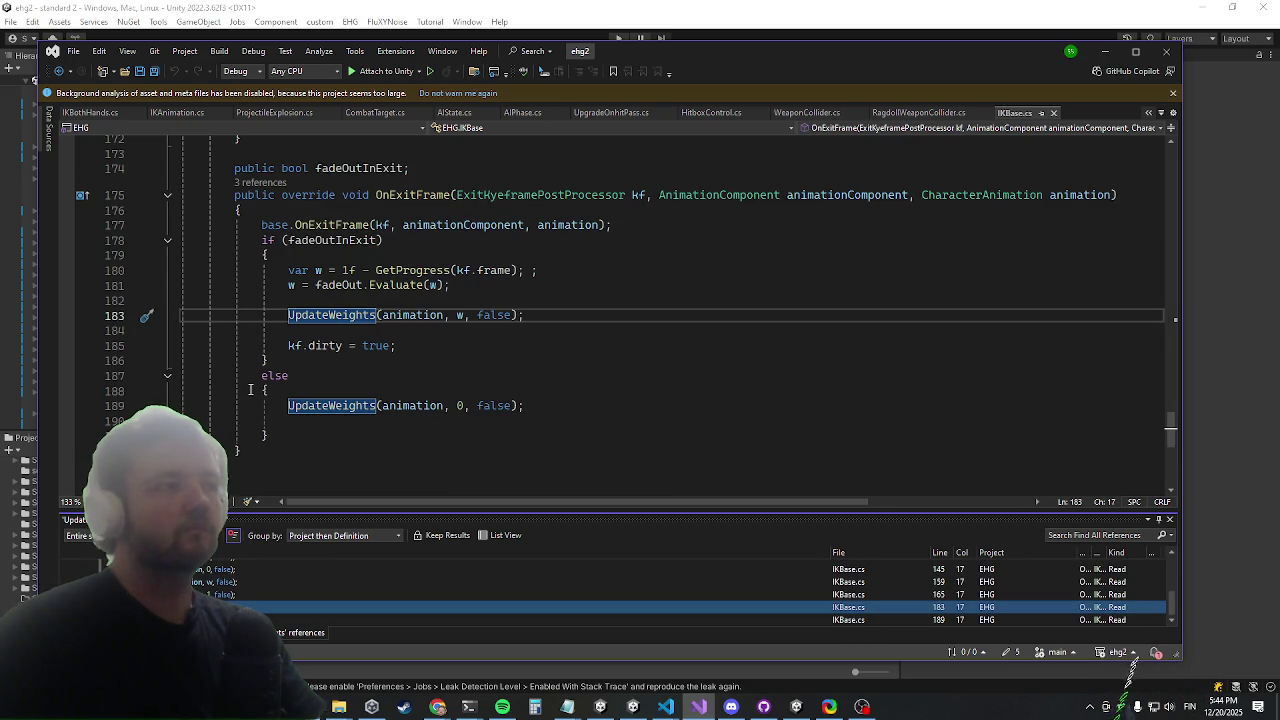
scroll(241, 395, "up", 2)
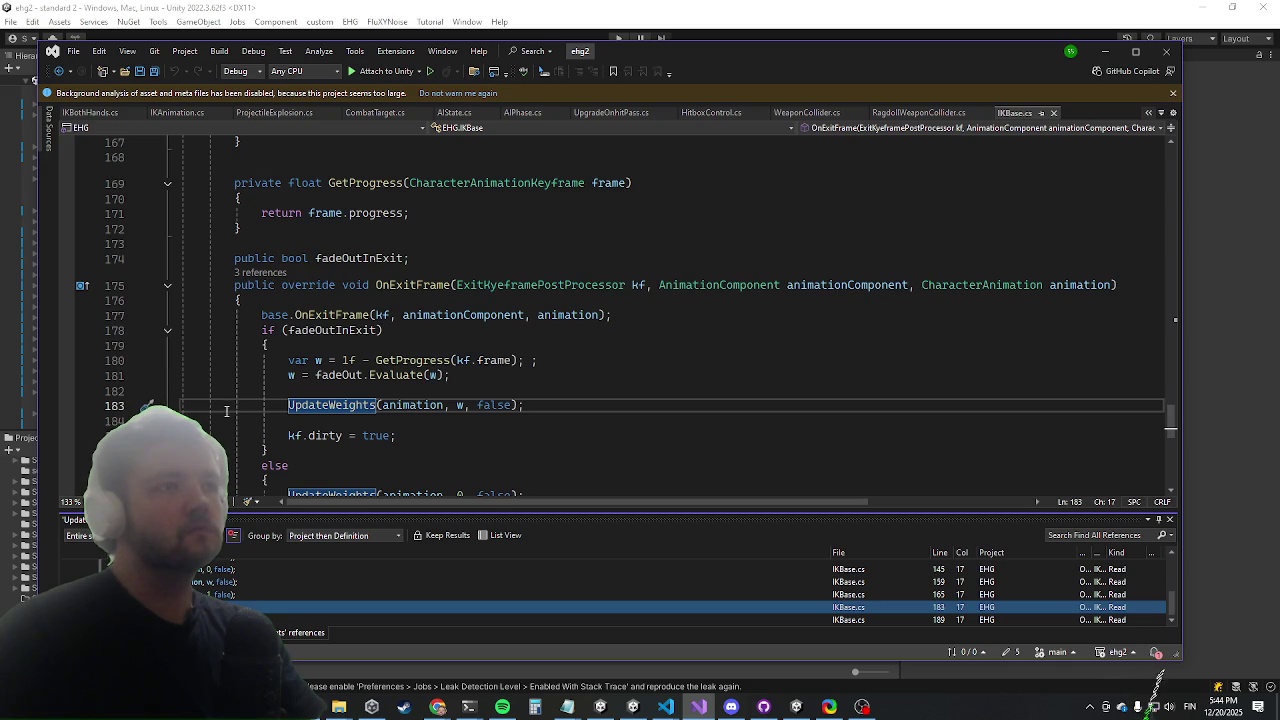
scroll(241, 395, "down", 2)
scroll(241, 395, "down", 3)
scroll(241, 395, "up", 4)
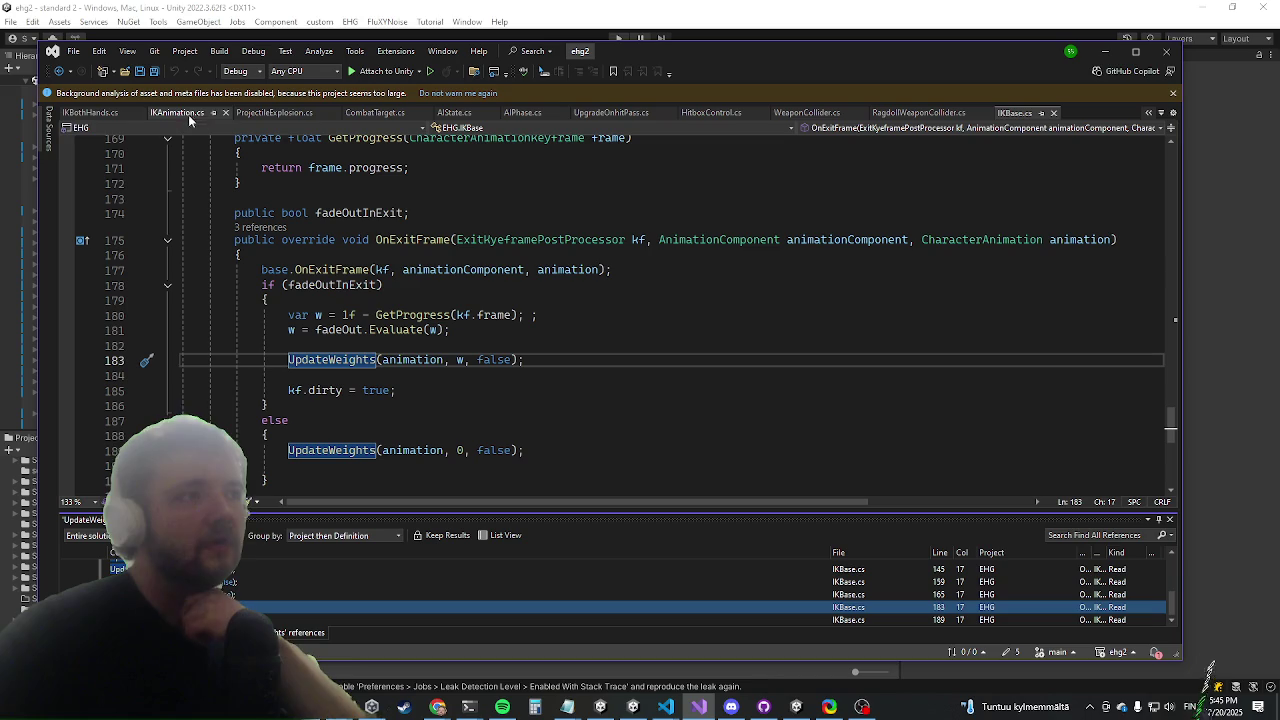
Return to IKBothHands.cs and scroll to its OnControlAwake override
left_click(82, 116)
scroll(209, 264, "down", 5)
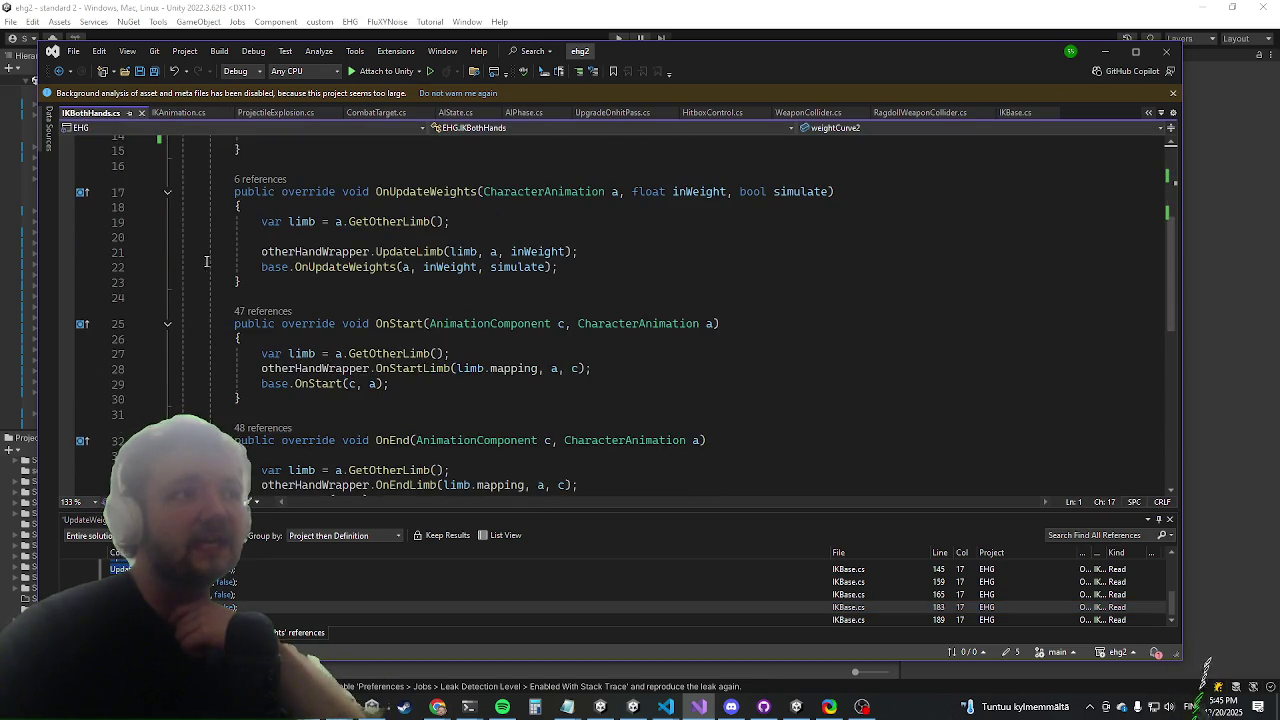
scroll(197, 252, "down", 5)
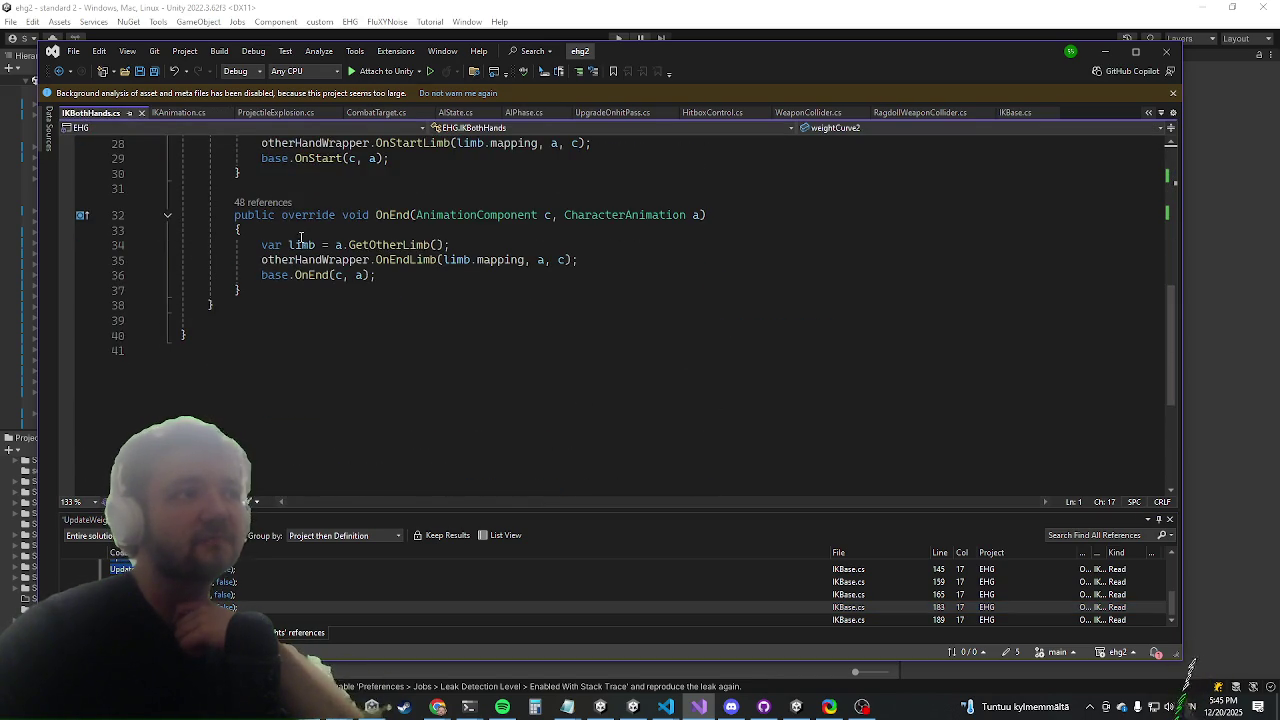
scroll(296, 234, "up", 10)
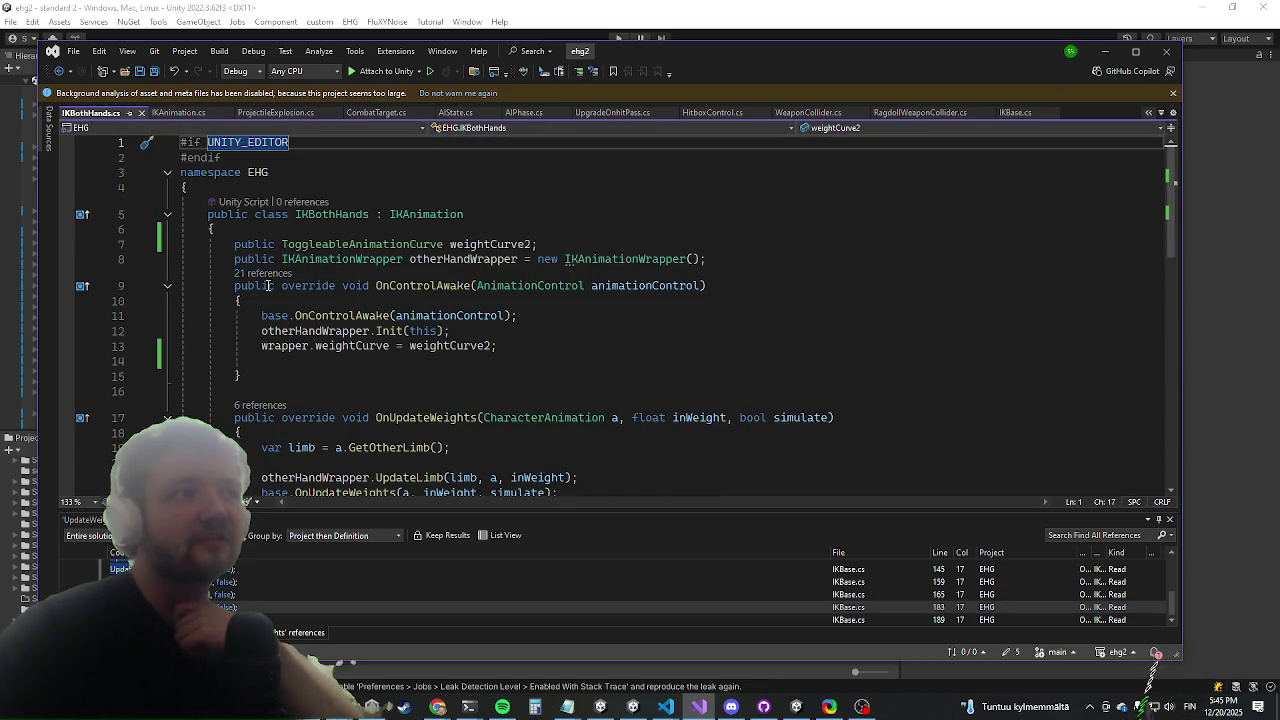
left_click(270, 286)
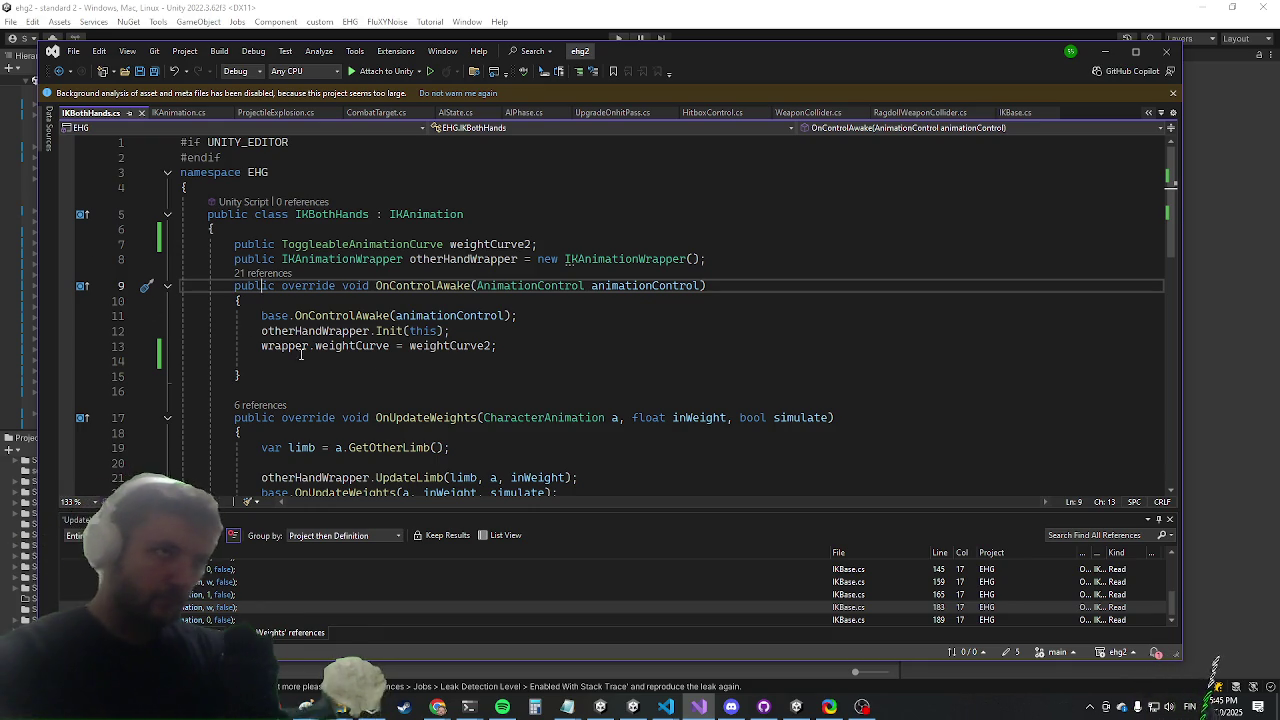
Review OnUpdateWeights and rest the caret on the otherHandWrapper.UpdateLimb call at line 21
scroll(345, 320, "down", 4)
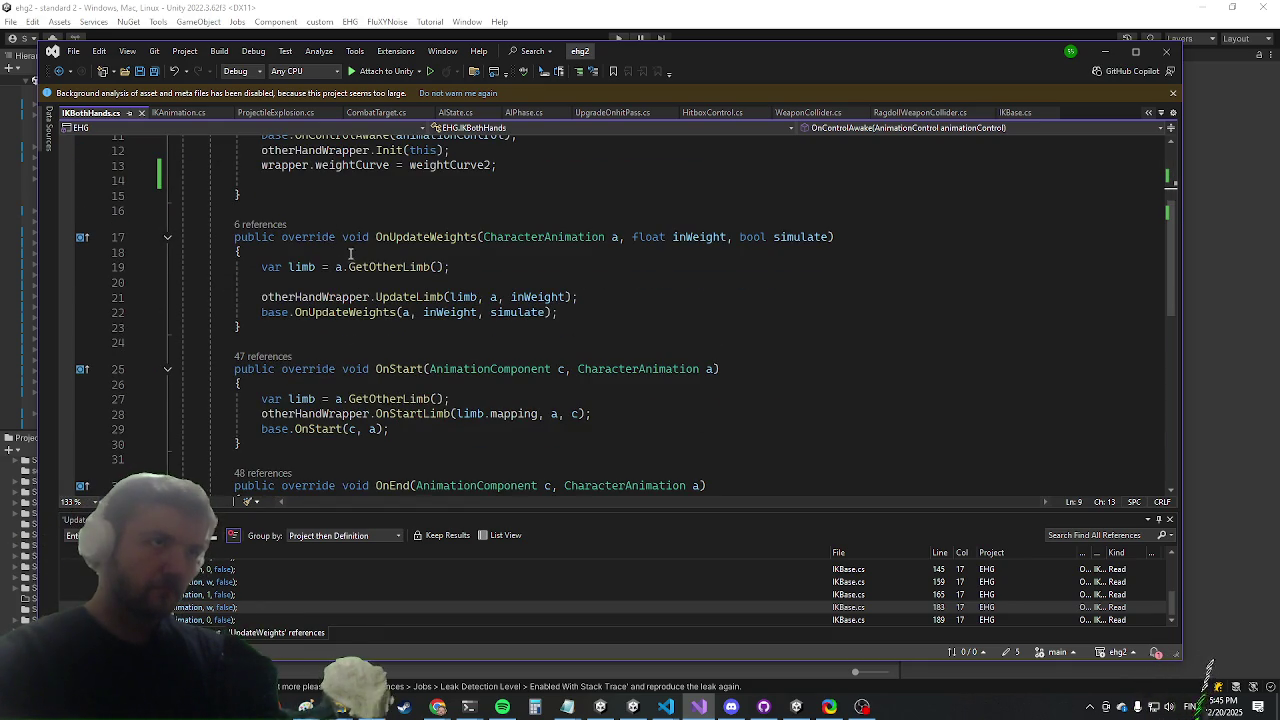
scroll(350, 253, "up", 1)
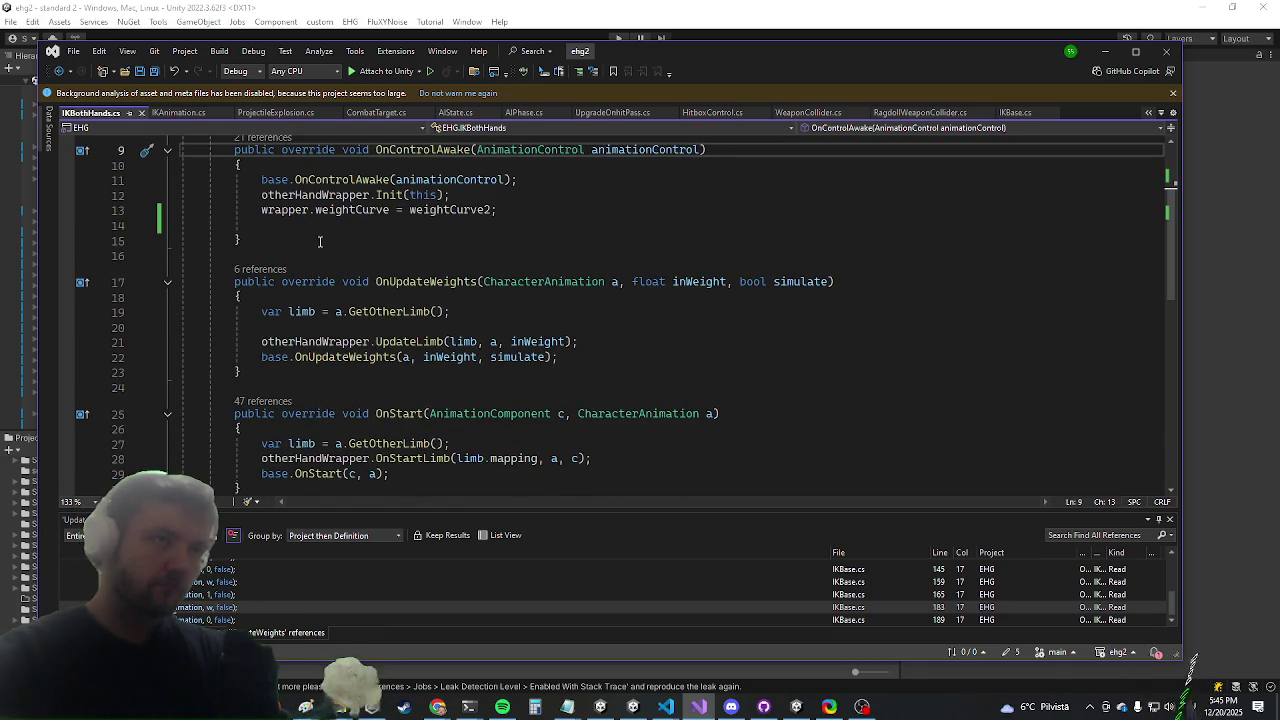
left_click(347, 328)
left_click(287, 243)
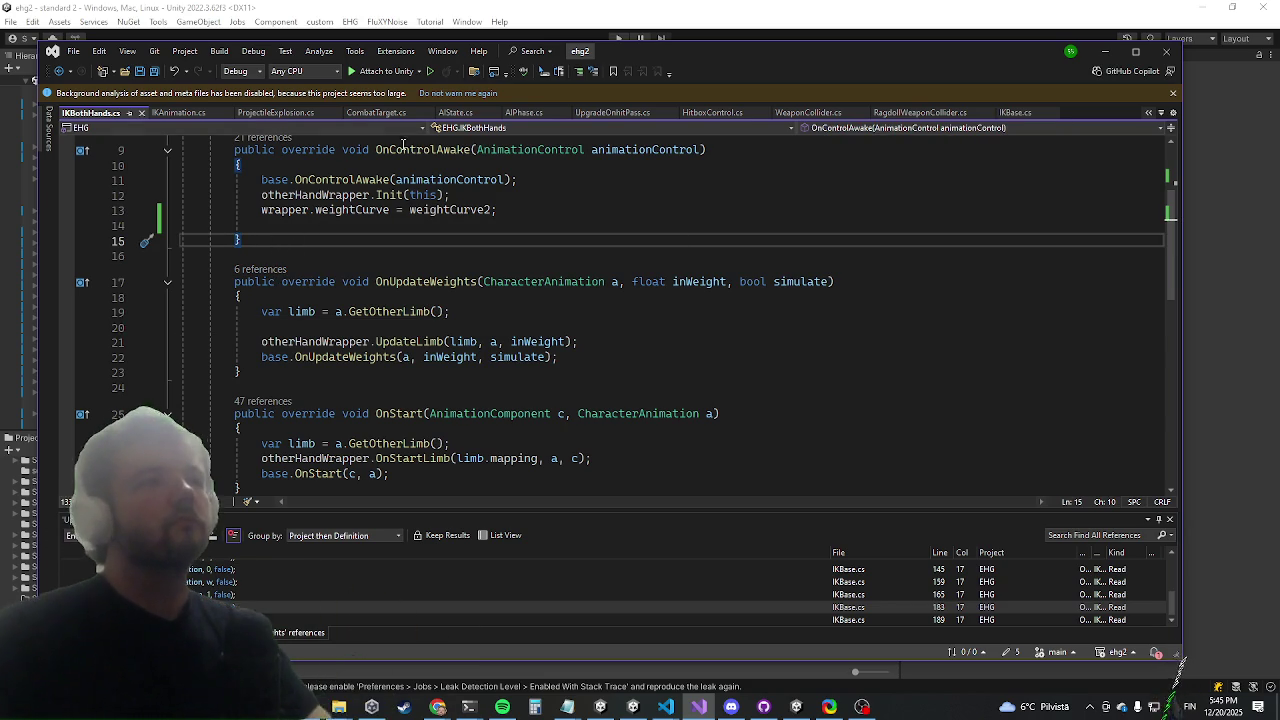
left_click(415, 342)
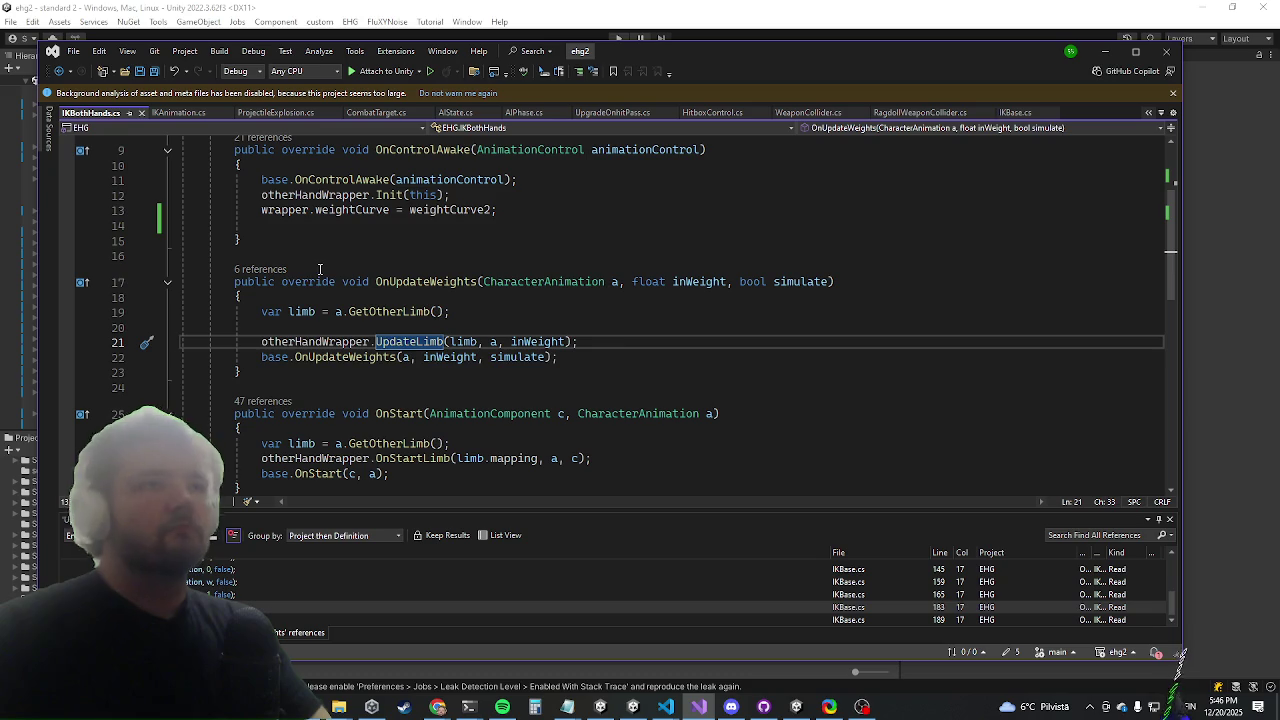
left_click(295, 341)
Insert inWeight = a.SampleProgress(); above the UpdateLimb call and save IKBothHands.cs
key("Up")
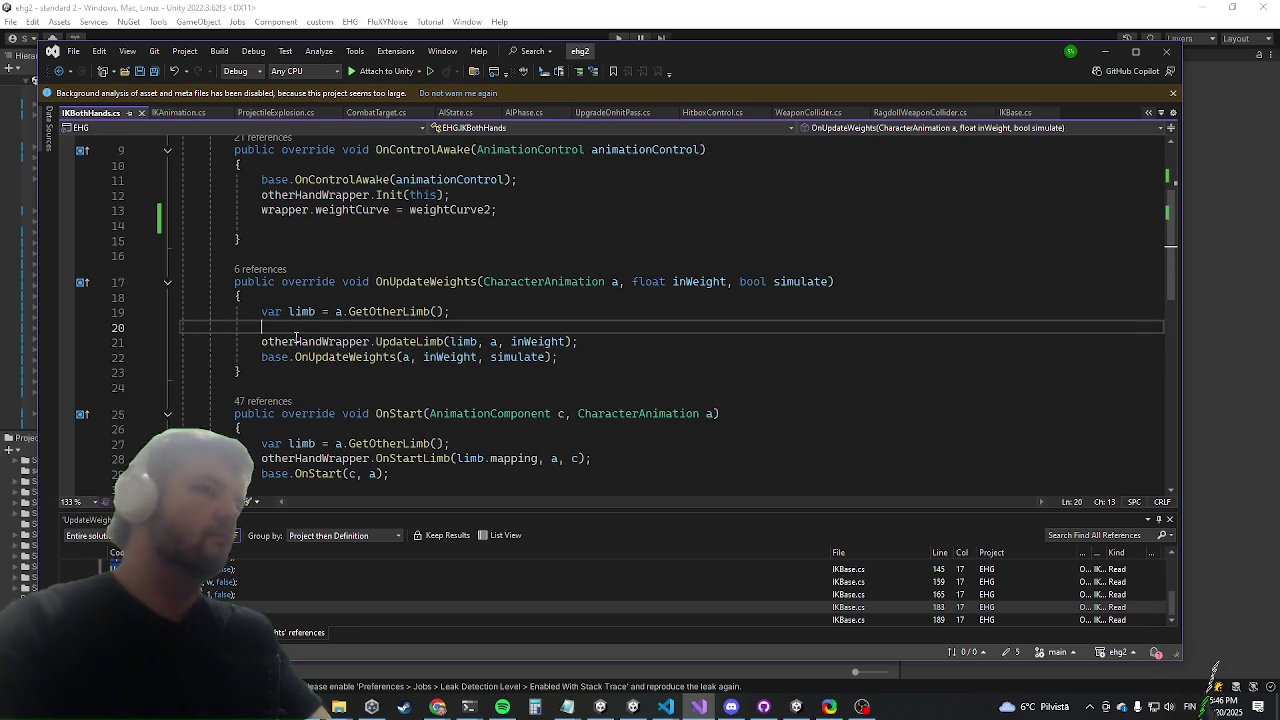
type("inw")
key("Tab")
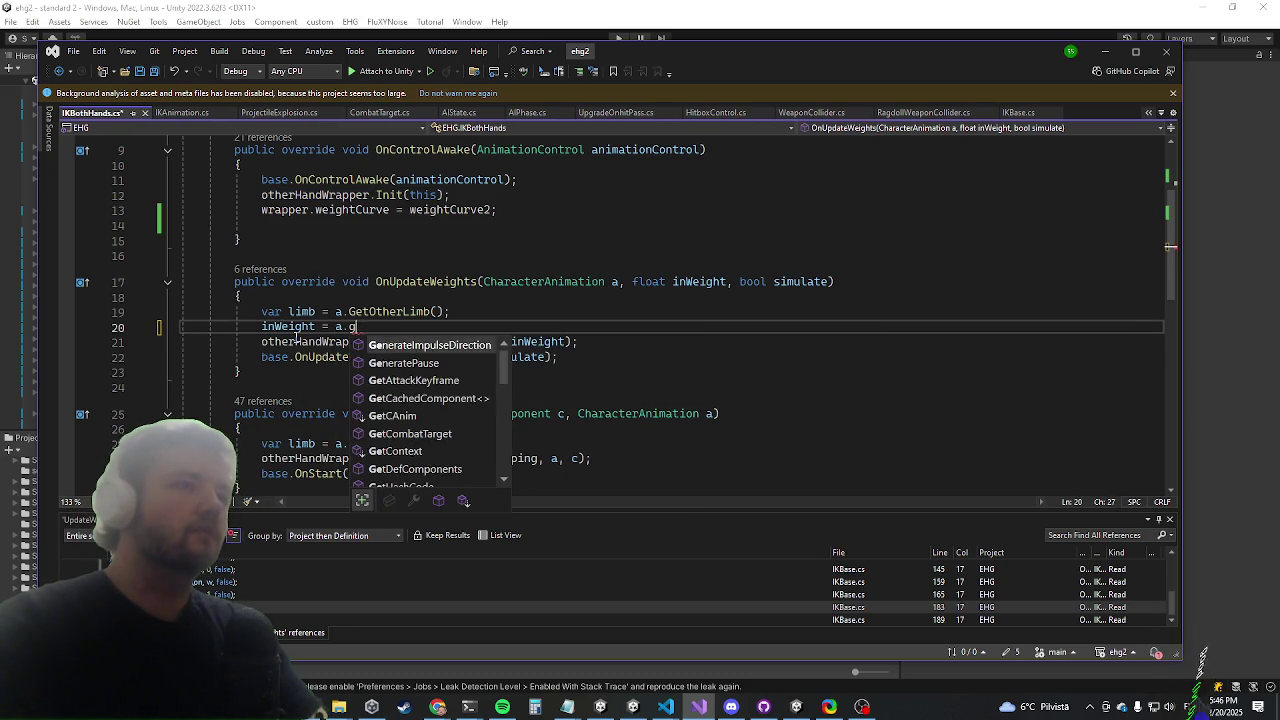
type("sa();")
key("Return")
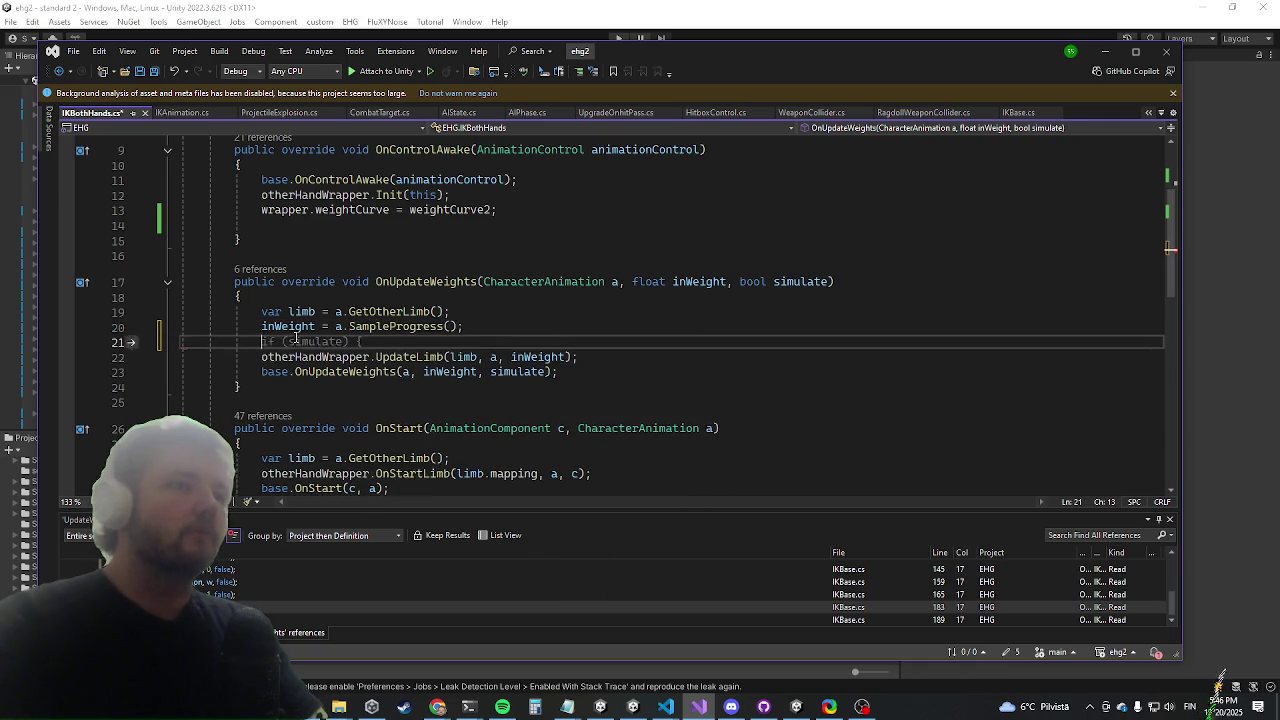
key("Up")
key("Return")
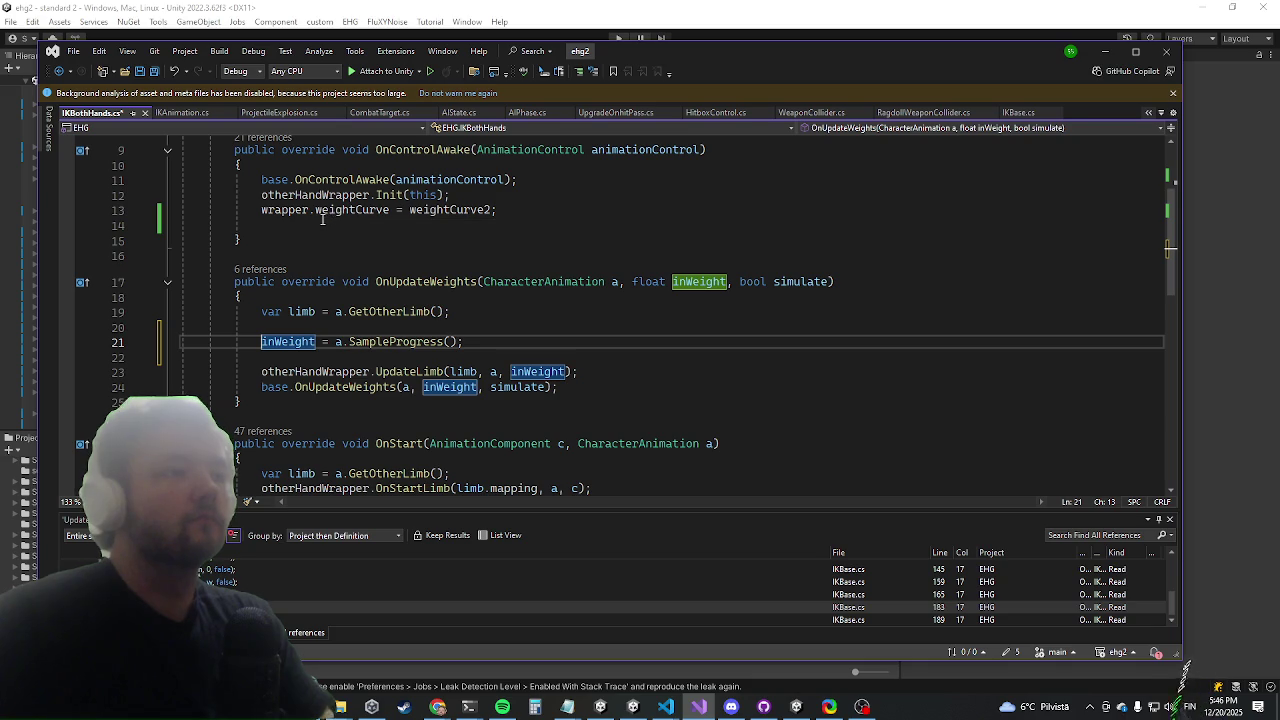
key("ctrl+s")
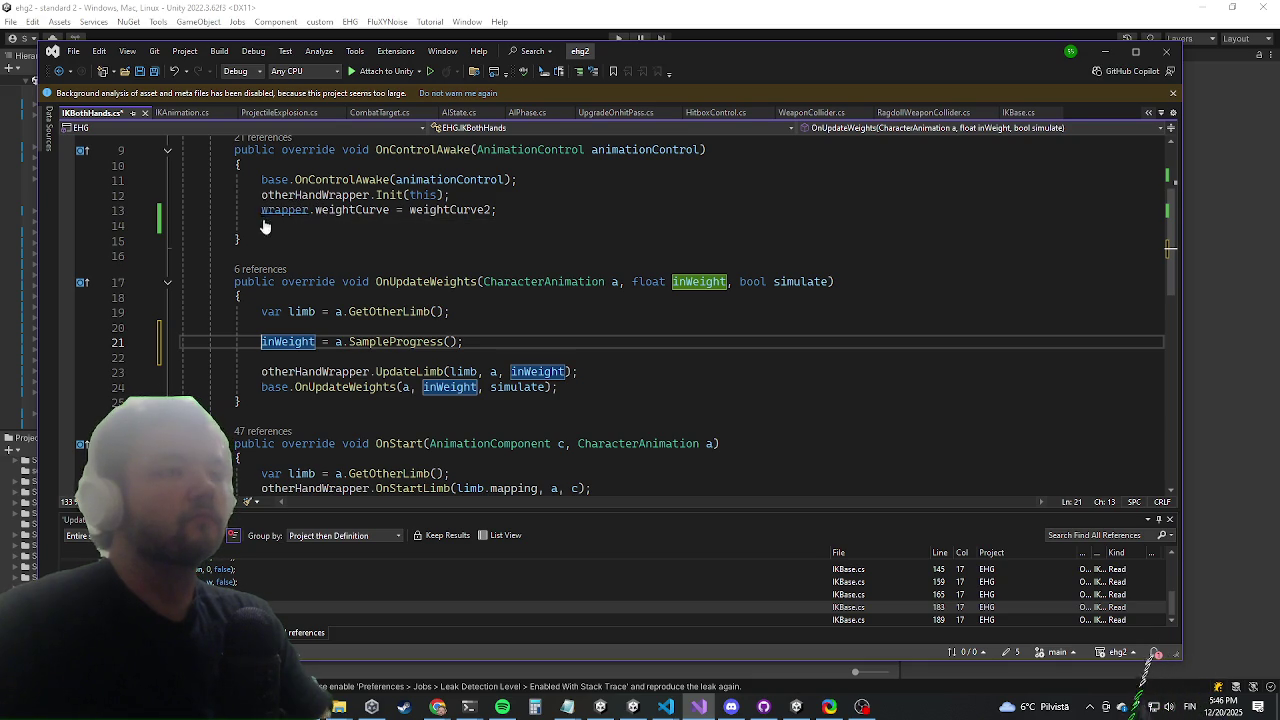
Switch back to the Unity Editor and select ik (2) under smashground in the Hierarchy
left_click(1104, 51)
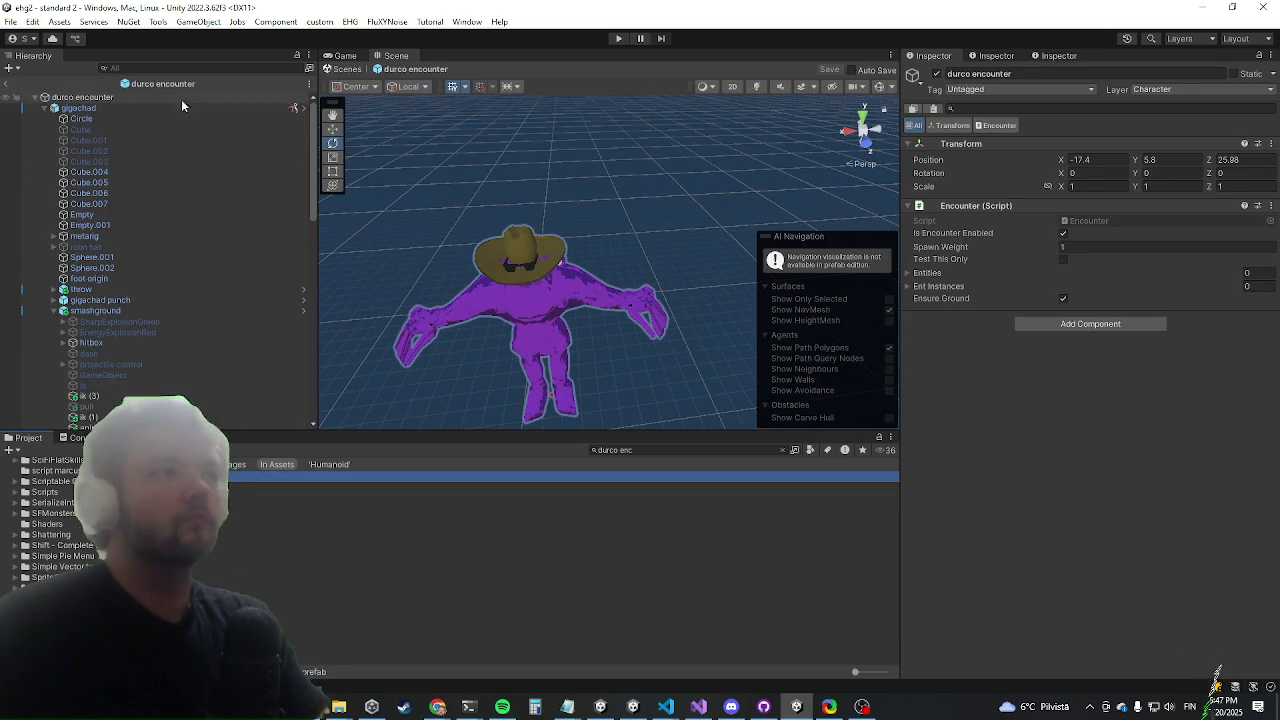
scroll(189, 163, "down", 5)
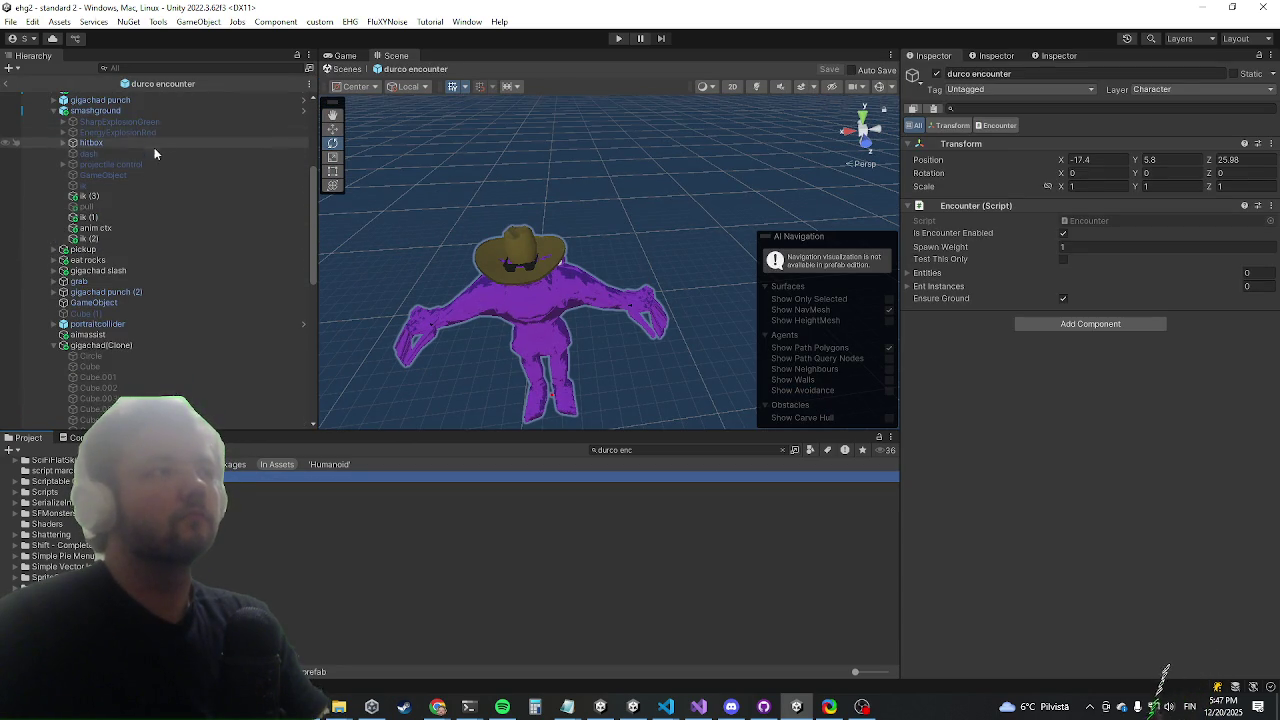
left_click(82, 241)
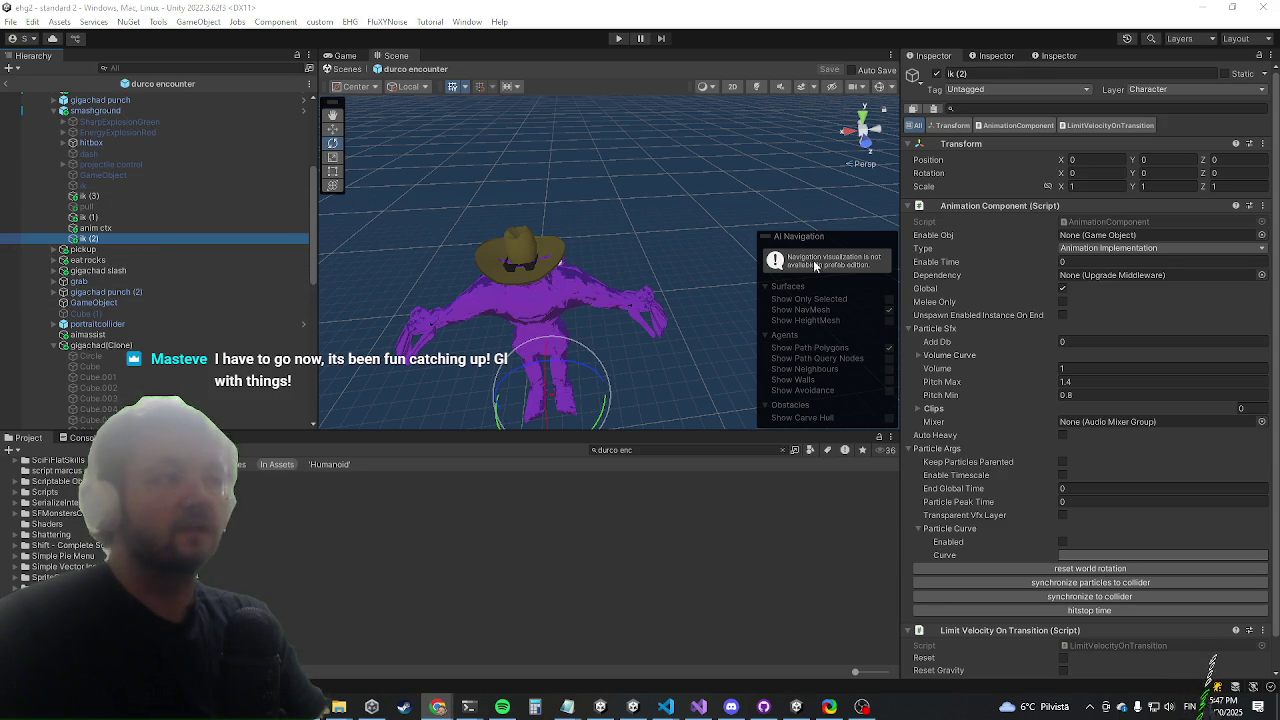
Select ik (3) and enable both Weight Curve and Weight Curve 2 in its IK Both Hands component
scroll(1054, 401, "down", 2)
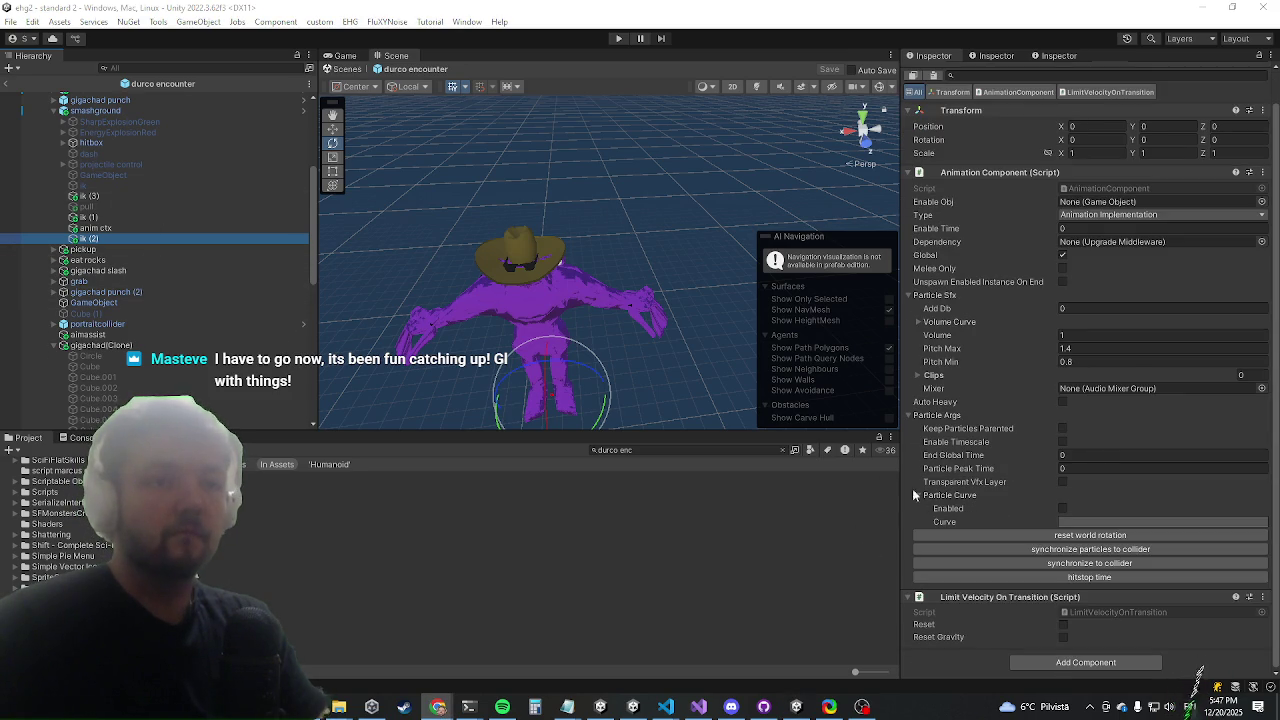
left_click(155, 216)
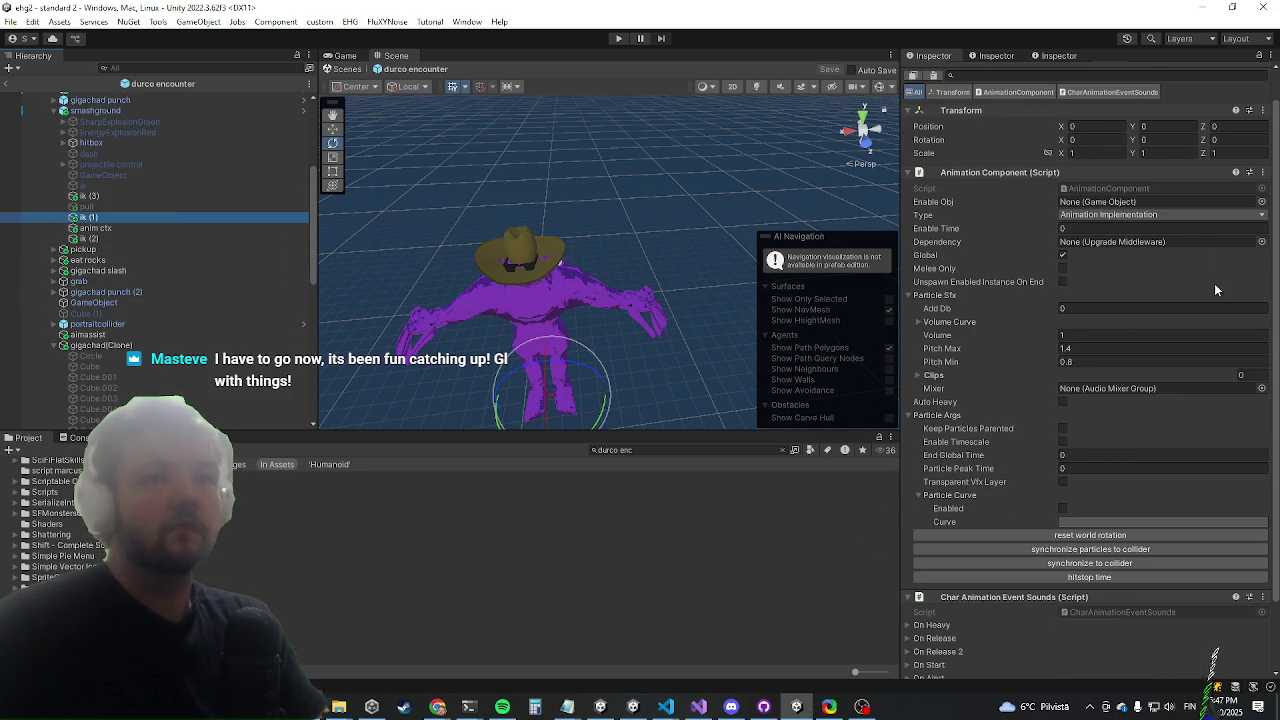
scroll(1122, 313, "down", 4)
scroll(124, 202, "up", 5)
left_click(75, 396)
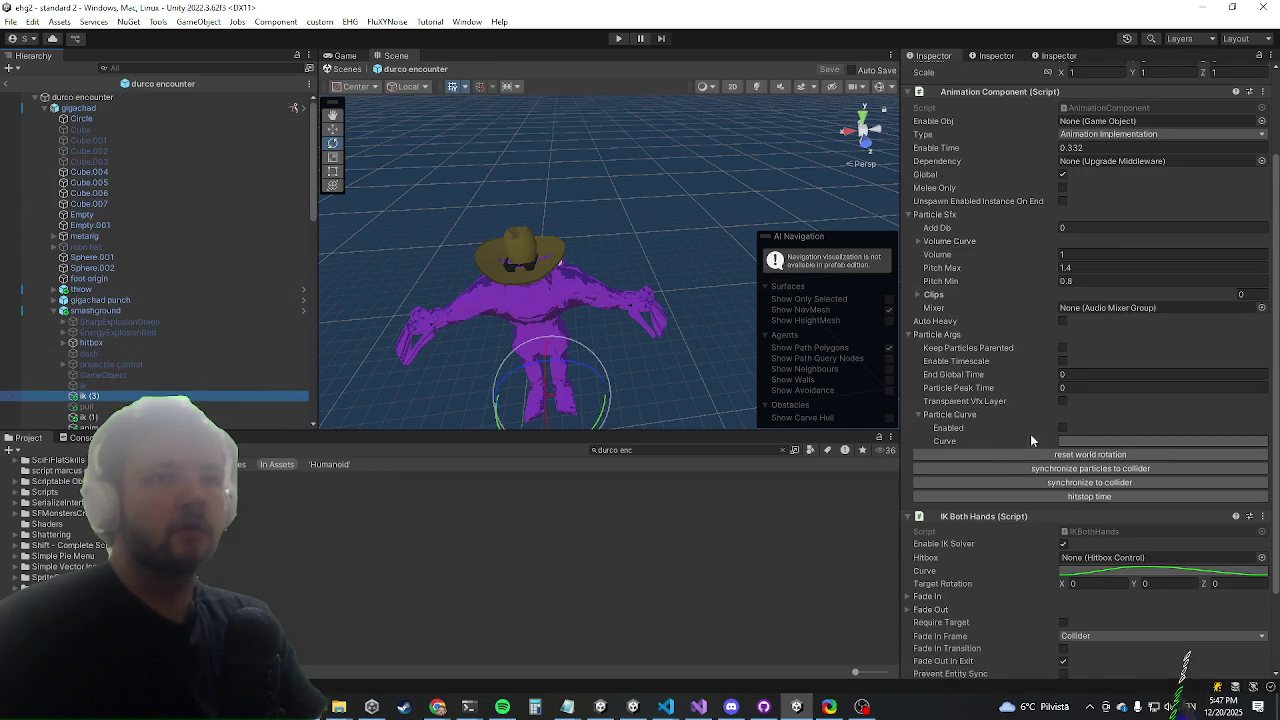
scroll(1050, 418, "down", 3)
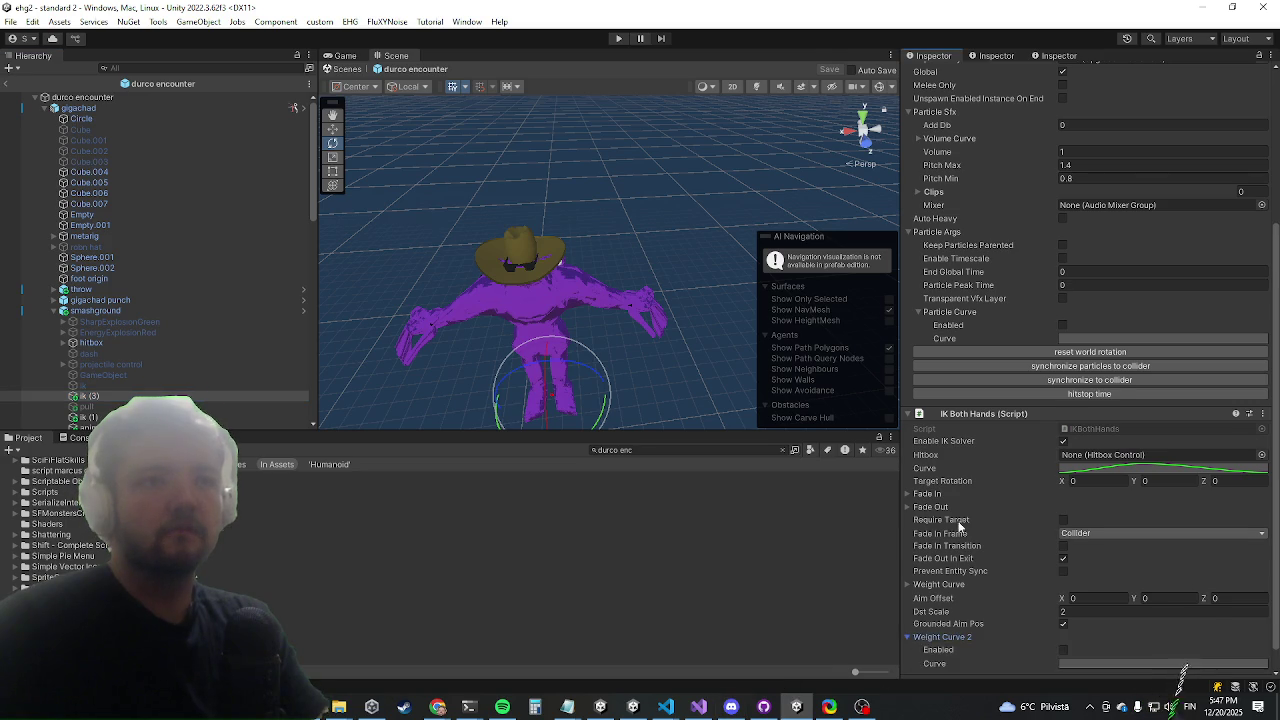
left_click(928, 637)
left_click(916, 557)
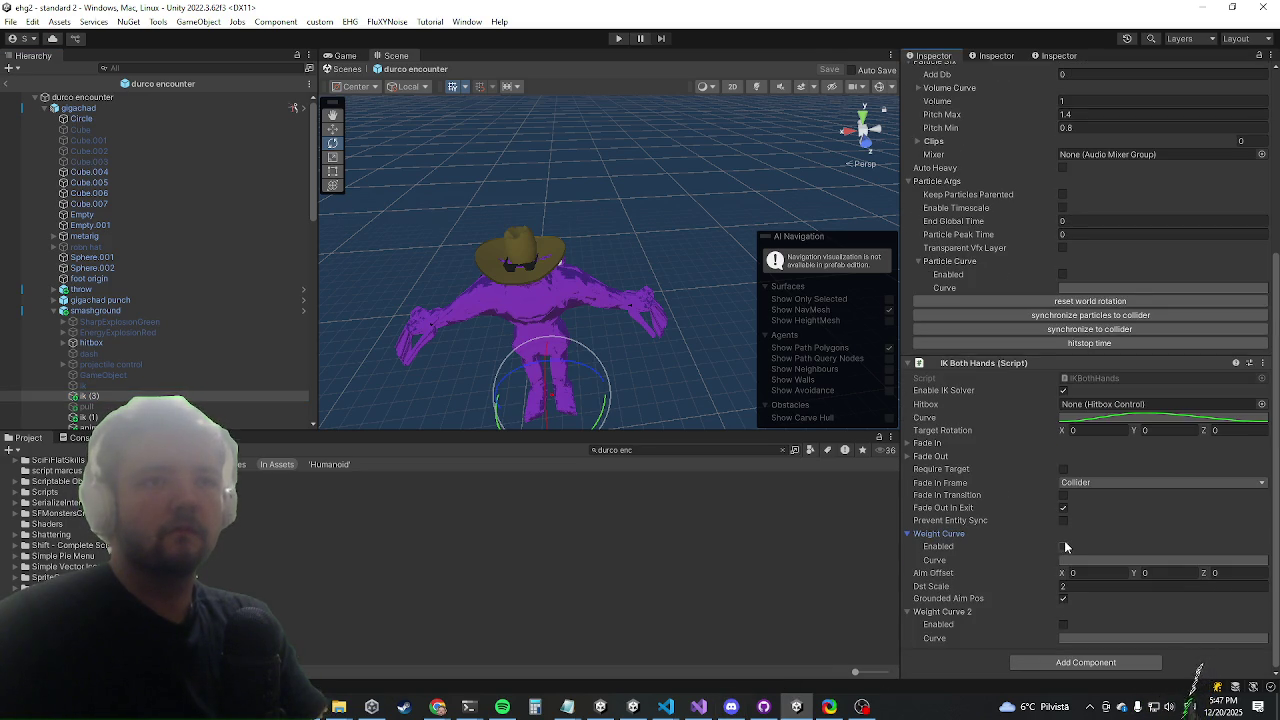
left_click(1063, 547)
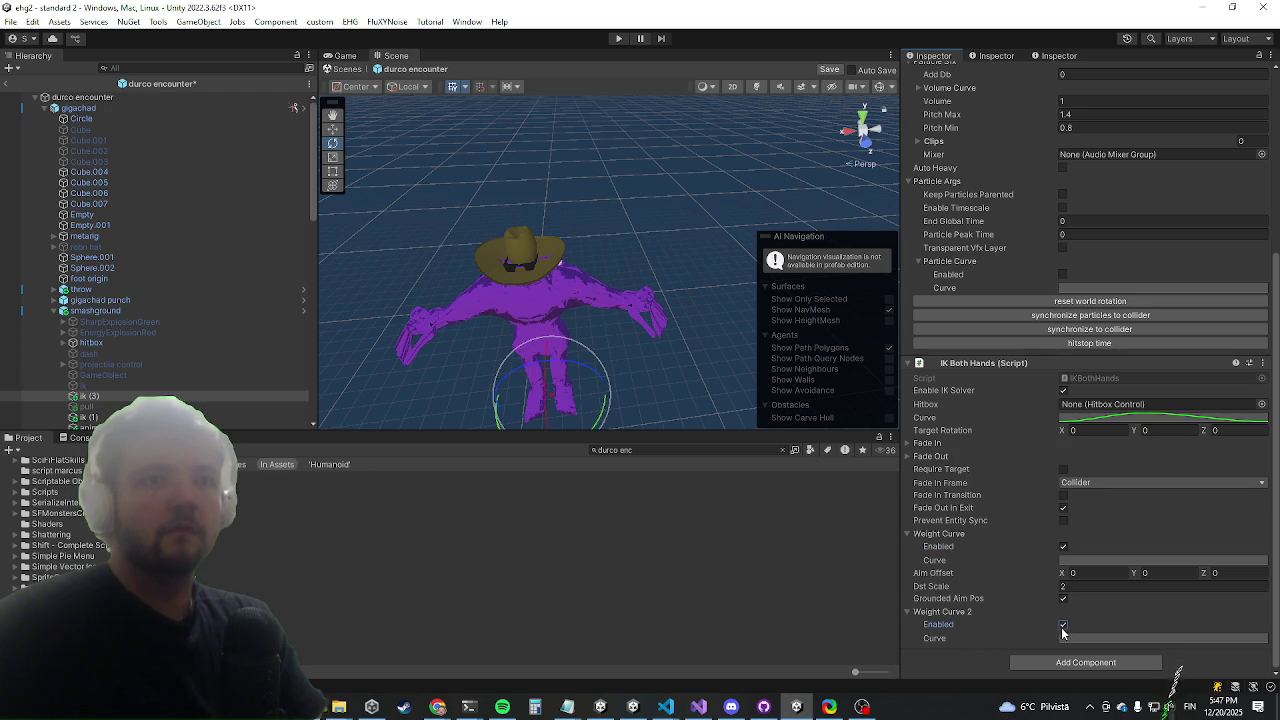
scroll(1035, 502, "up", 5)
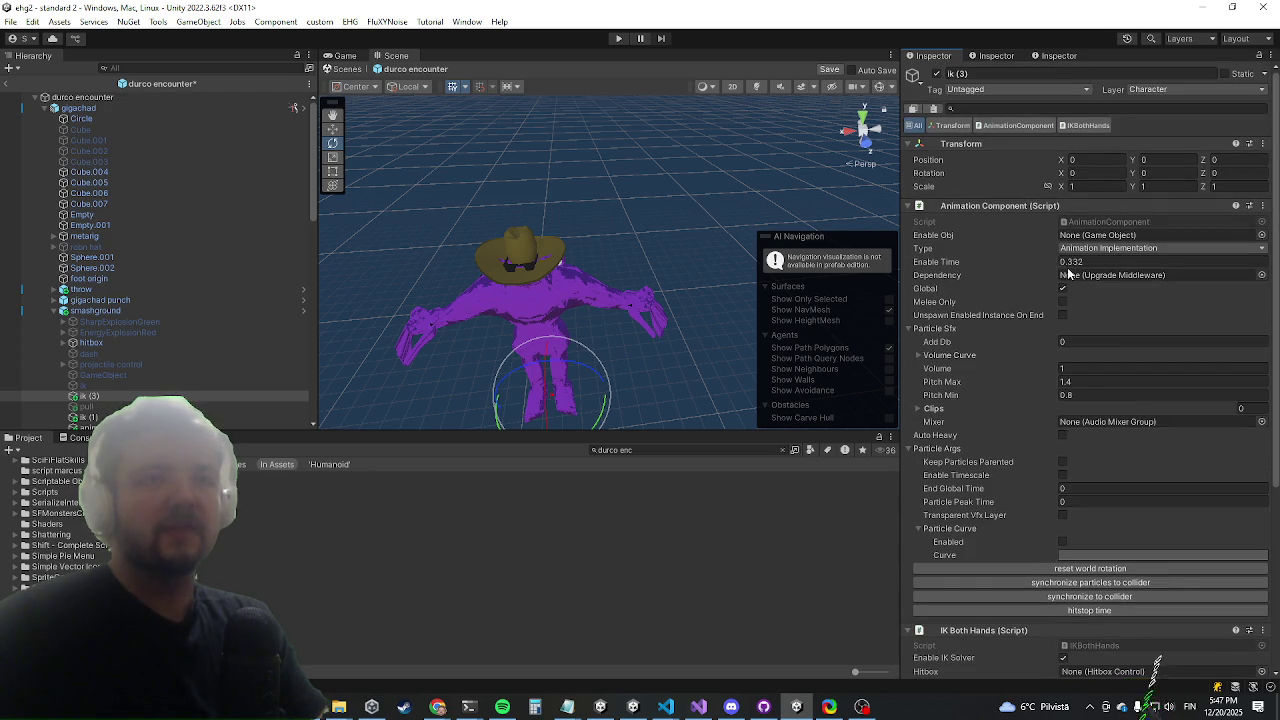
Open smashground's smash_ground clip from its Clip field and resize the humanoid preview
left_click(185, 310)
scroll(1215, 457, "down", 5)
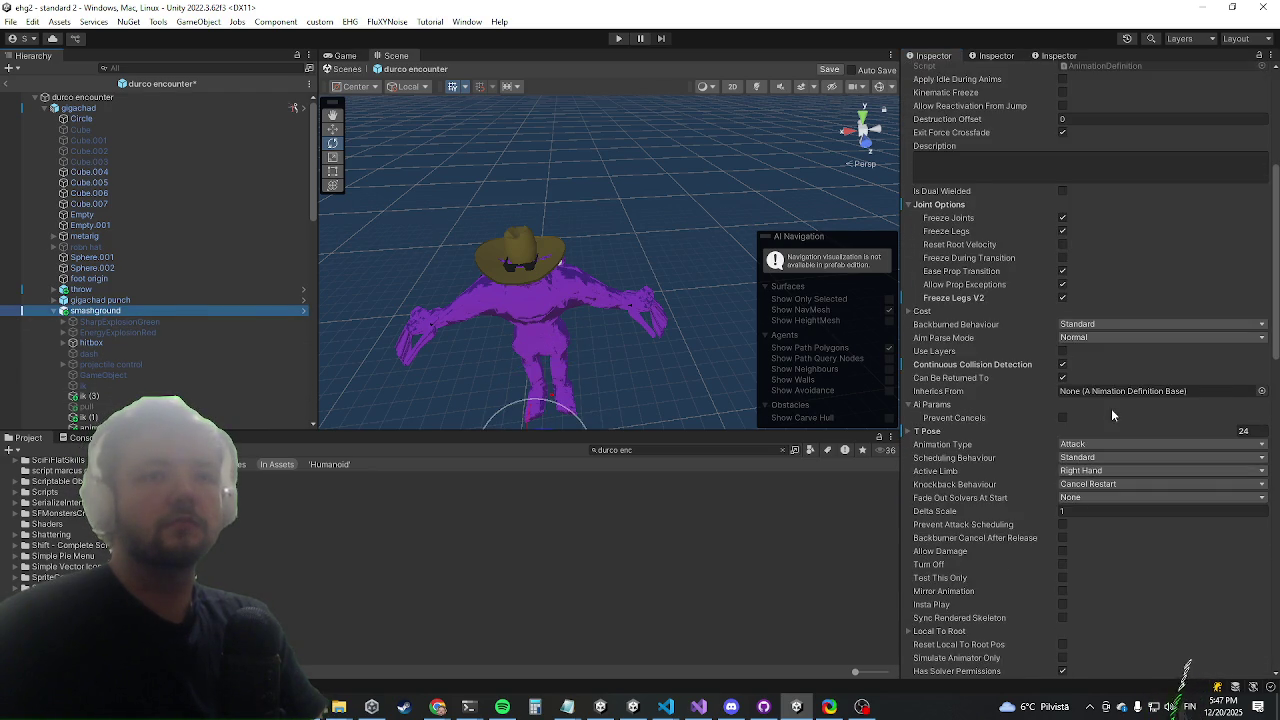
scroll(1111, 408, "down", 5)
scroll(1066, 428, "down", 4)
left_click(1088, 488)
double_click(1088, 488)
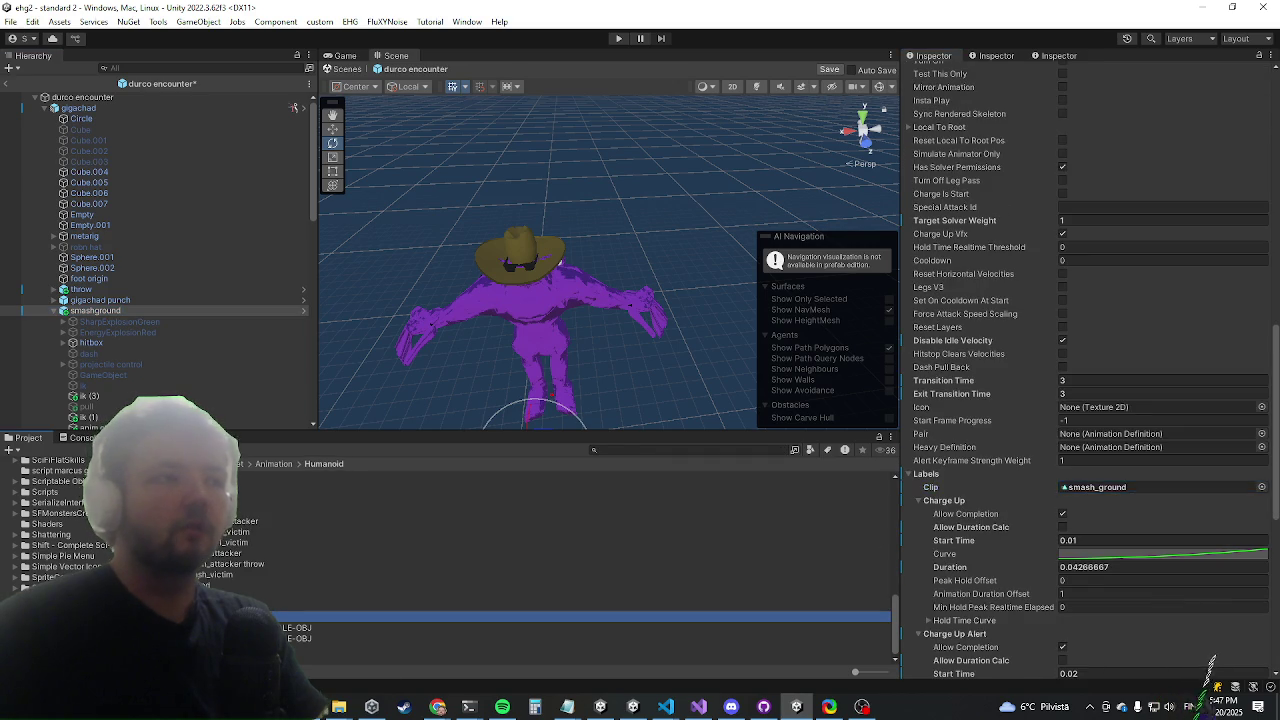
left_click(1030, 671)
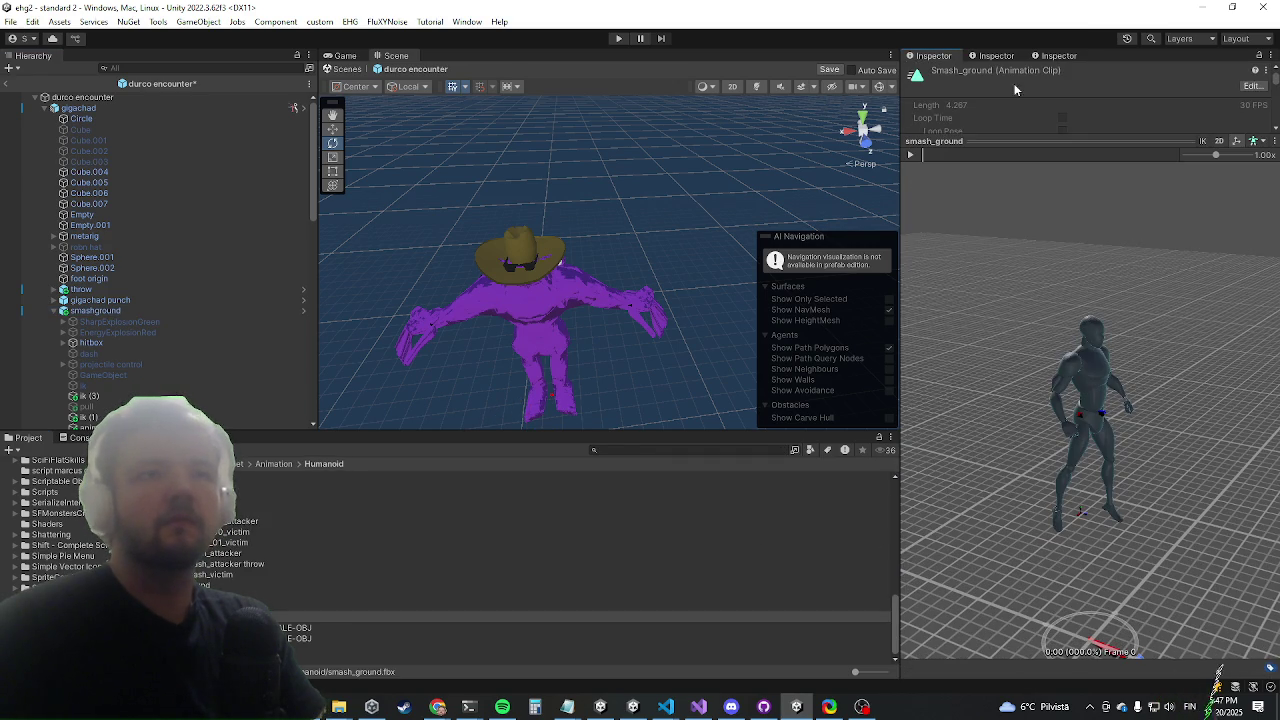
mouse_move(971, 320)
left_mouse_down()
mouse_move(1074, 240)
mouse_move(1030, 300)
mouse_move(1044, 435)
mouse_move(1075, 430)
mouse_move(1051, 371)
mouse_move(1080, 209)
mouse_move(1001, 298)
left_mouse_up()
left_click_drag(979, 137, 971, 497)
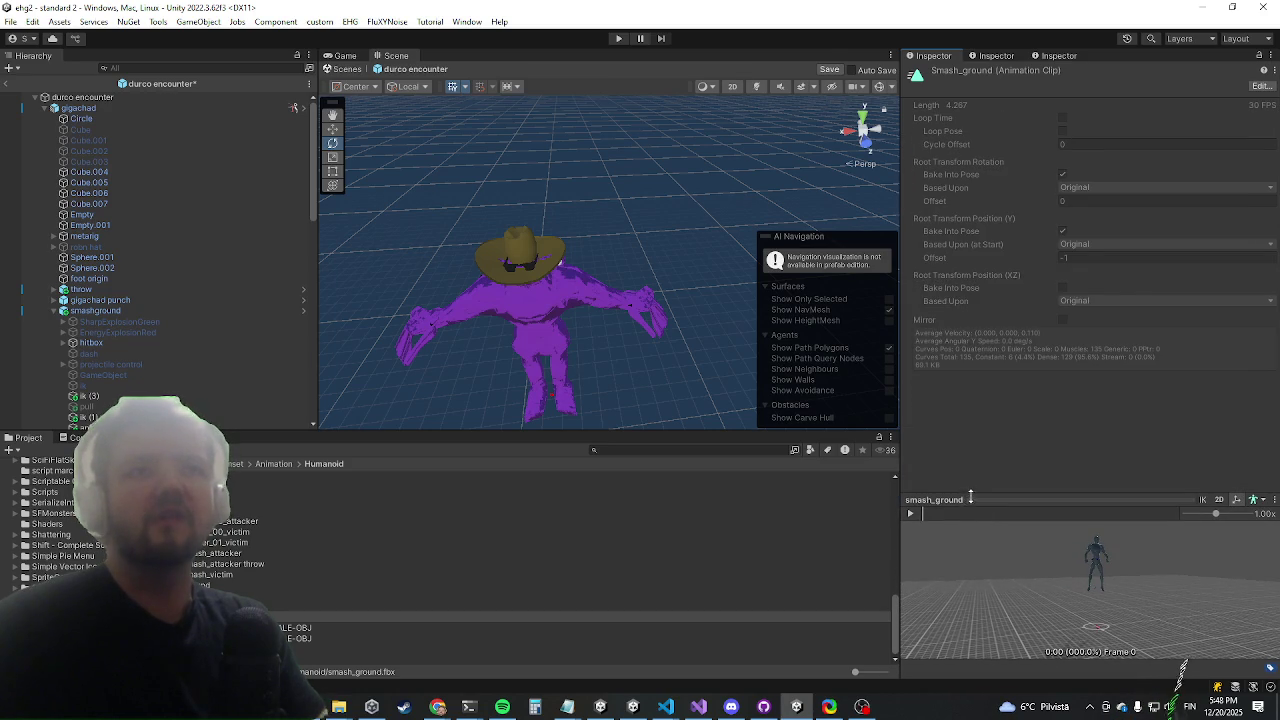
Open the smash_ground import settings, enter 0 for the root offset, and zoom the preview onto the legs
left_click(1262, 88)
scroll(1118, 283, "down", 3)
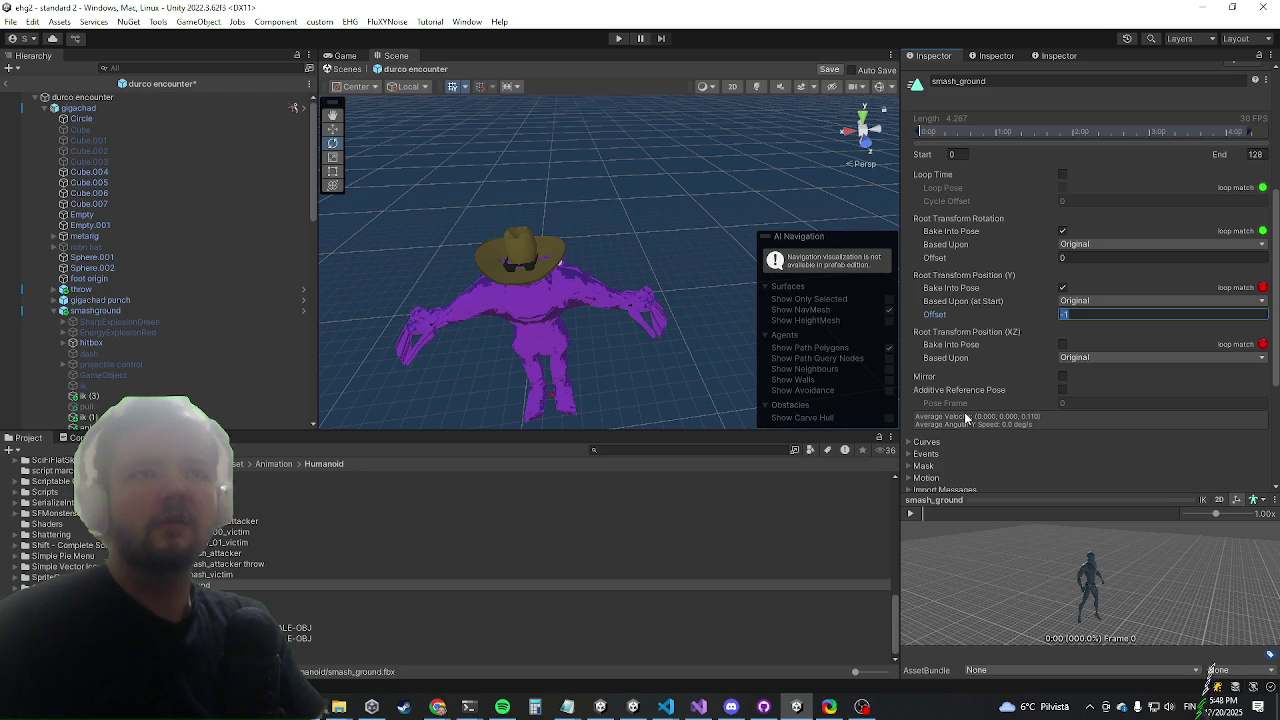
key("Return")
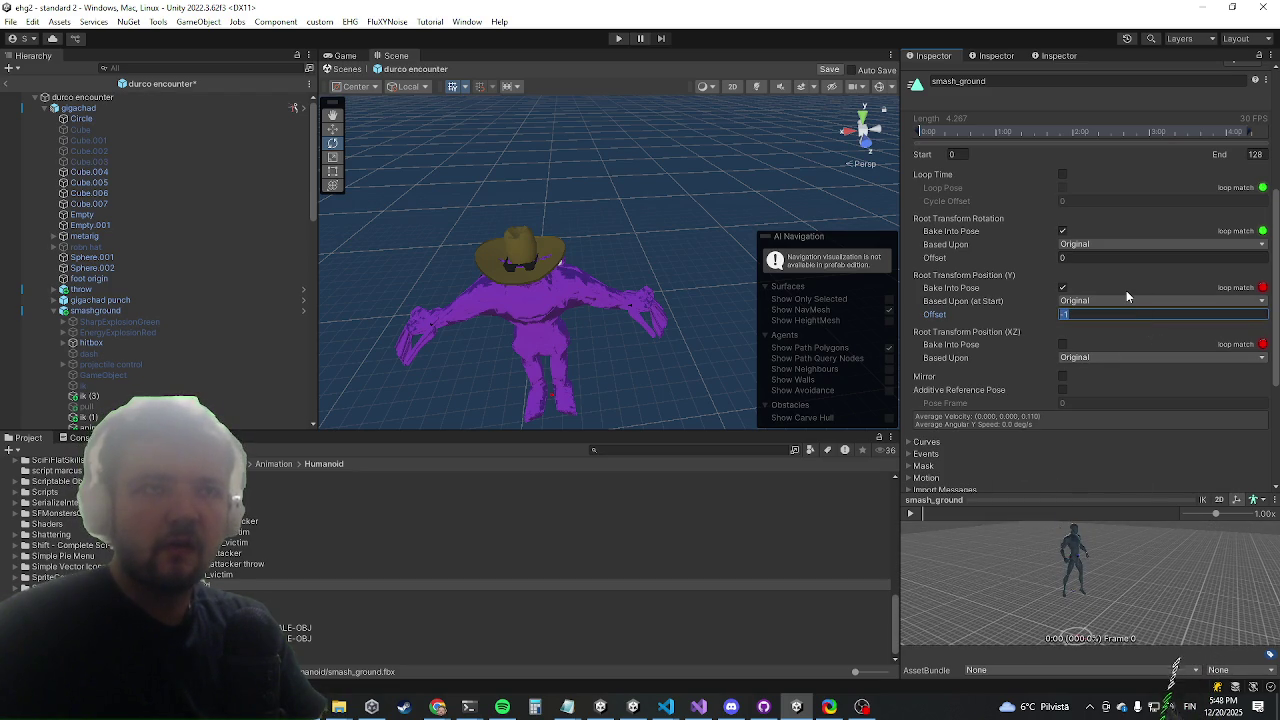
type("0")
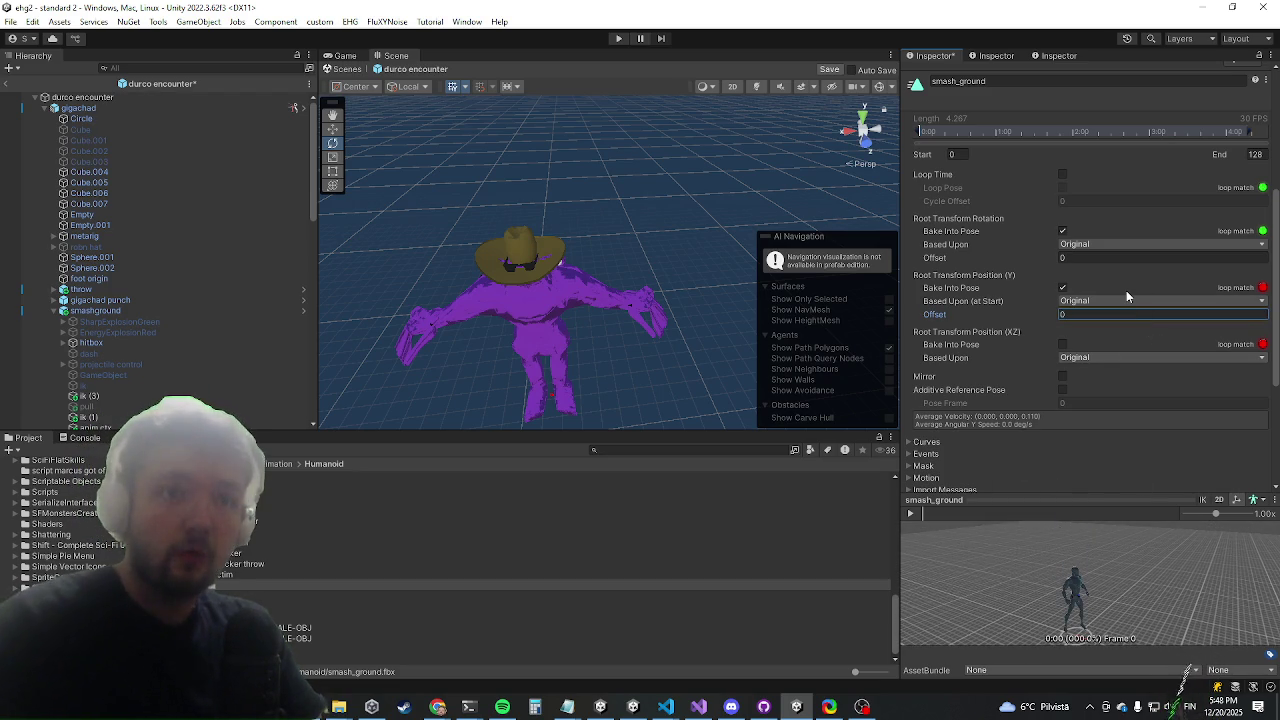
mouse_move(1000, 636)
left_mouse_down()
mouse_move(1030, 552)
mouse_move(1073, 585)
mouse_move(1038, 619)
left_mouse_up()
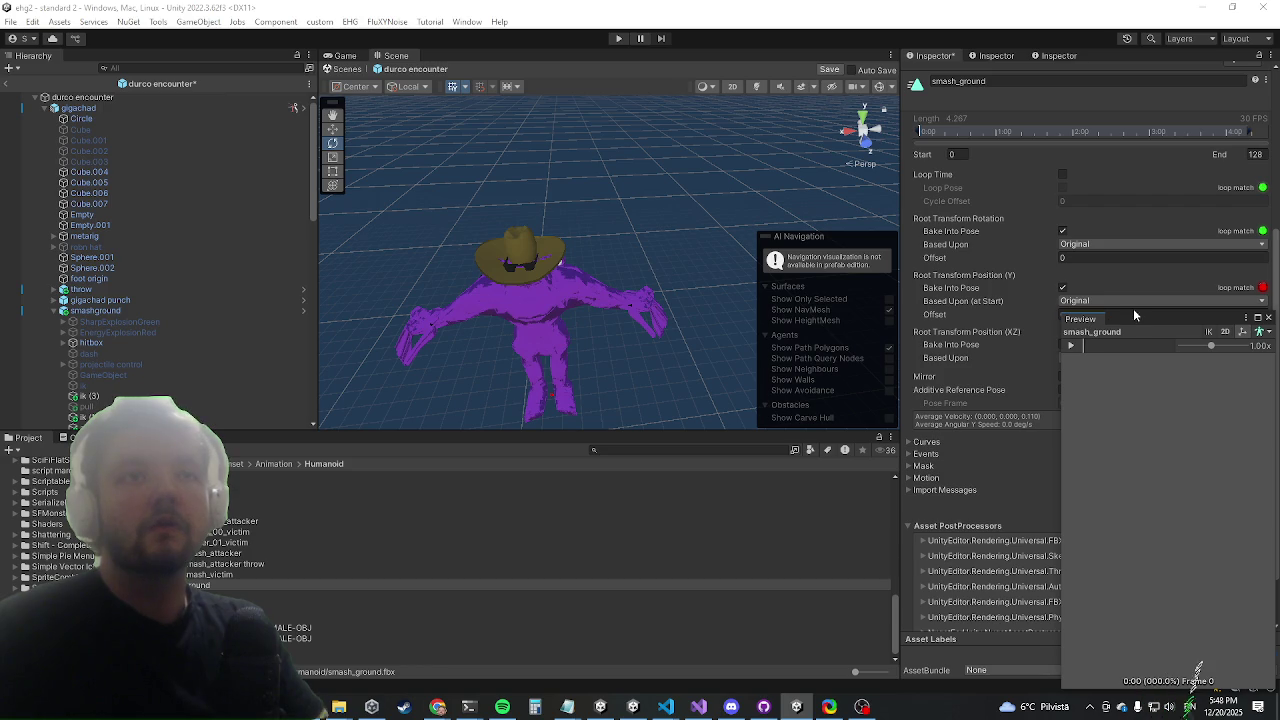
left_click(1268, 319)
left_click_drag(1034, 505, 982, 374)
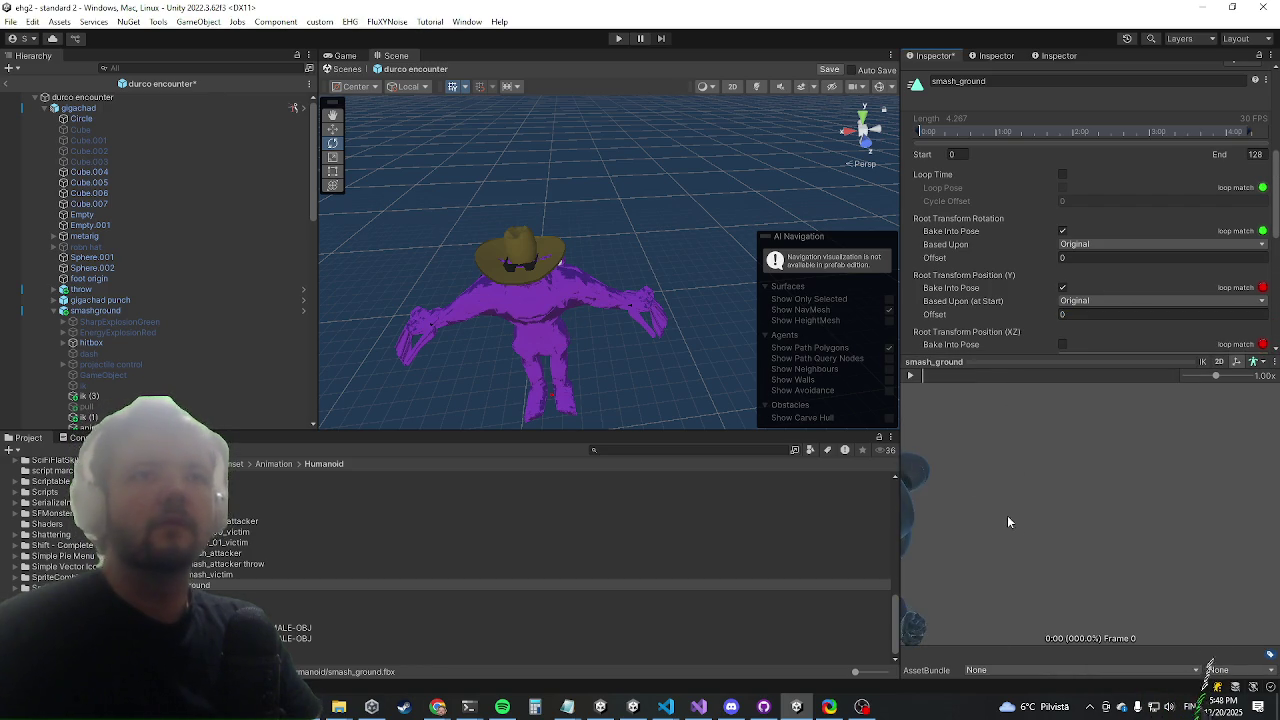
scroll(1009, 481, "up", 3)
mouse_move(1009, 481)
left_mouse_down()
mouse_move(1101, 570)
mouse_move(1158, 335)
mouse_move(1168, 621)
left_mouse_up()
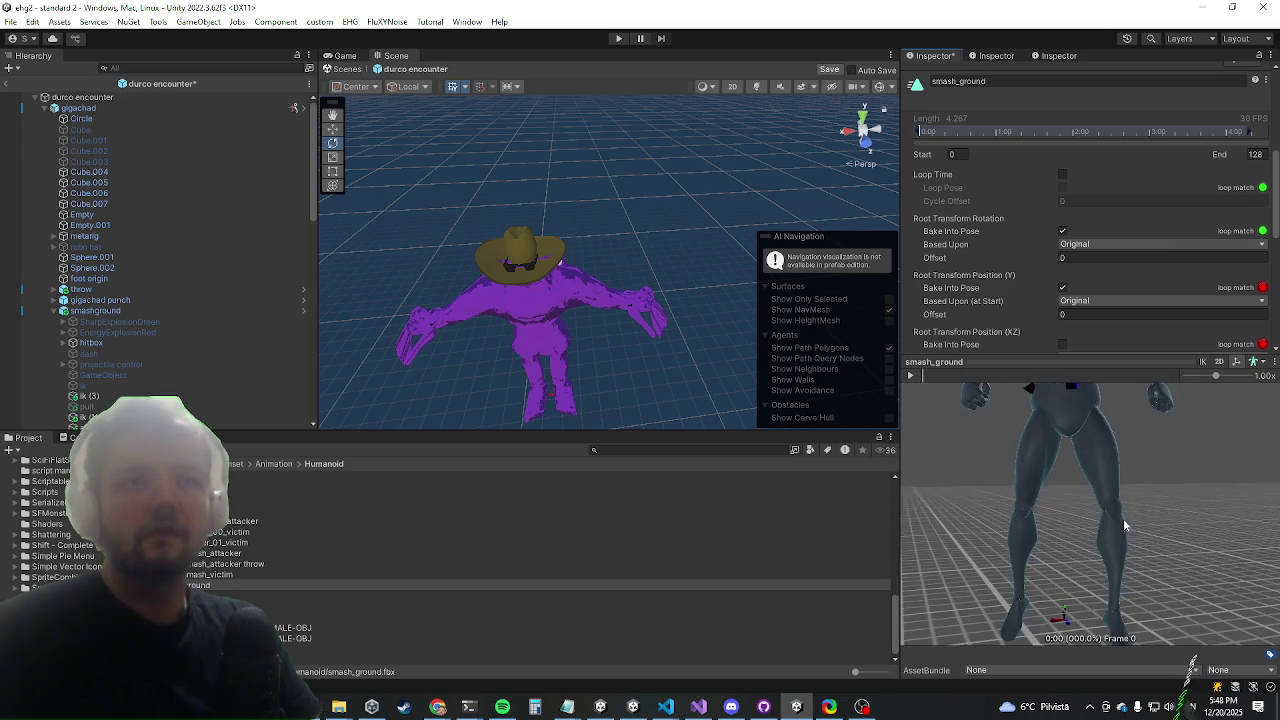
Retype the root position Y offset value and apply it to the clip
left_click(1090, 314)
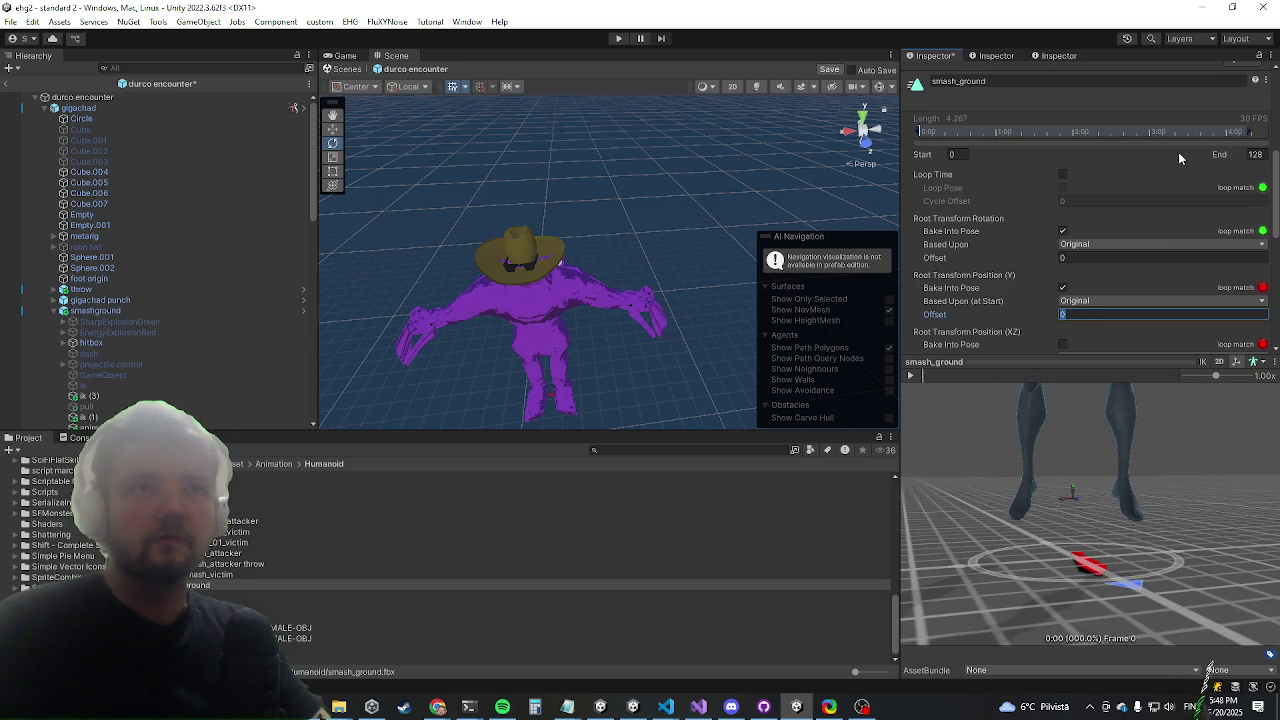
type("1")
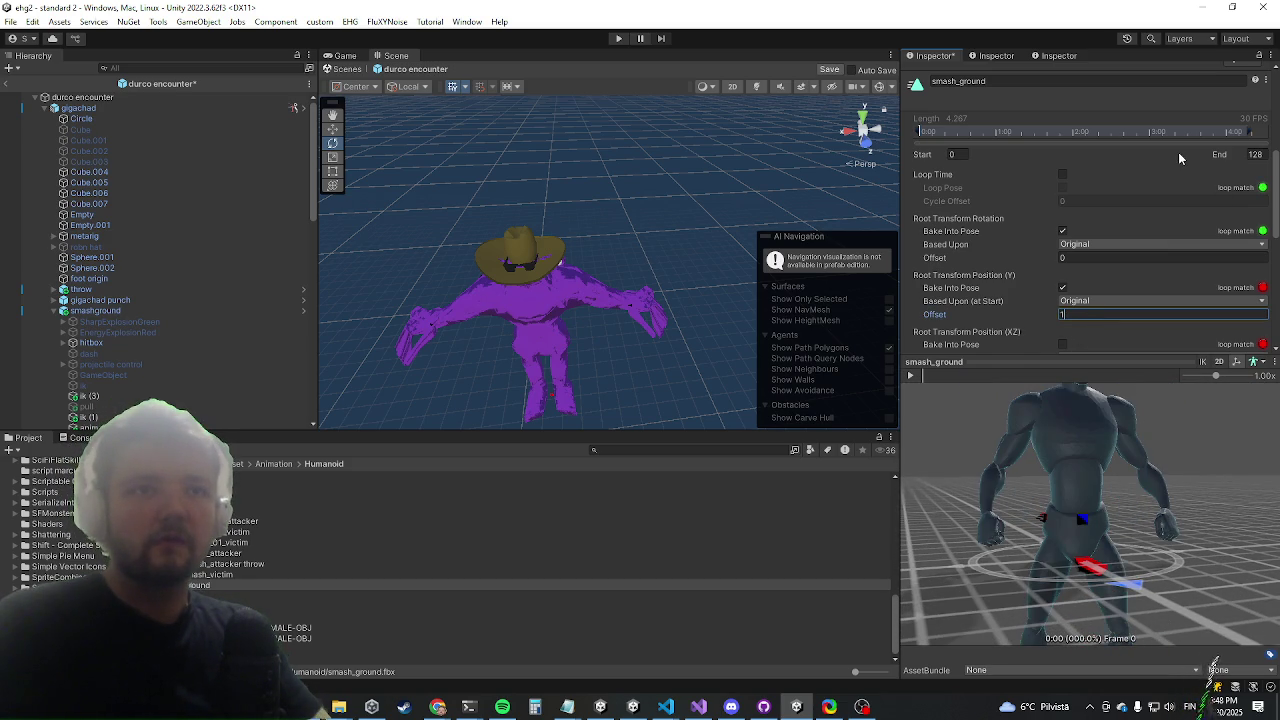
key("BackSpace")
type(".5")
key("BackSpace")
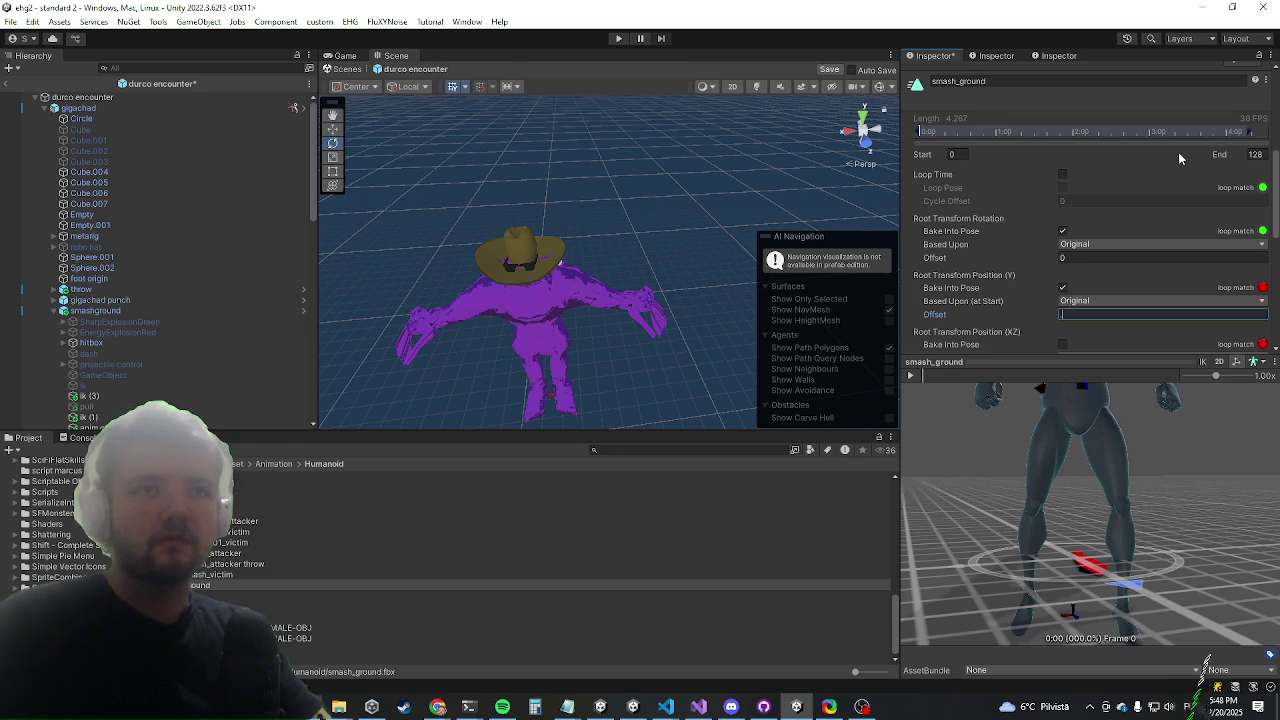
type("25")
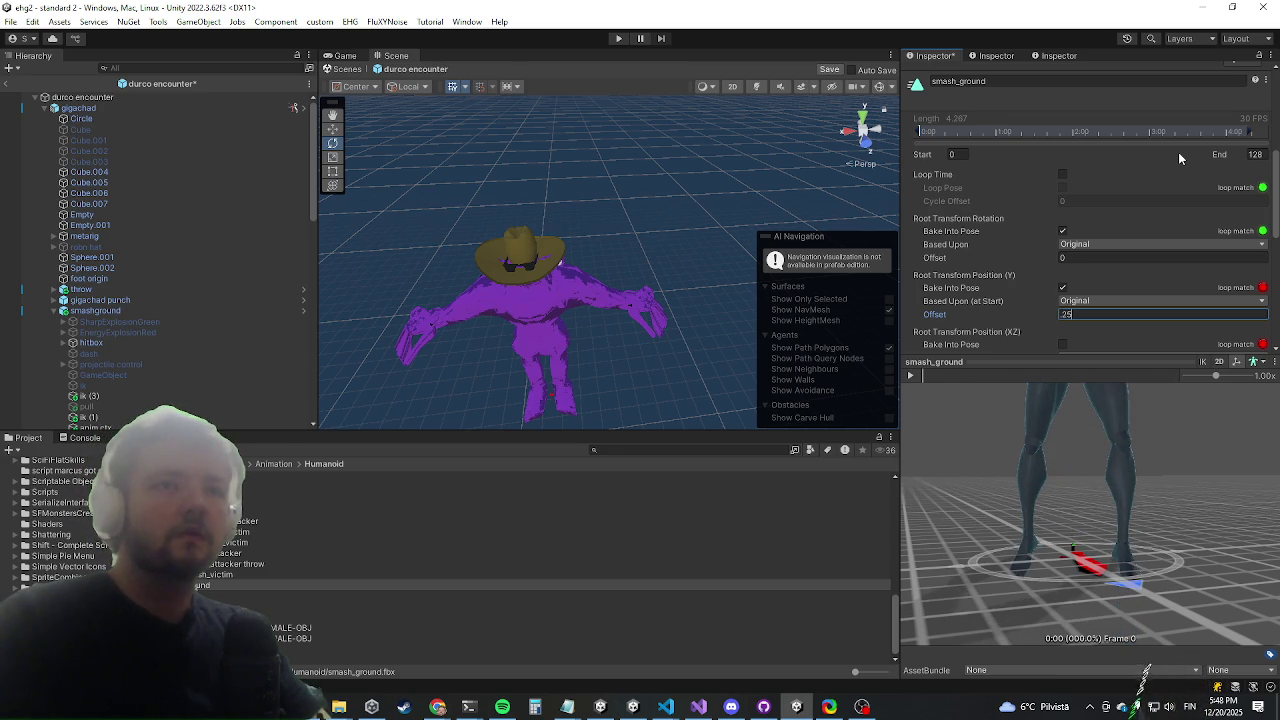
key("BackSpace")
key("BackSpace")
type("3")
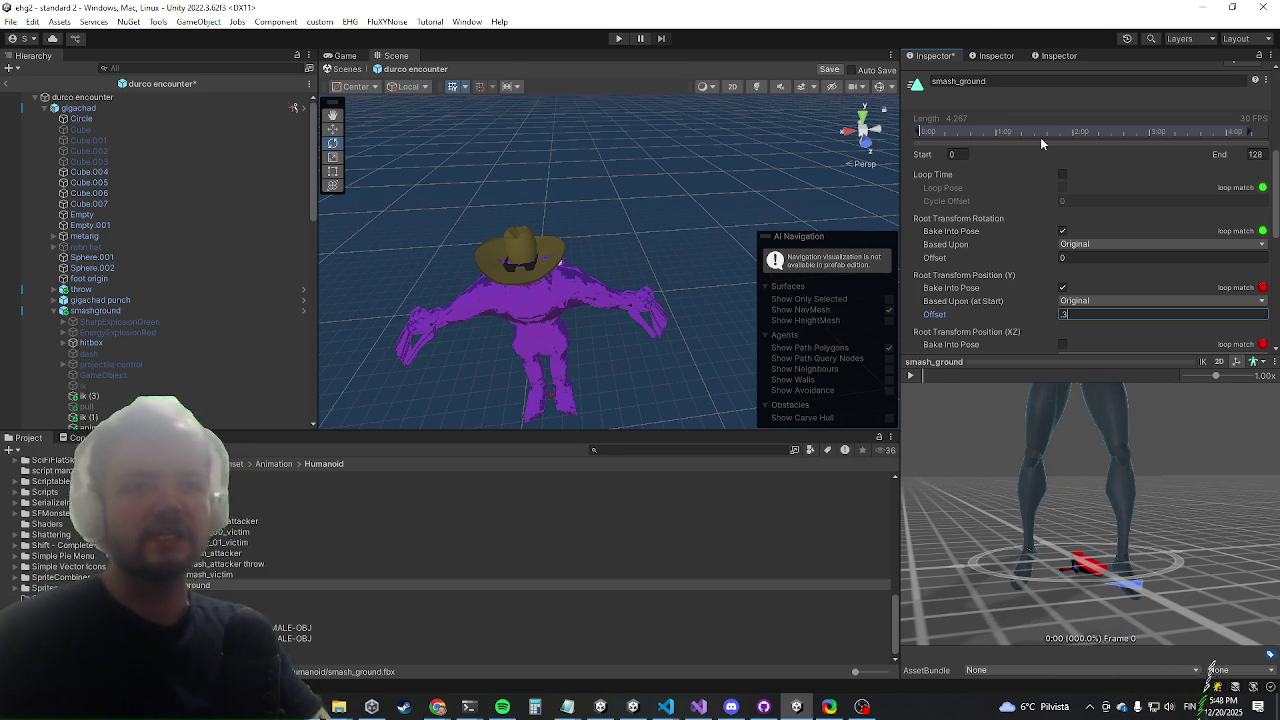
scroll(1172, 285, "down", 5)
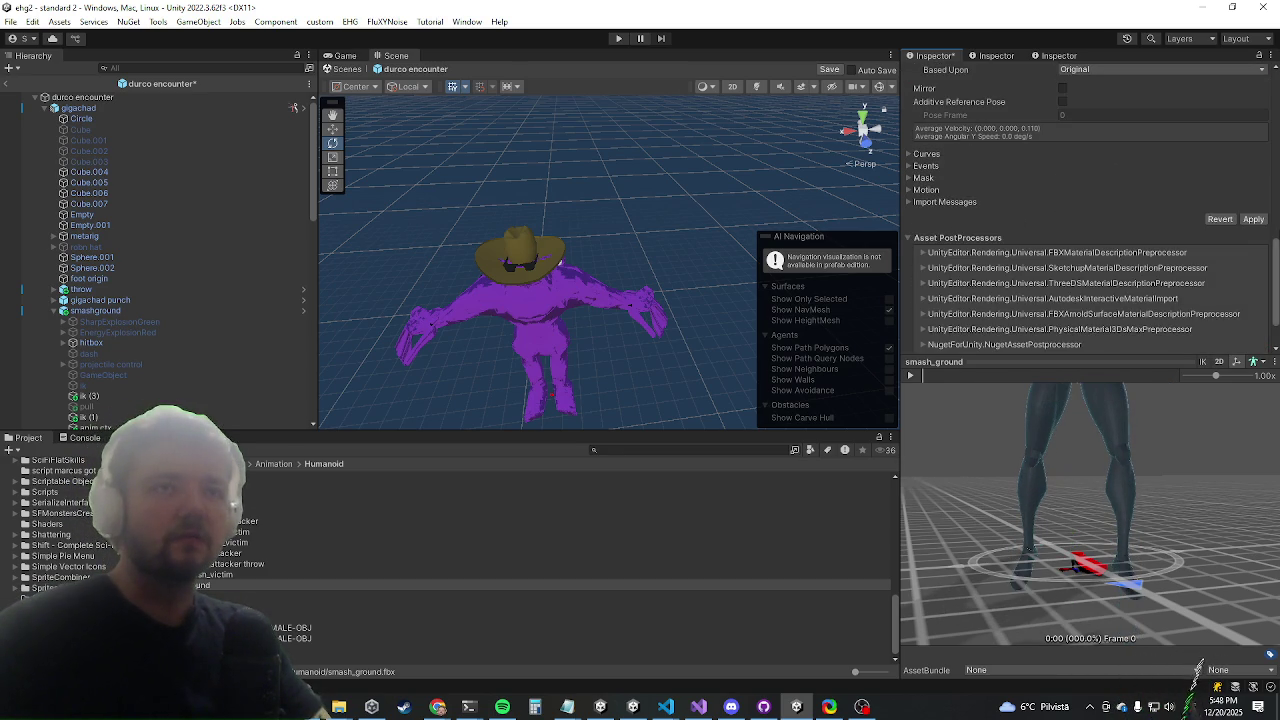
left_click(1251, 219)
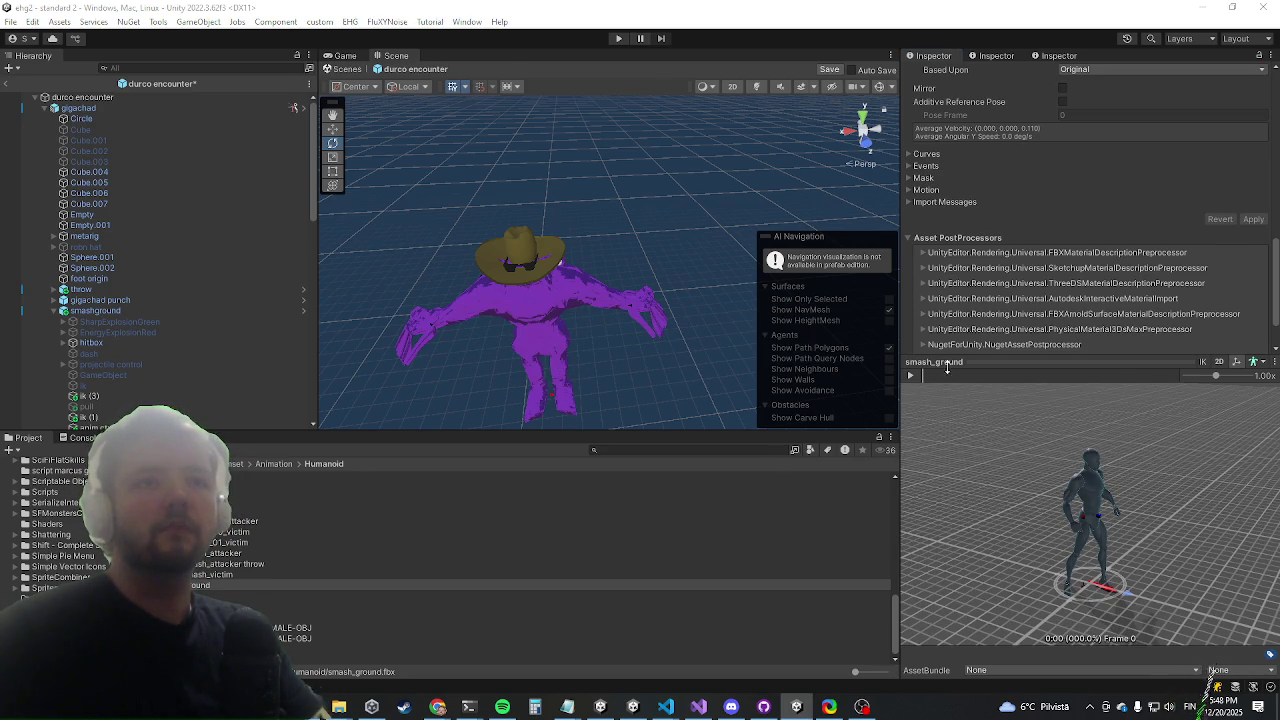
Scrub the preview to check the smash pose, reapply the import changes, and scrub again
left_click_drag(930, 375, 950, 381)
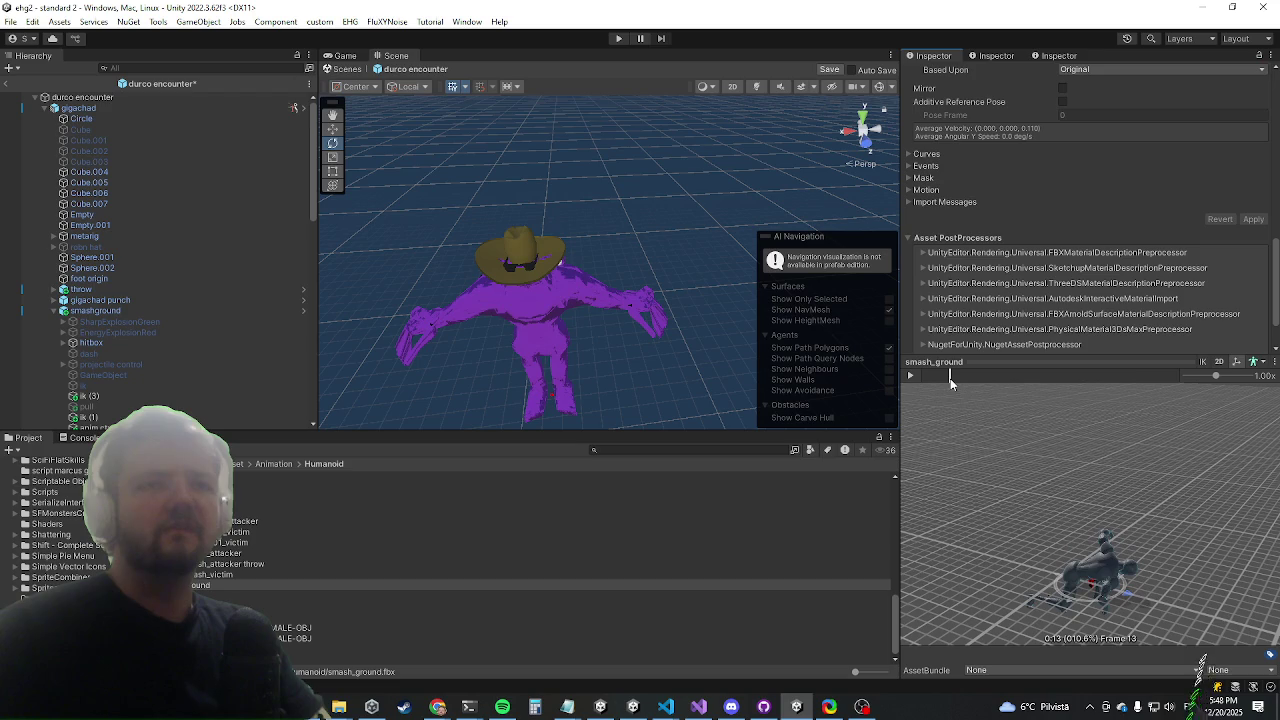
scroll(1021, 253, "up", 3)
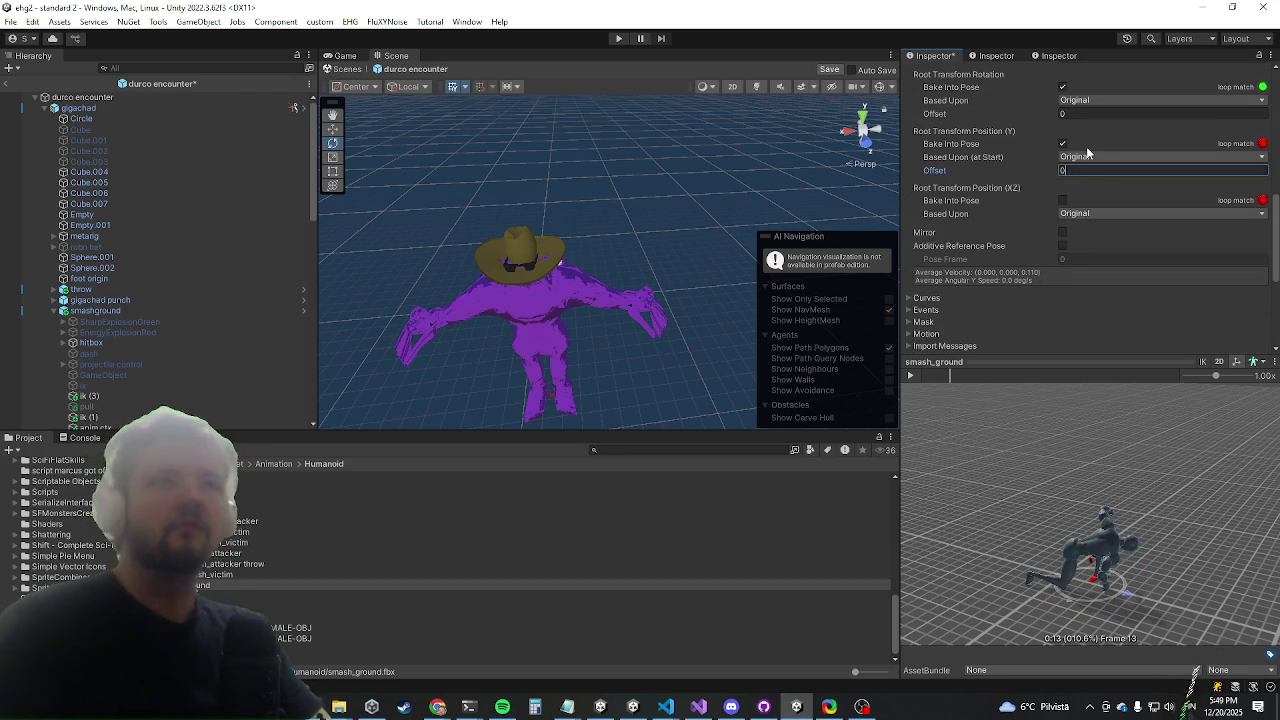
scroll(1186, 334, "down", 4)
left_click(1253, 183)
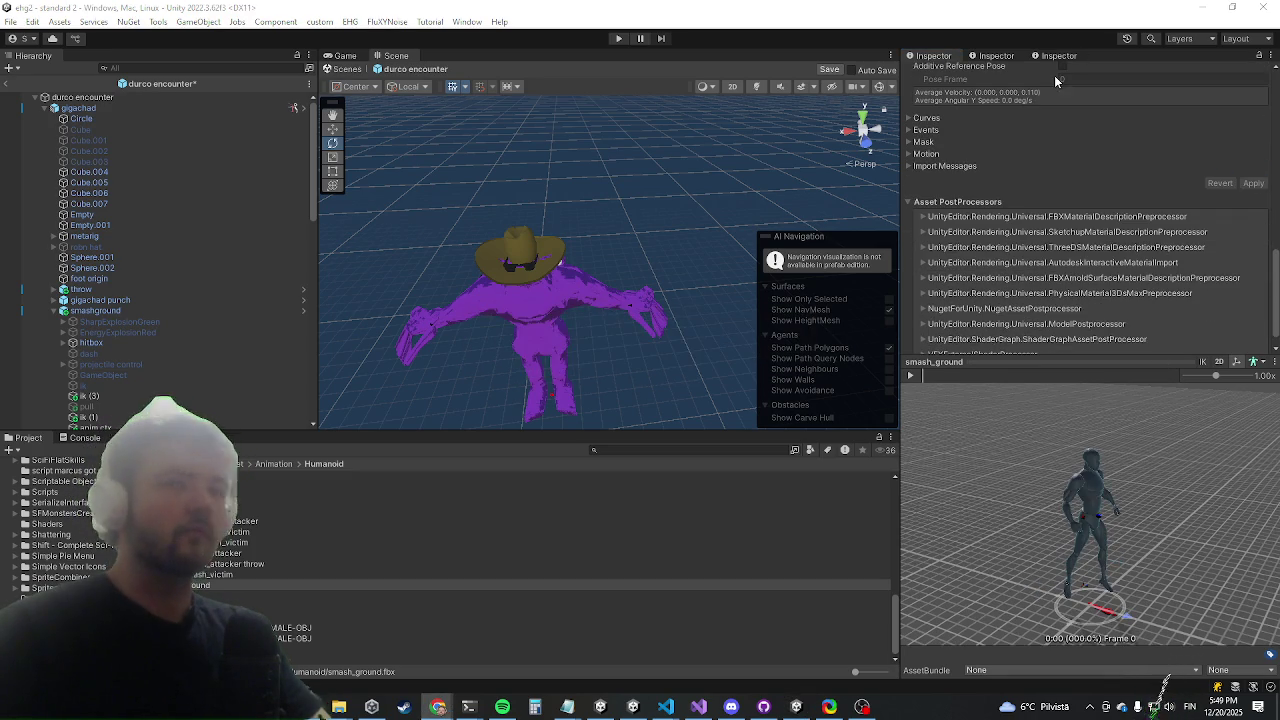
left_click_drag(931, 383, 951, 381)
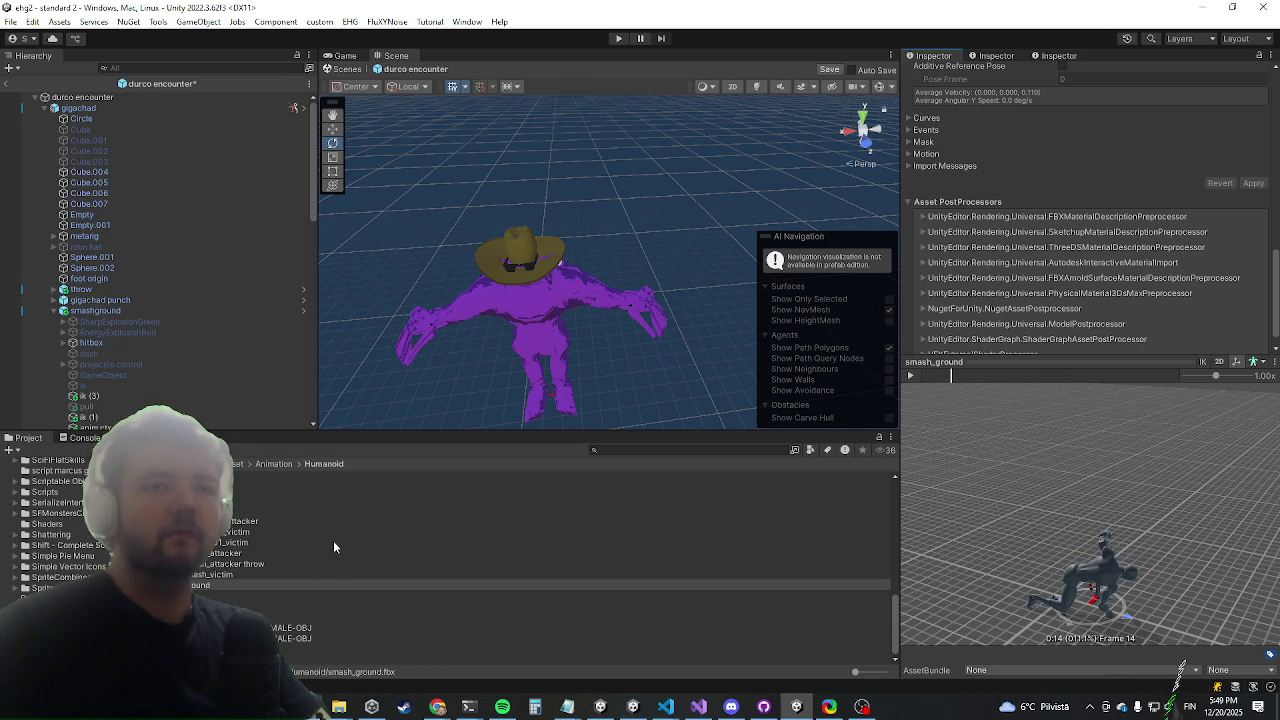
scroll(160, 355, "down", 4)
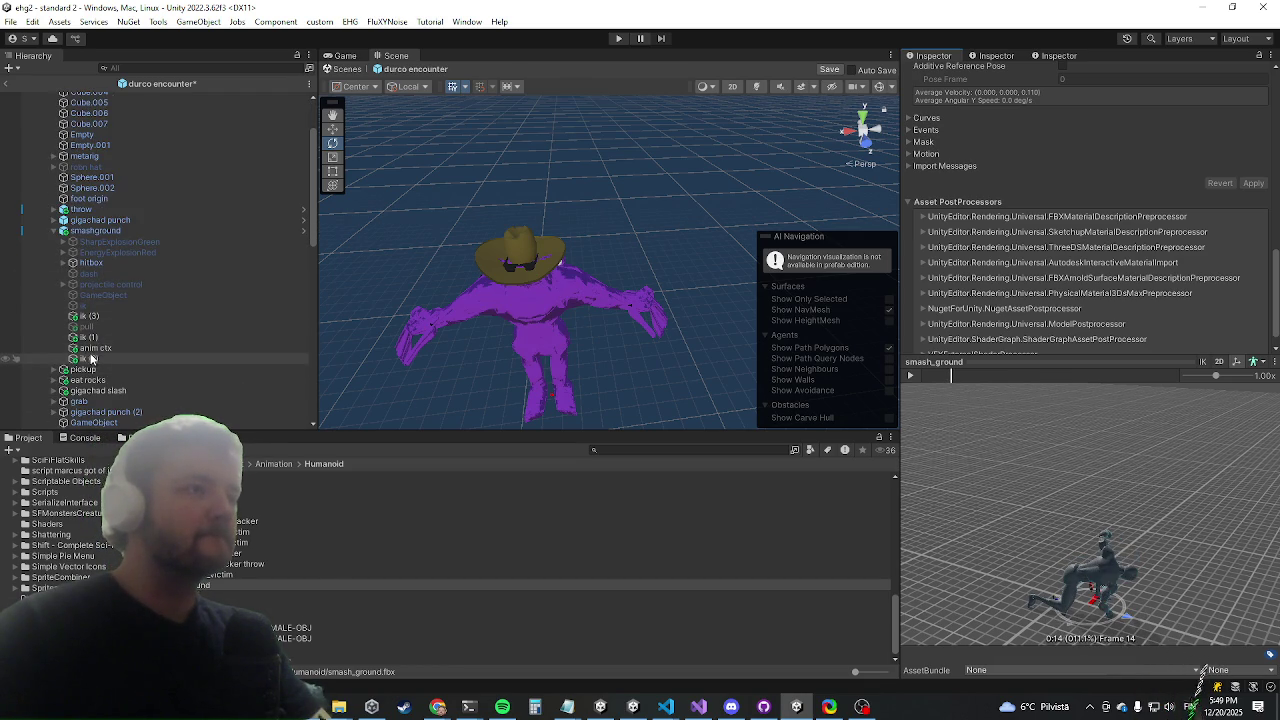
Select ik (3) under smashground and open its IK Both Hands Weight Curve editor
left_click_drag(1150, 560, 1217, 611)
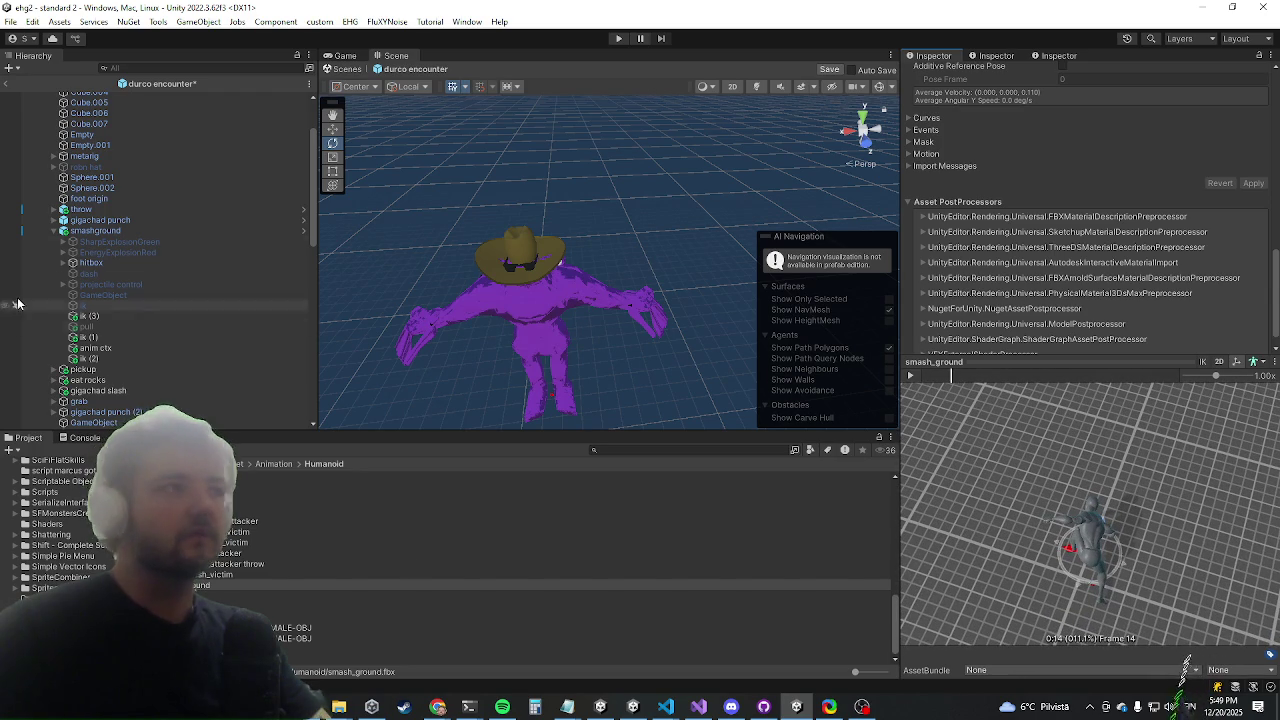
left_click(146, 231)
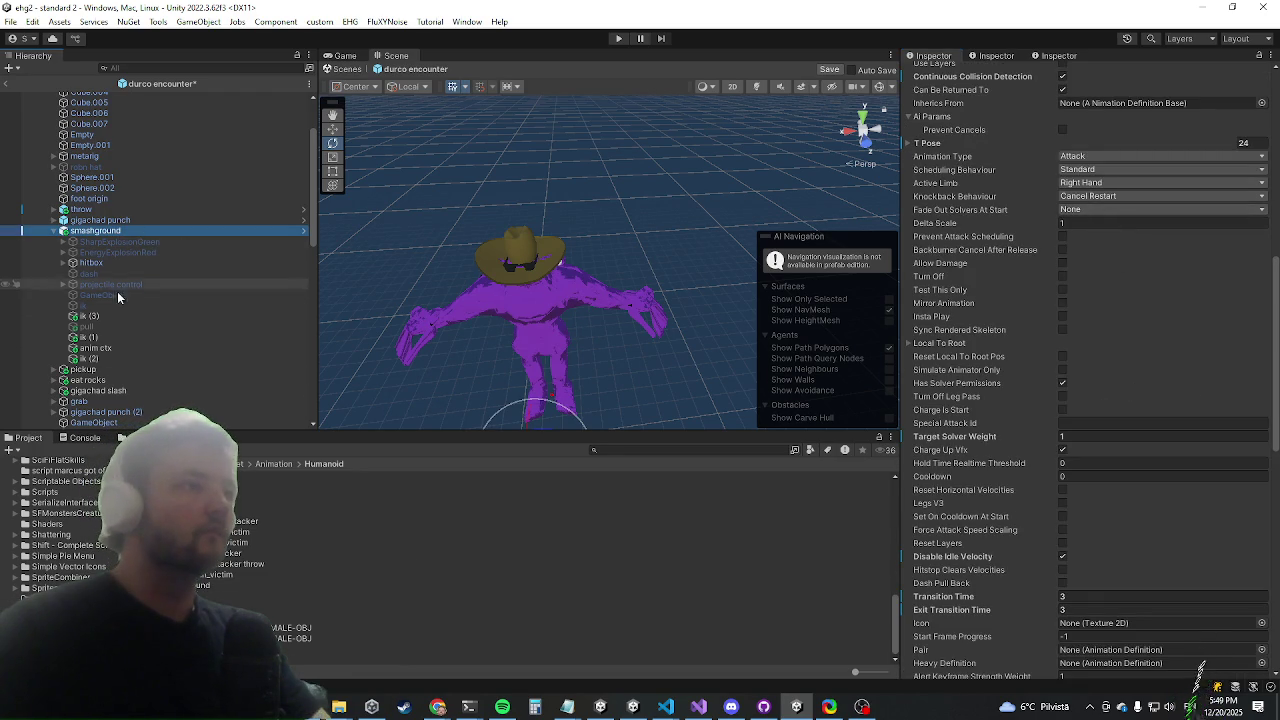
left_click(90, 318)
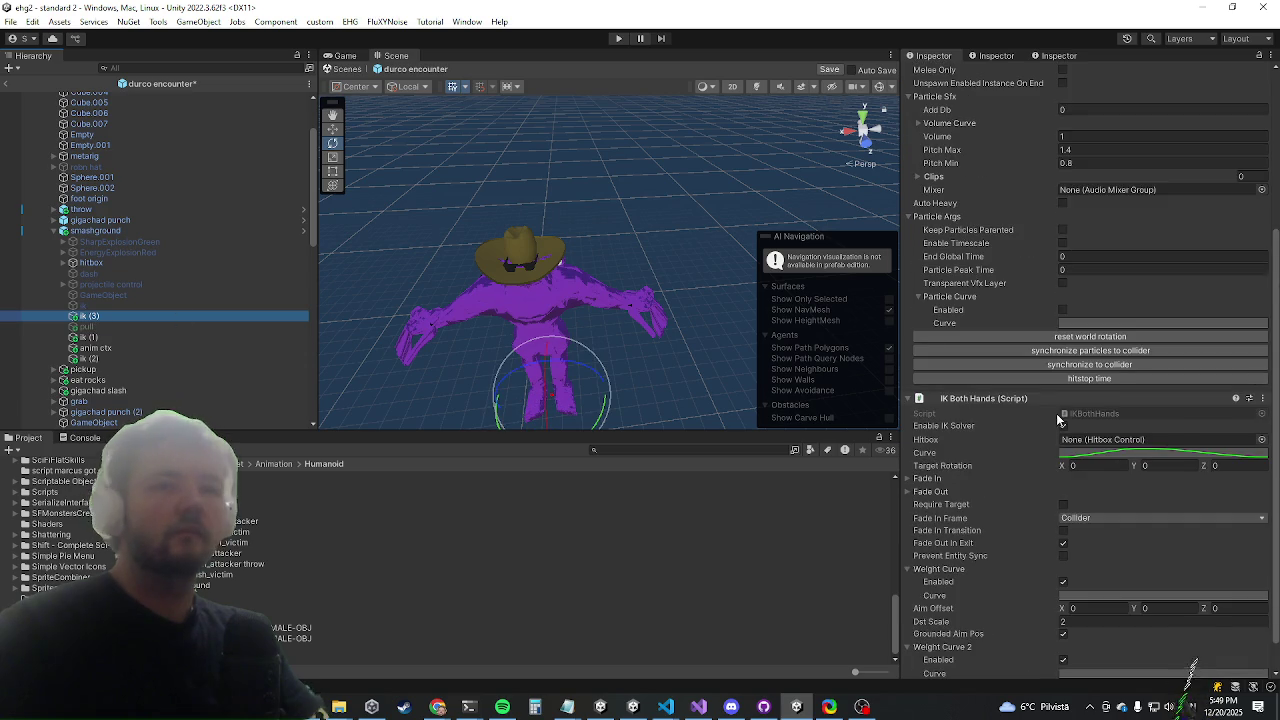
scroll(1054, 414, "down", 3)
left_click(1069, 561)
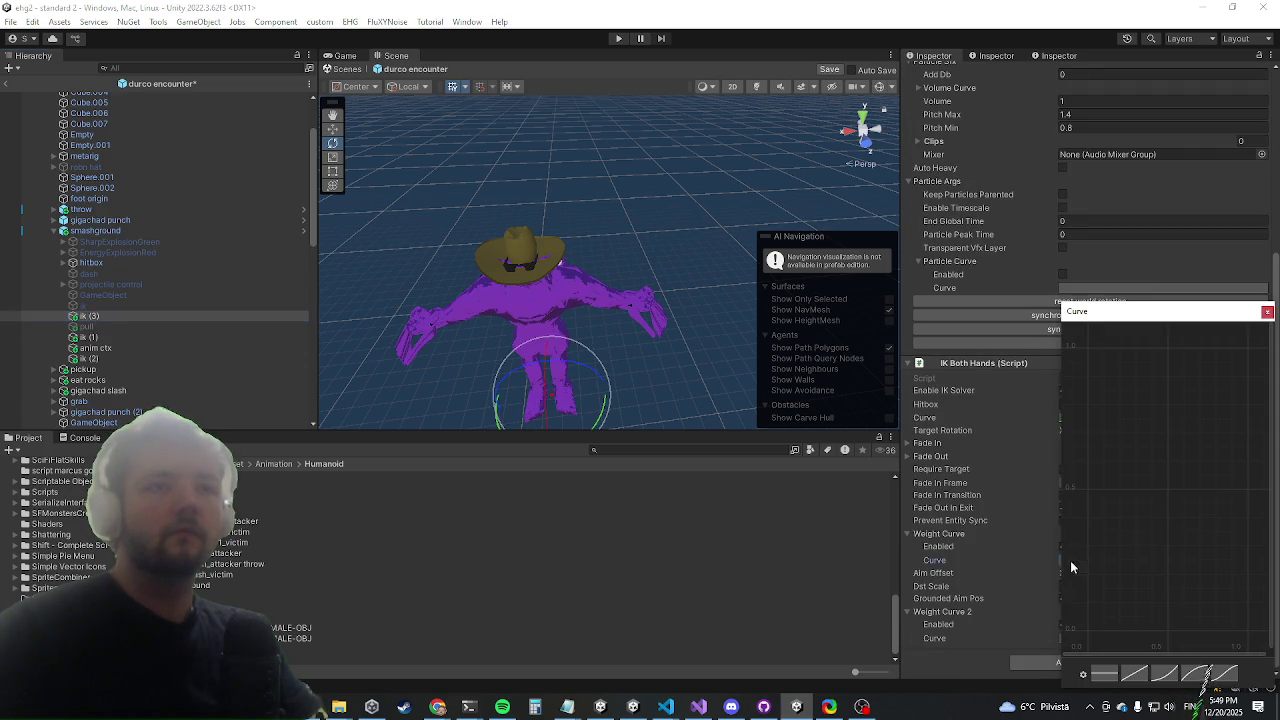
Move and widen the curve editor and start from the flat preset at 1
left_click_drag(1115, 313, 321, 130)
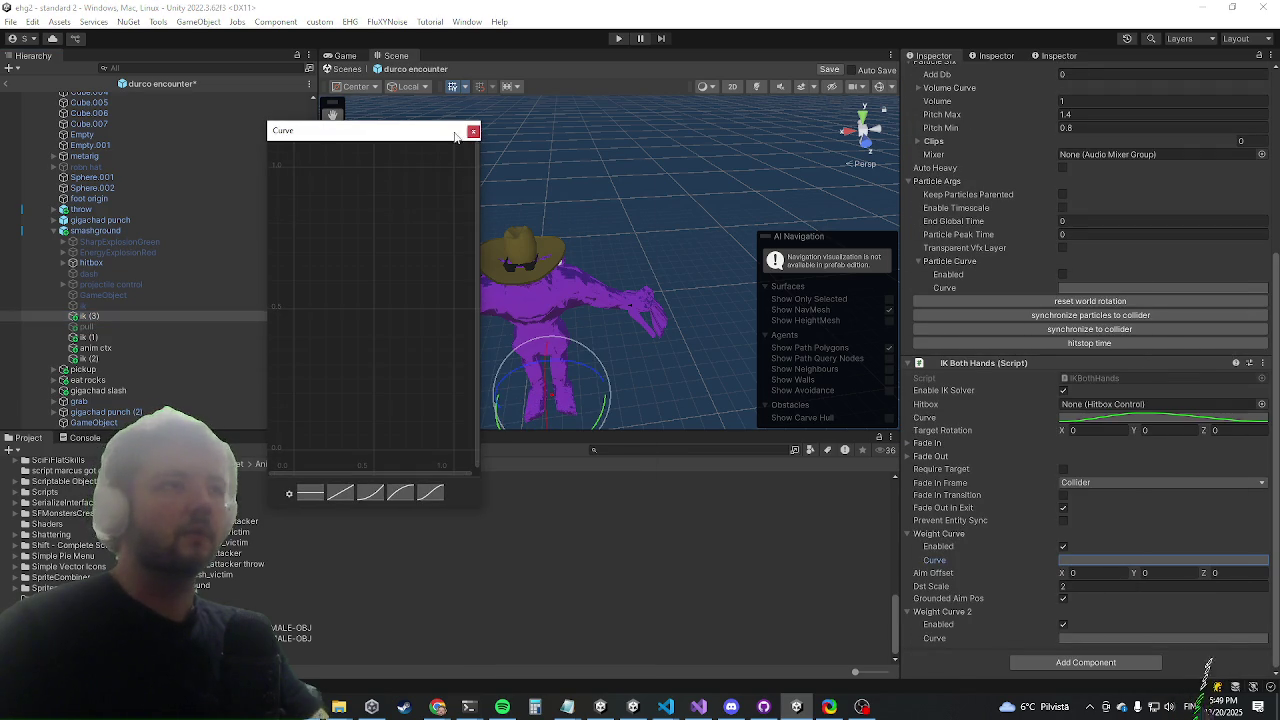
left_click_drag(479, 418, 768, 420)
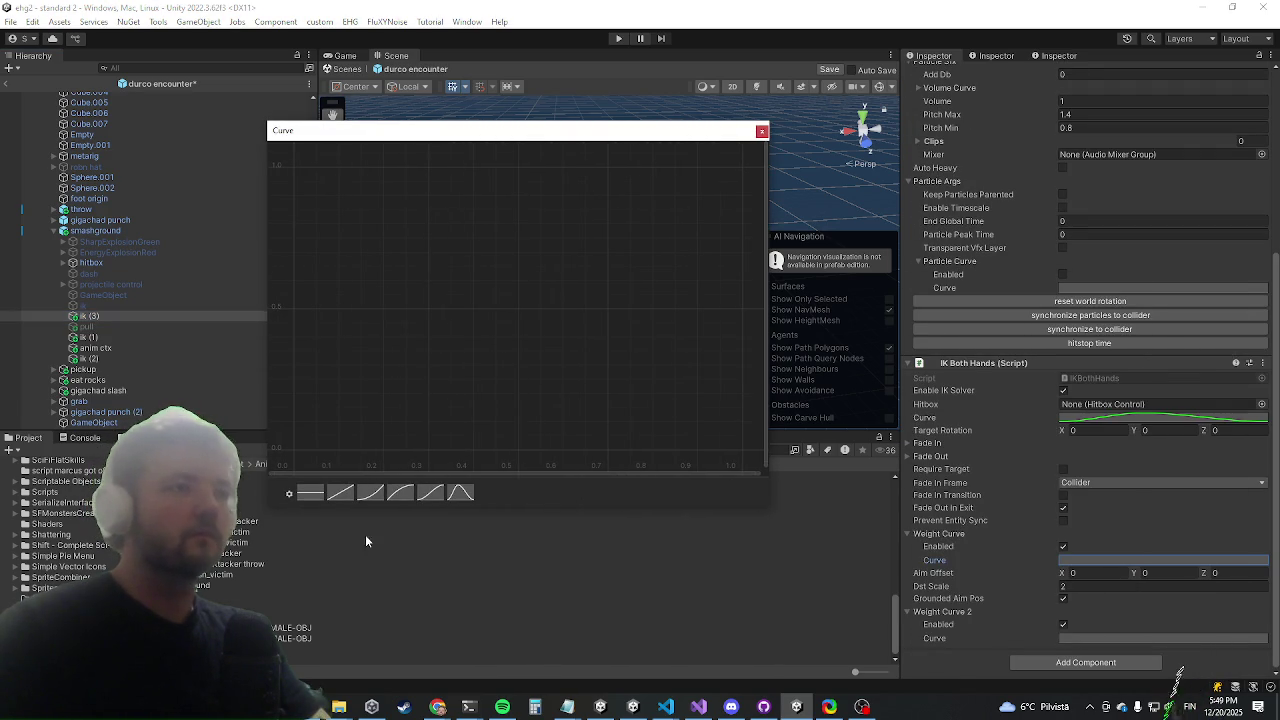
left_click(311, 496)
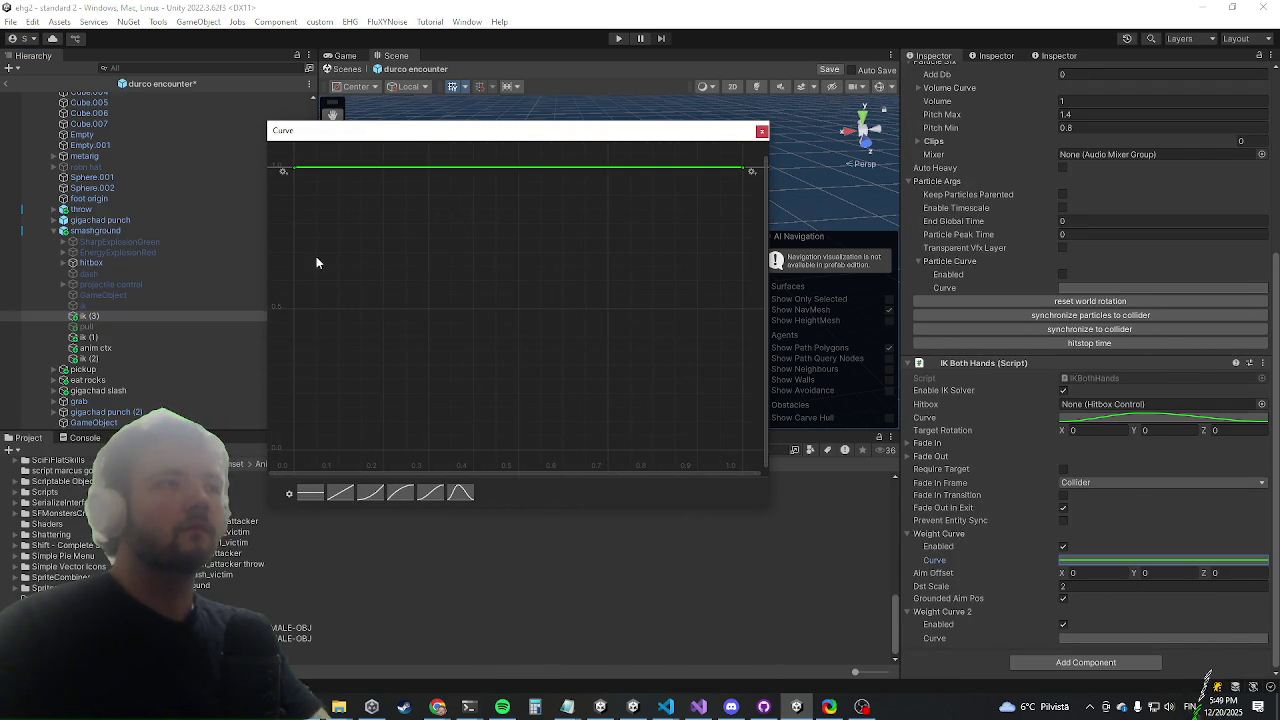
Set both the first and last keys of the curve to 0
right_click(298, 173)
left_click(312, 188)
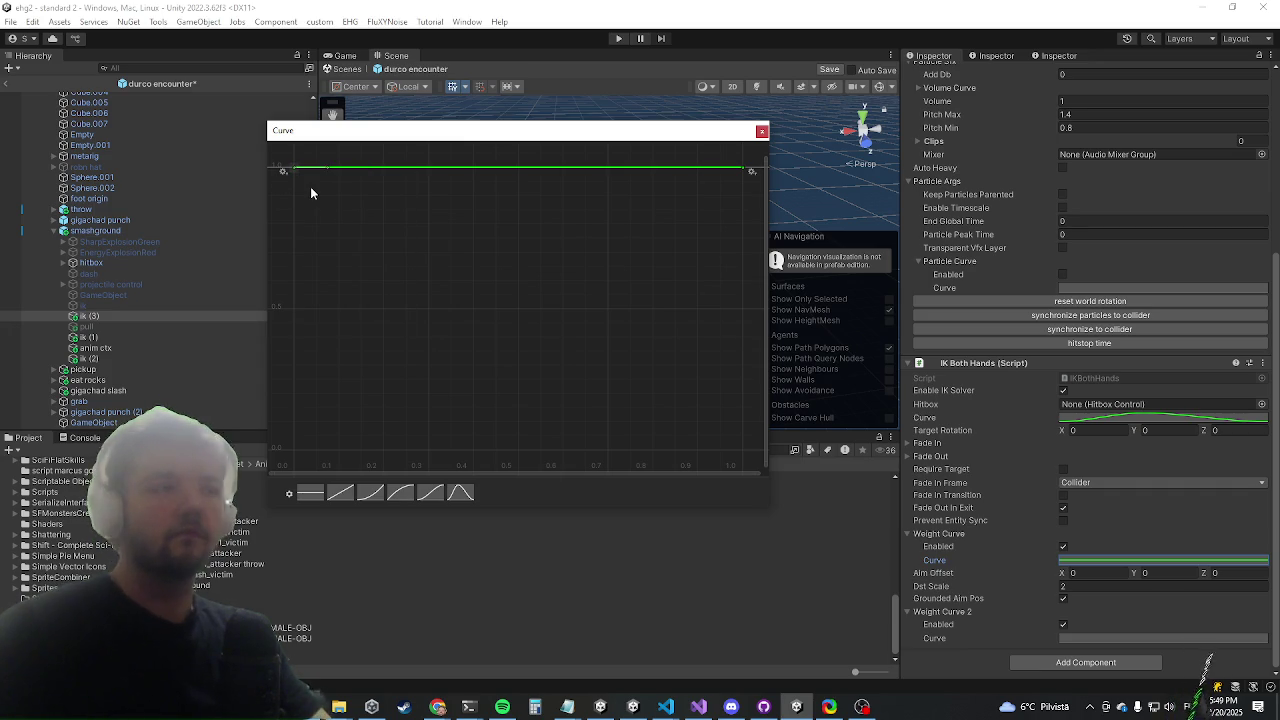
right_click(298, 173)
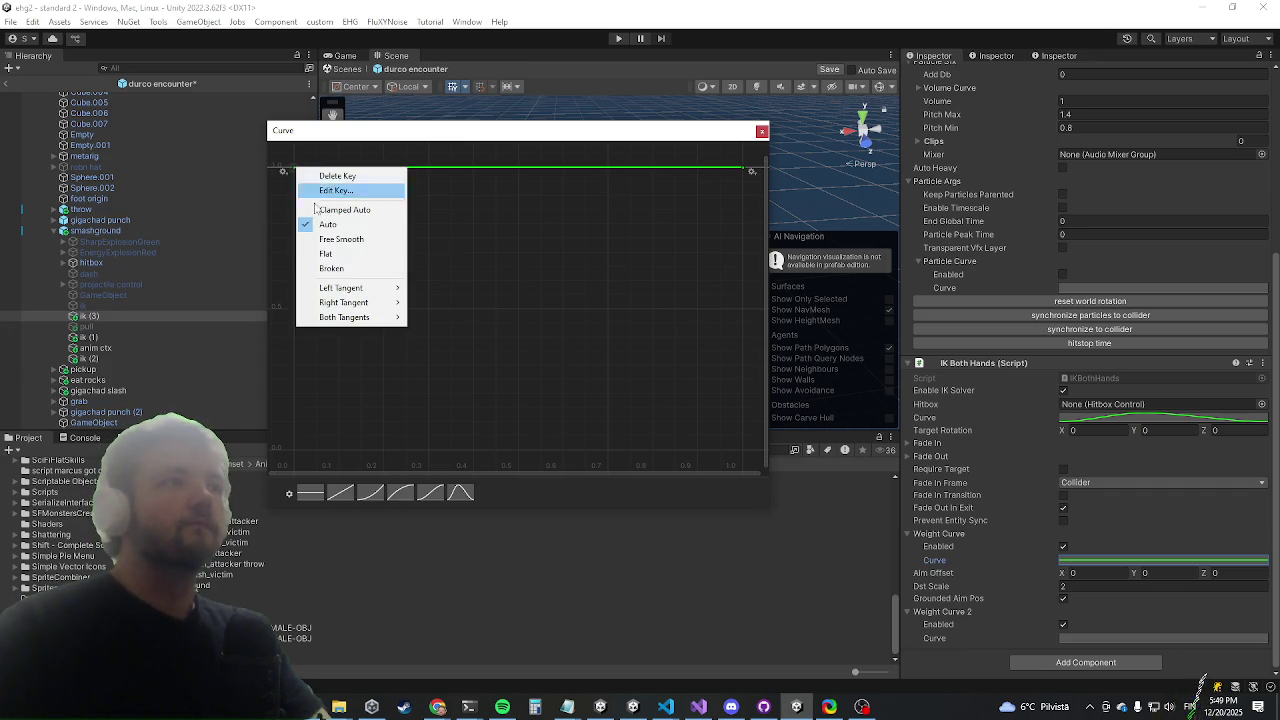
left_click(360, 190)
type("0")
key("Return")
right_click(745, 172)
left_click(768, 192)
type("0")
key("Return")
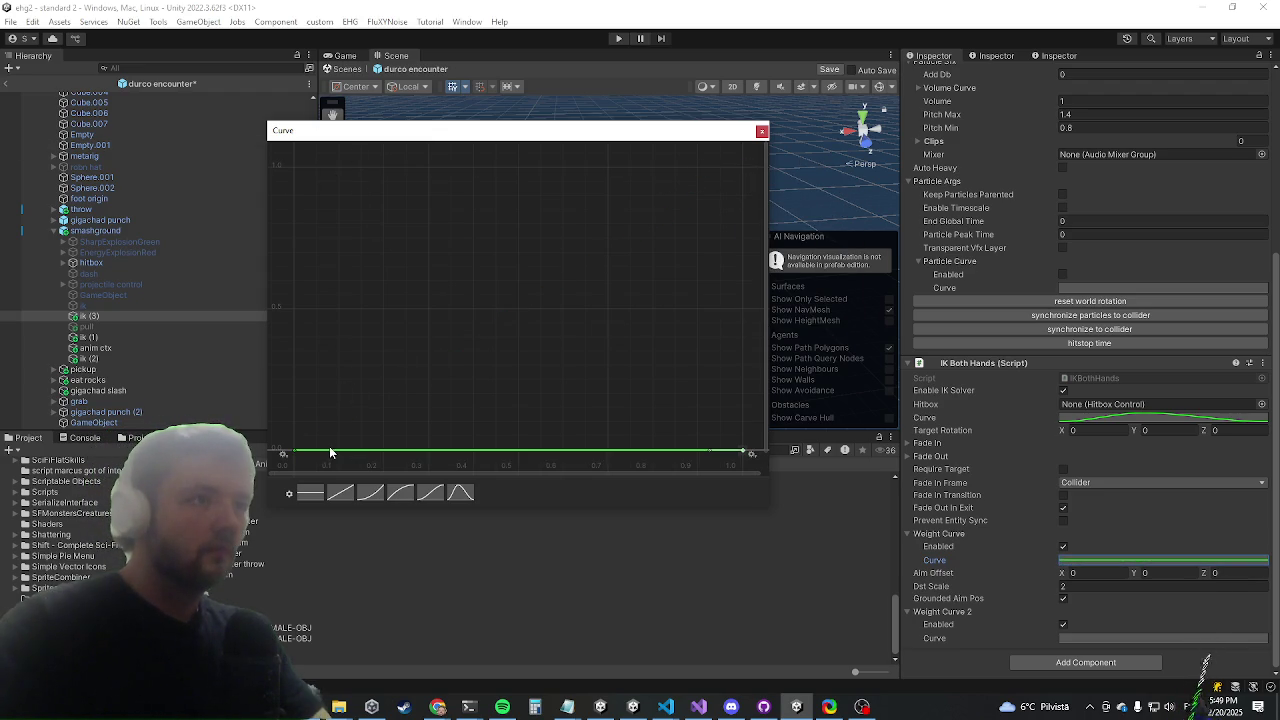
Add an early key, raise it to 1, and sharpen it into a spike
double_click(340, 451)
left_click_drag(340, 451, 337, 172)
key("a")
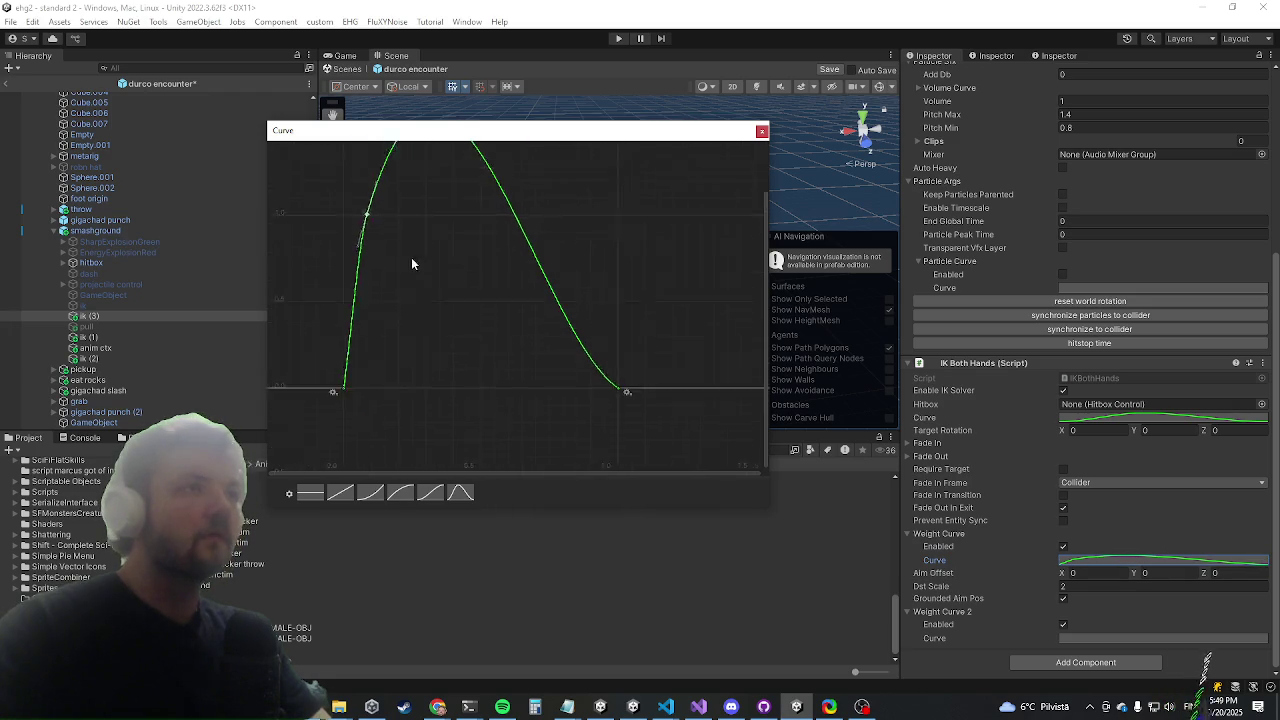
mouse_move(426, 281)
left_mouse_down()
mouse_move(449, 286)
mouse_move(486, 329)
mouse_move(465, 388)
left_mouse_up()
key("a")
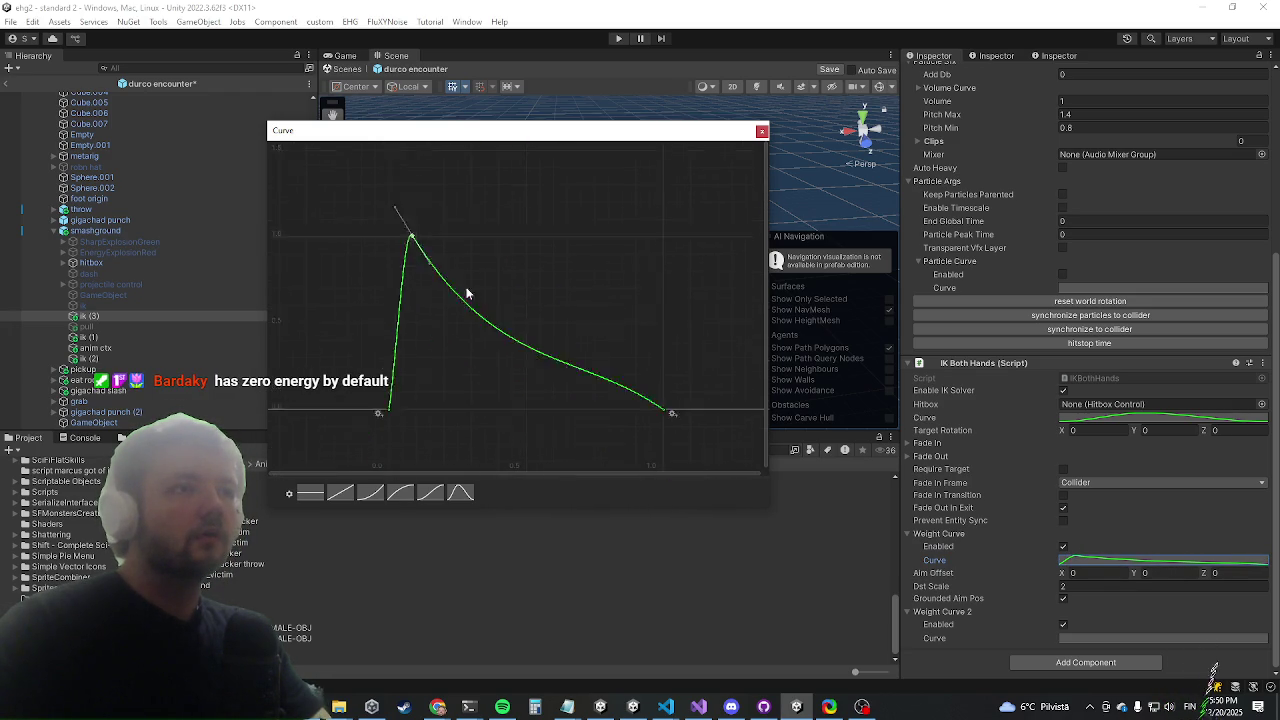
Add a tail key near 0.19 and pull it down to 0
left_click(514, 278)
mouse_move(503, 272)
left_mouse_down()
mouse_move(449, 364)
mouse_move(438, 350)
left_mouse_up()
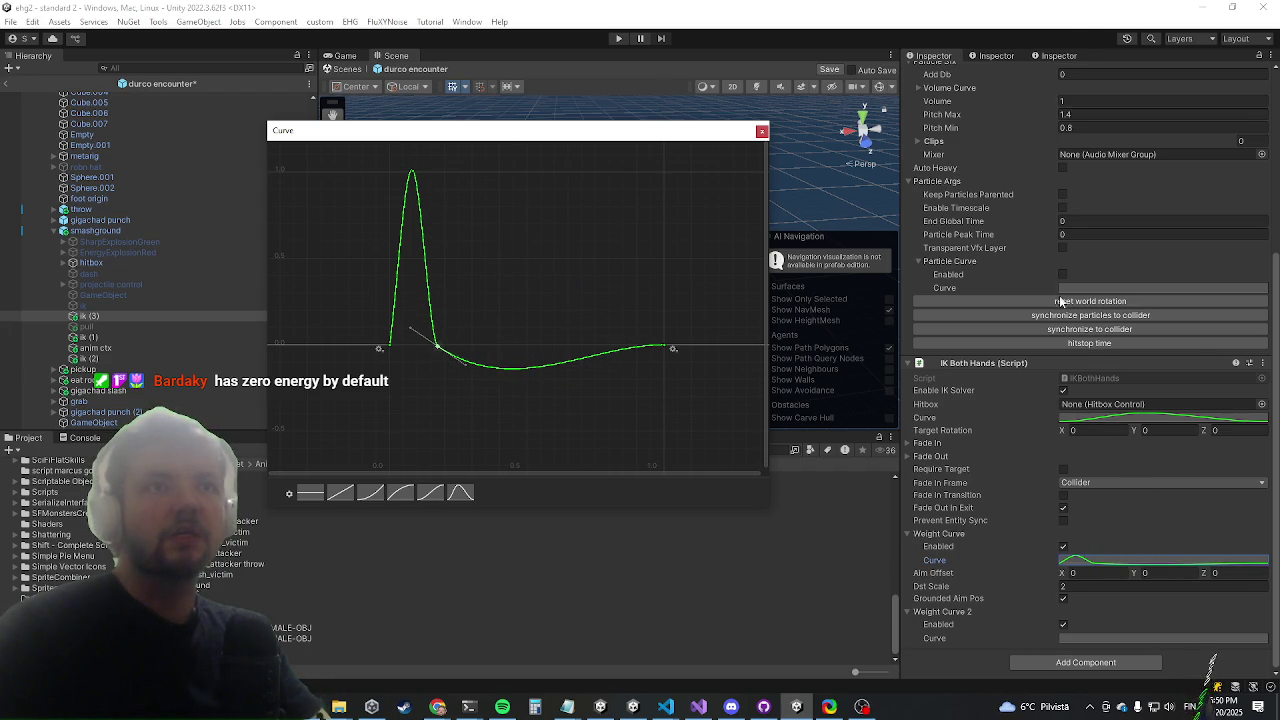
scroll(1044, 288, "up", 5)
left_click(100, 231)
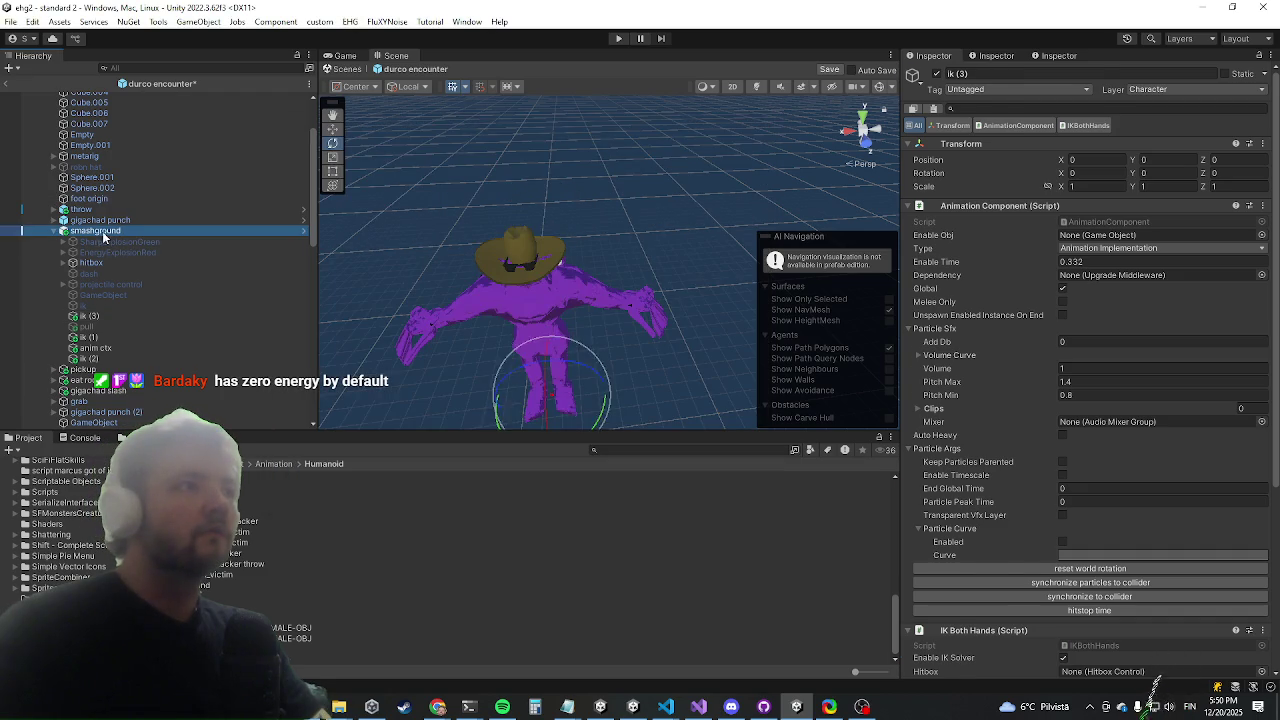
Open smash_ground.fbx from the Clip field, enlarge its preview, and scrub through the smash
scroll(1145, 443, "down", 10)
scroll(1096, 432, "down", 5)
left_click(1105, 418)
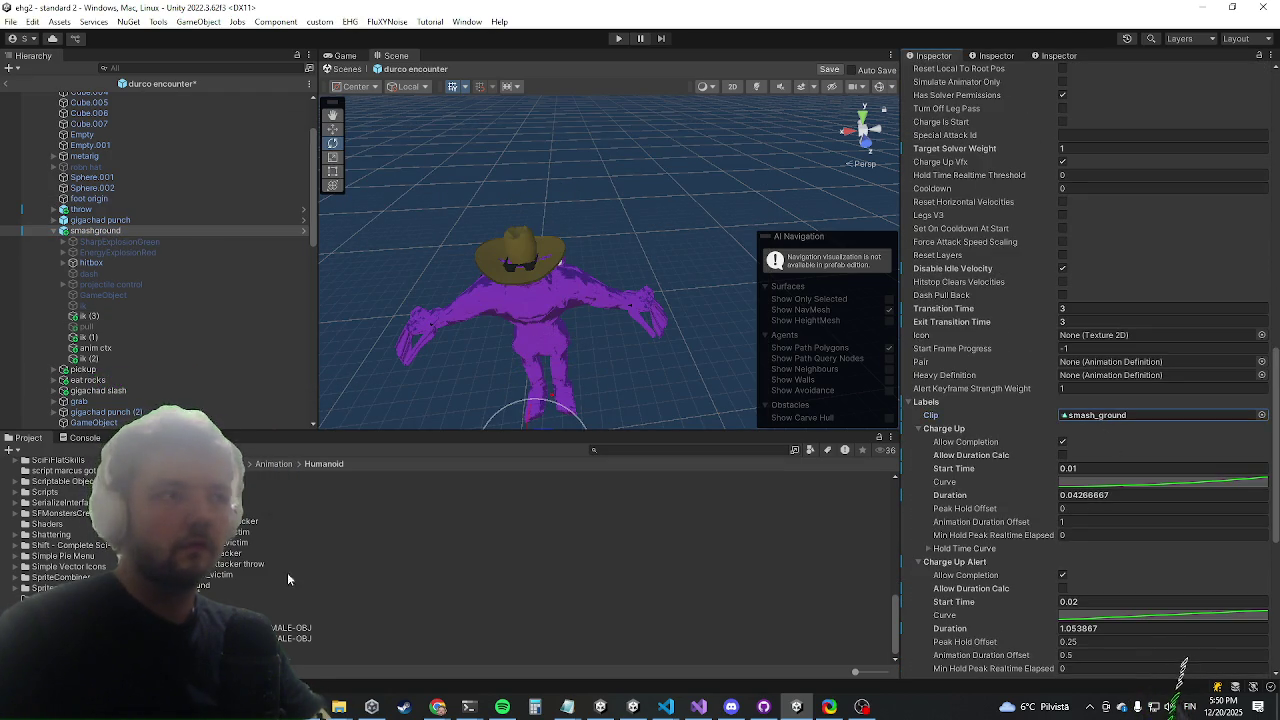
double_click(1105, 415)
left_click(1004, 355)
left_click_drag(983, 360, 977, 60)
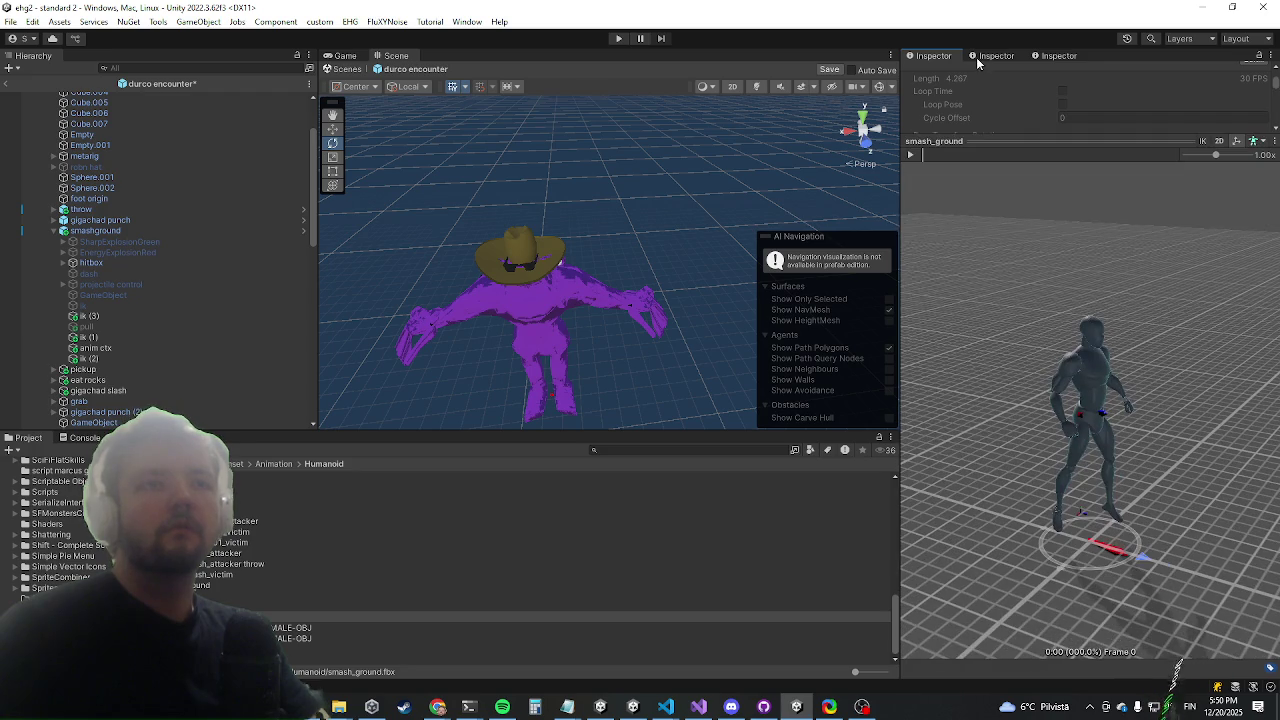
left_click_drag(938, 152, 998, 155)
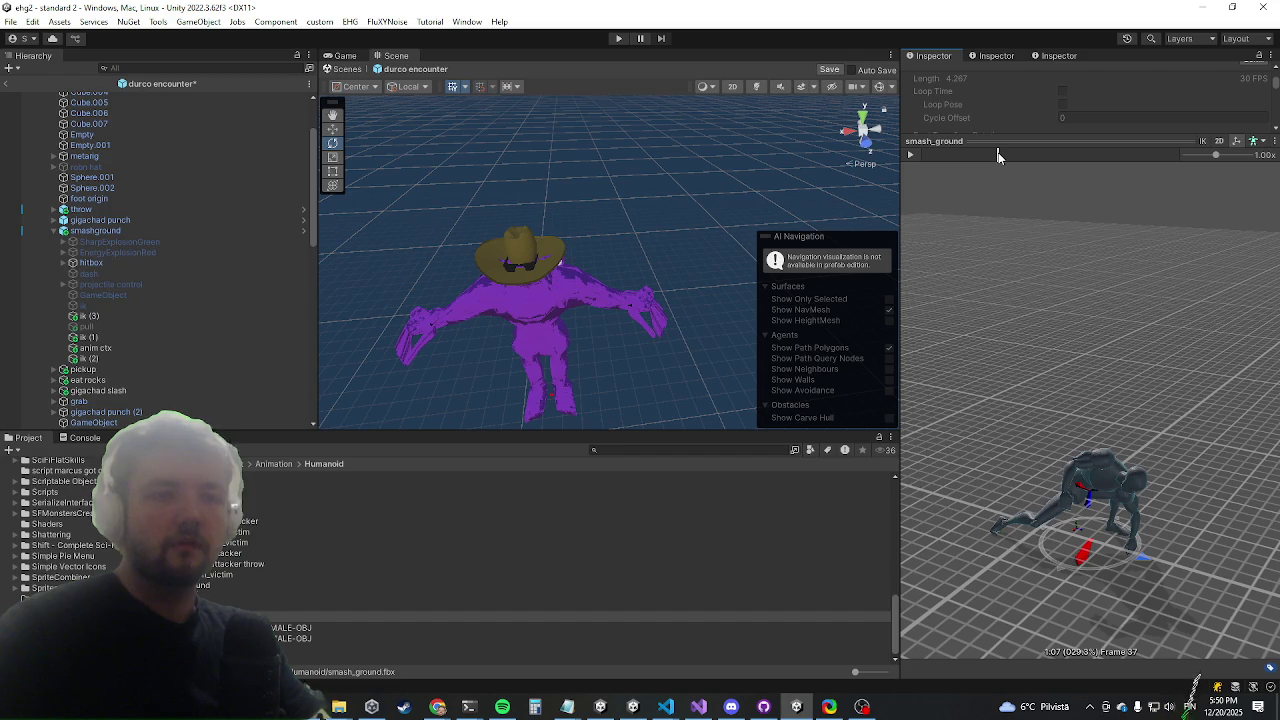
mouse_move(998, 155)
left_mouse_down()
mouse_move(1055, 160)
mouse_move(1146, 197)
left_mouse_up()
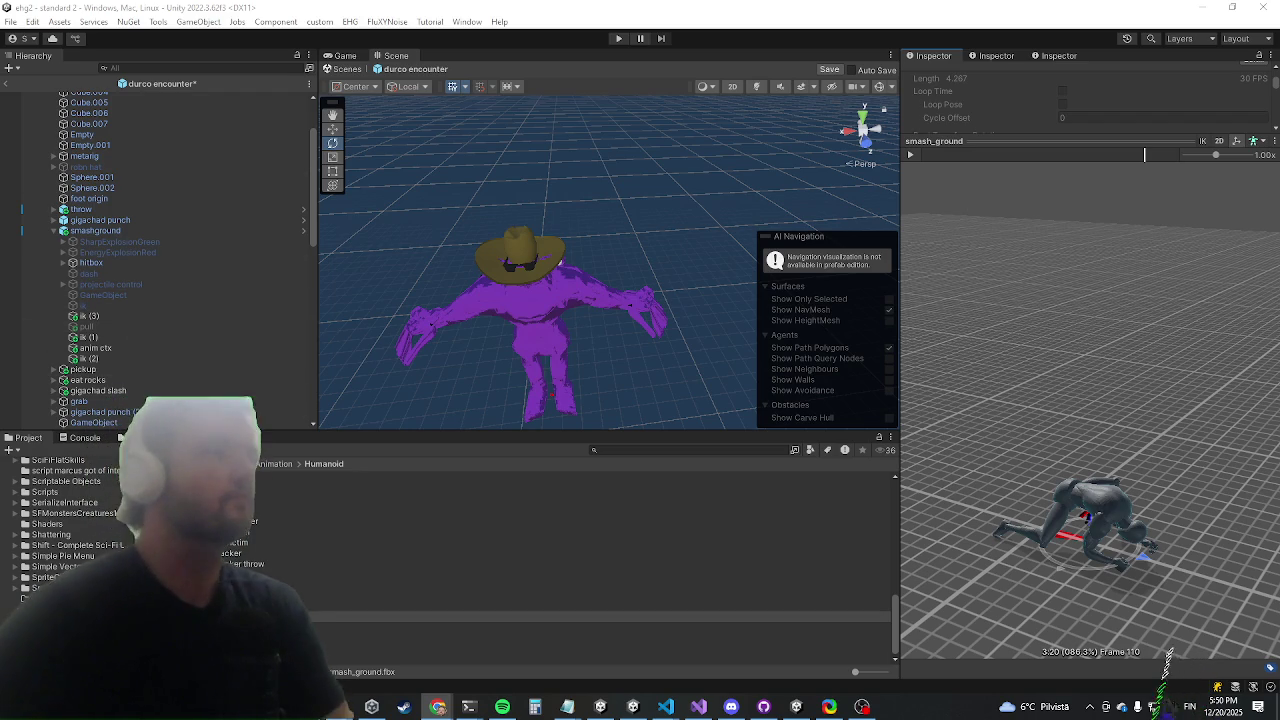
left_click(106, 348)
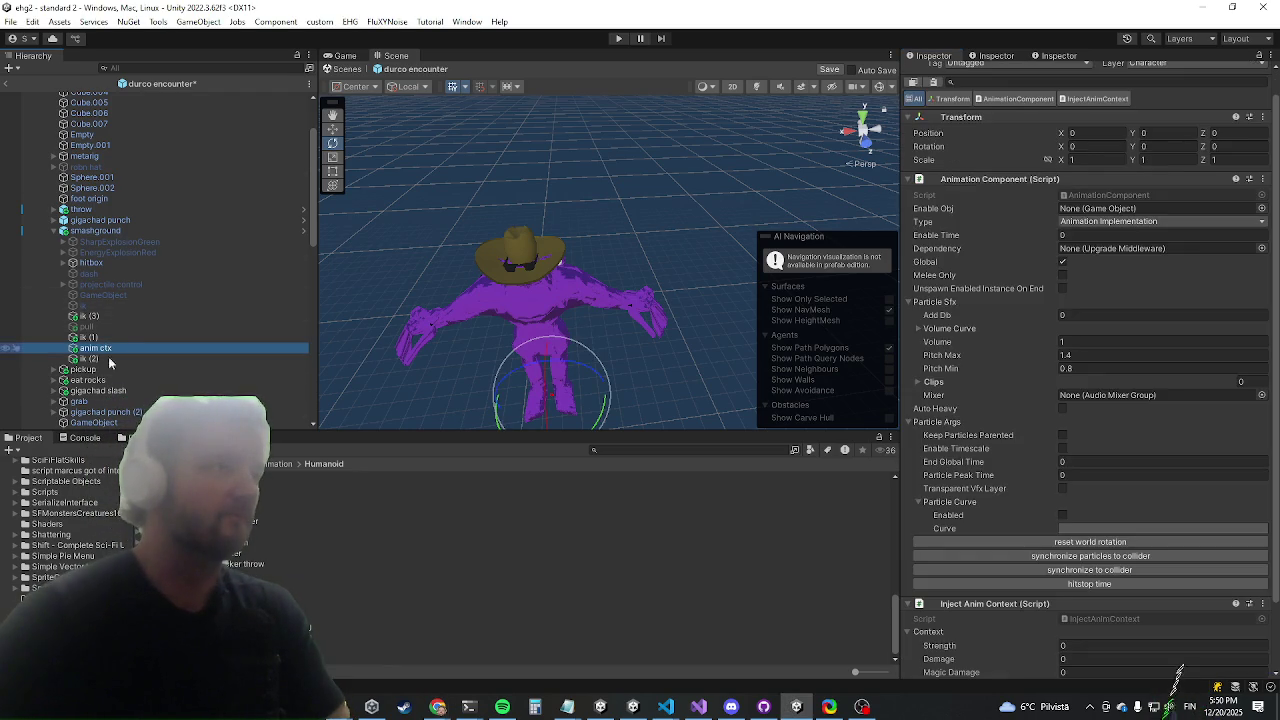
Reselect ik (3) and reopen its IK Both Hands Weight Curve showing the early spike
scroll(1185, 253, "down", 3)
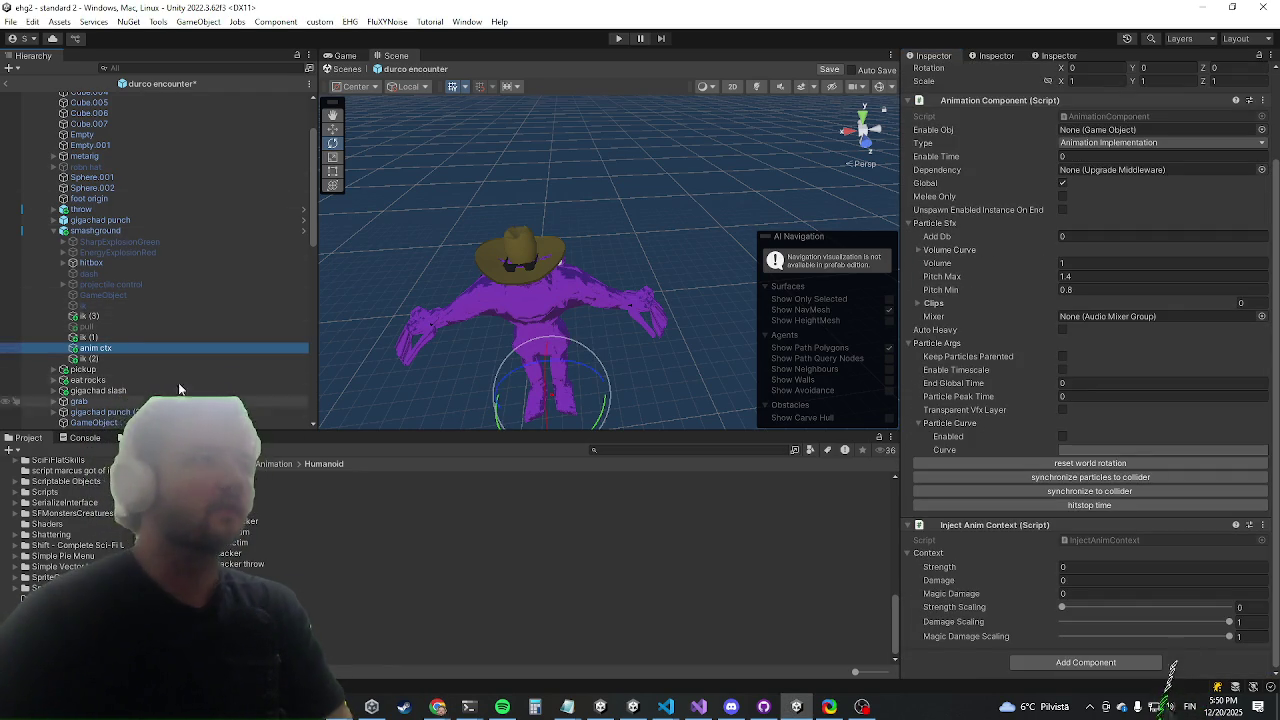
left_click(174, 337)
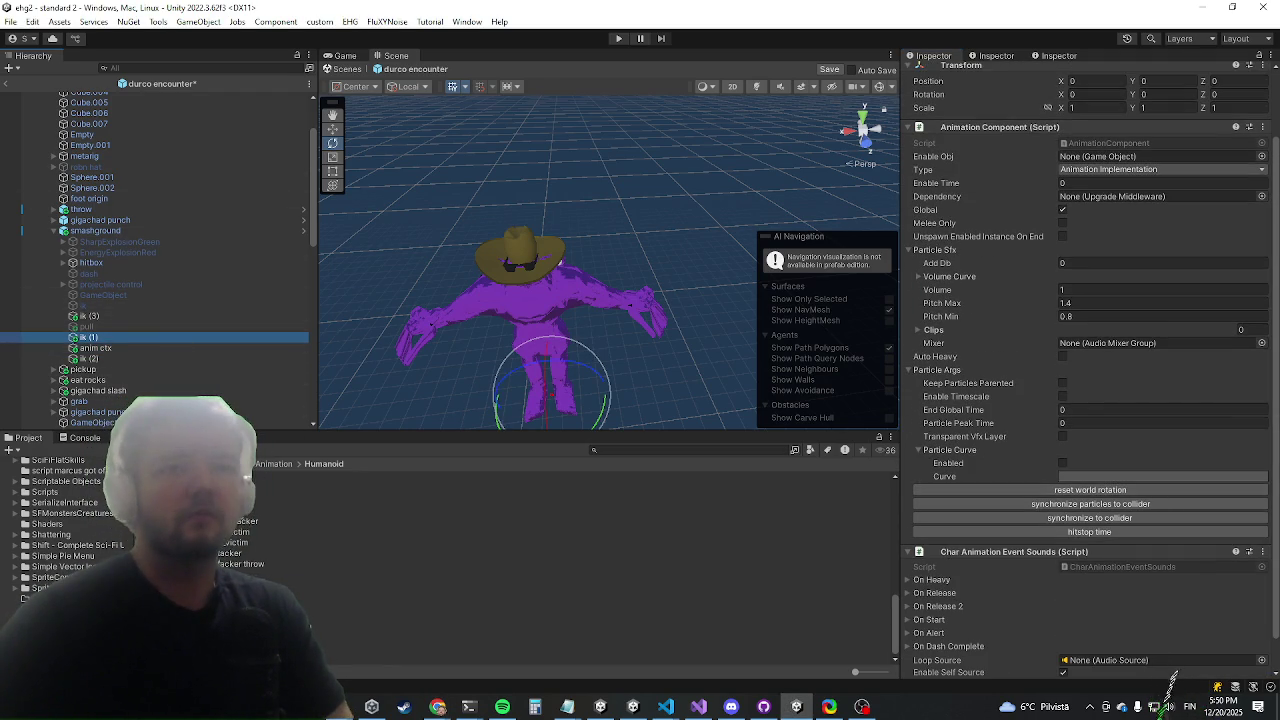
left_click(154, 315)
scroll(1083, 470, "down", 3)
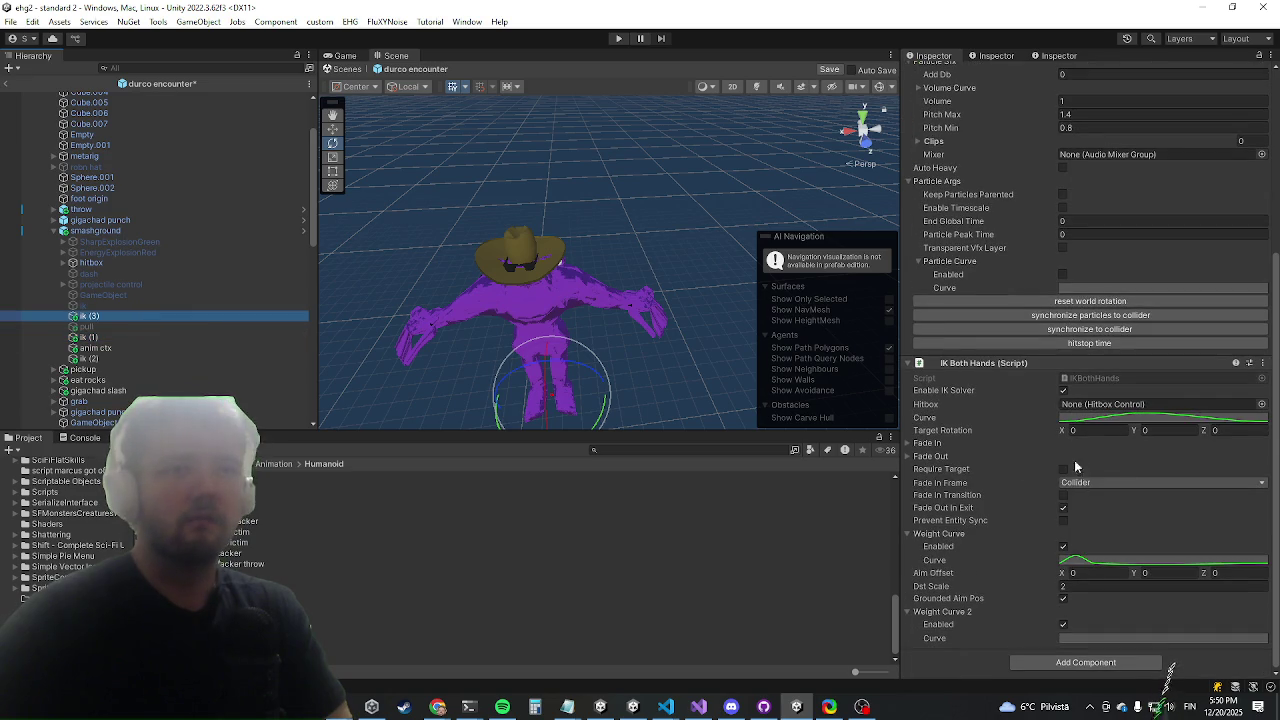
left_click(1102, 556)
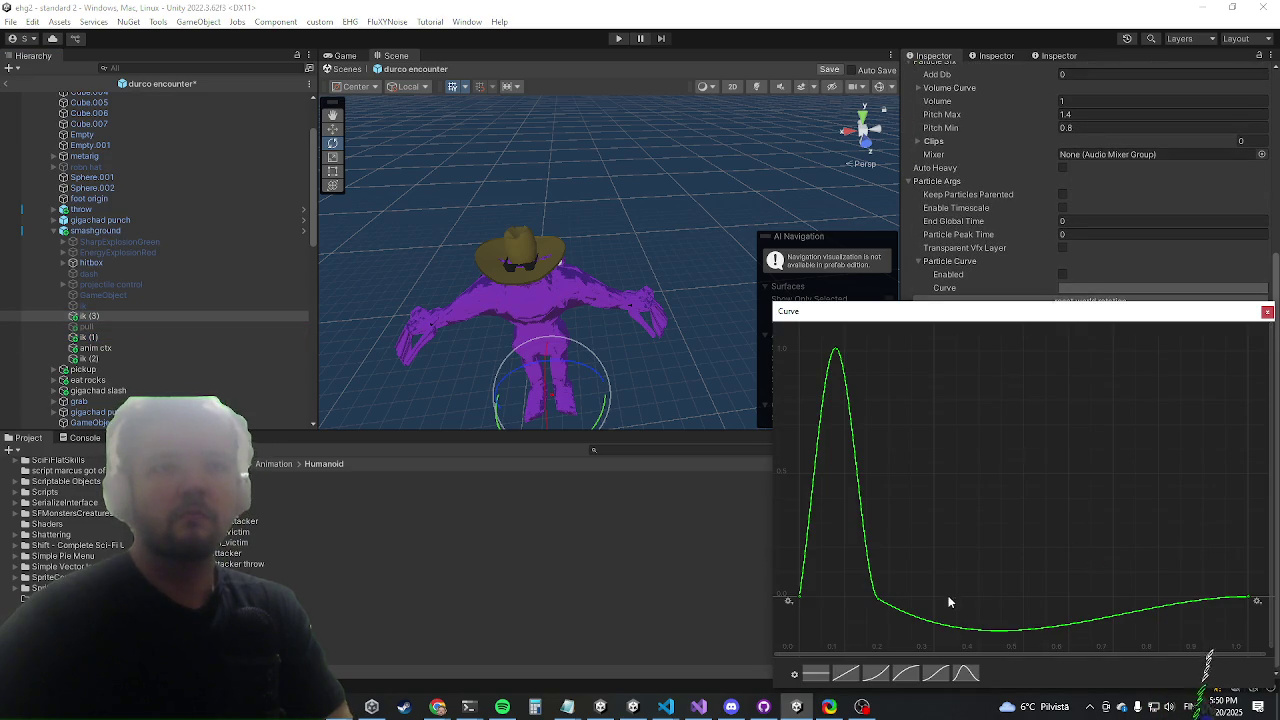
Flatten the tangent after the first peak so the curve stays at zero
left_click_drag(985, 311, 471, 148)
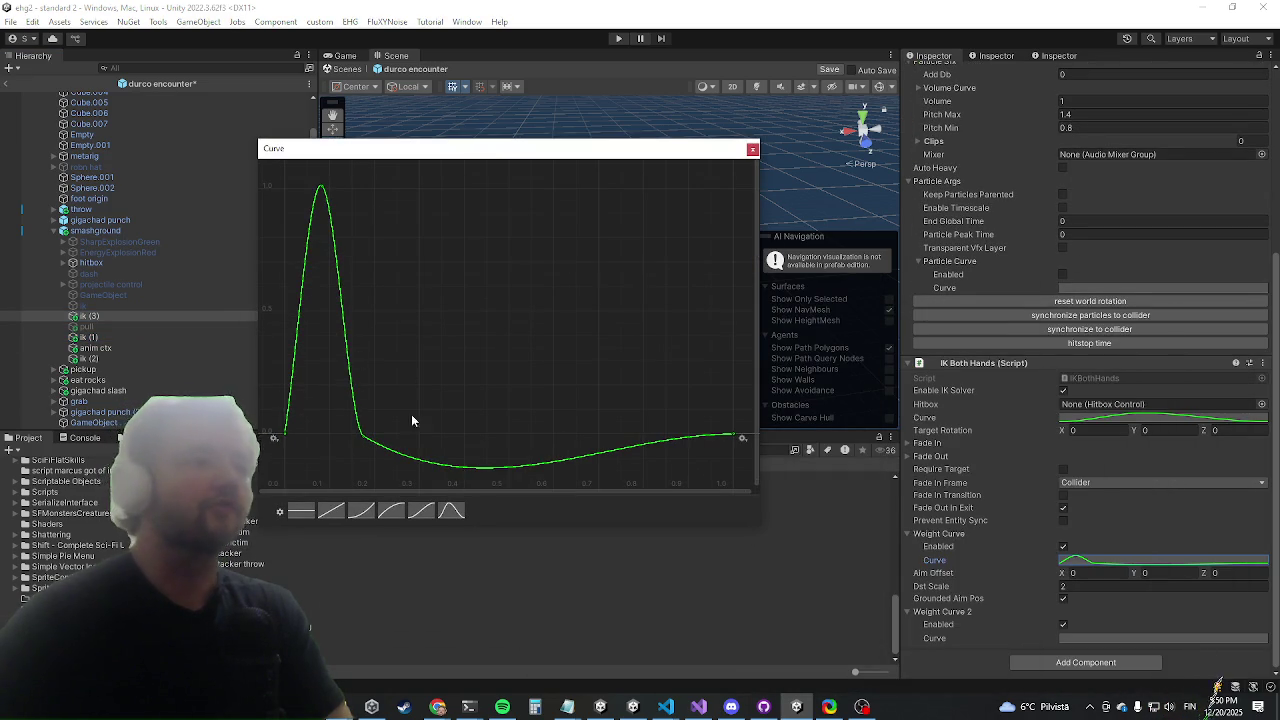
left_click(364, 432)
left_click_drag(390, 457, 397, 440)
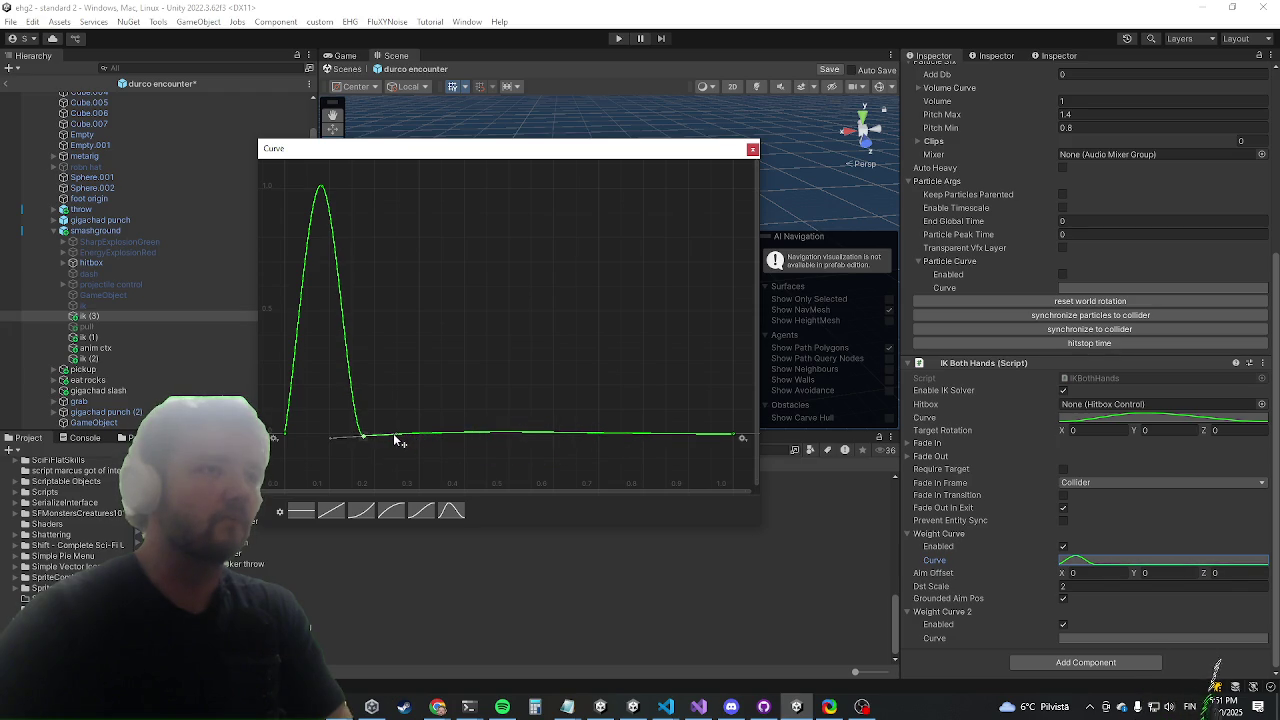
left_click(618, 433)
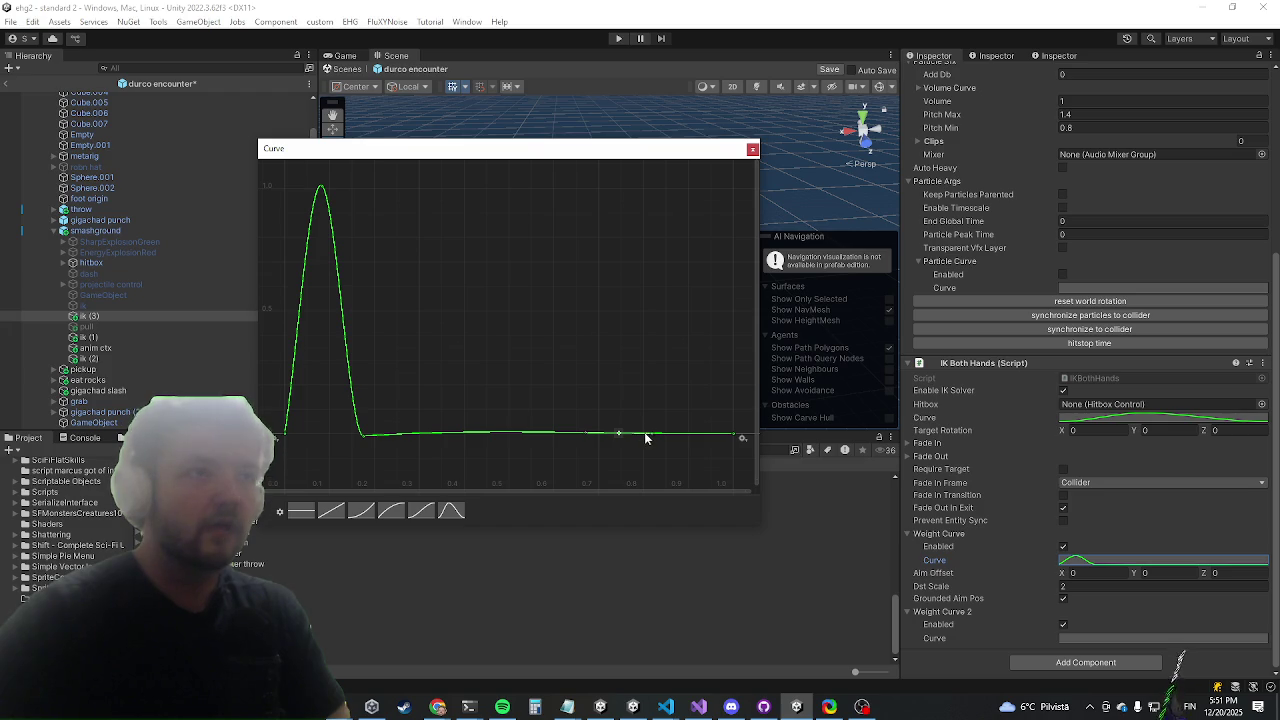
Add a key near 0.8 and raise it to 1 as a second peak
right_click(645, 434)
left_click(651, 442)
left_click_drag(648, 434, 650, 192)
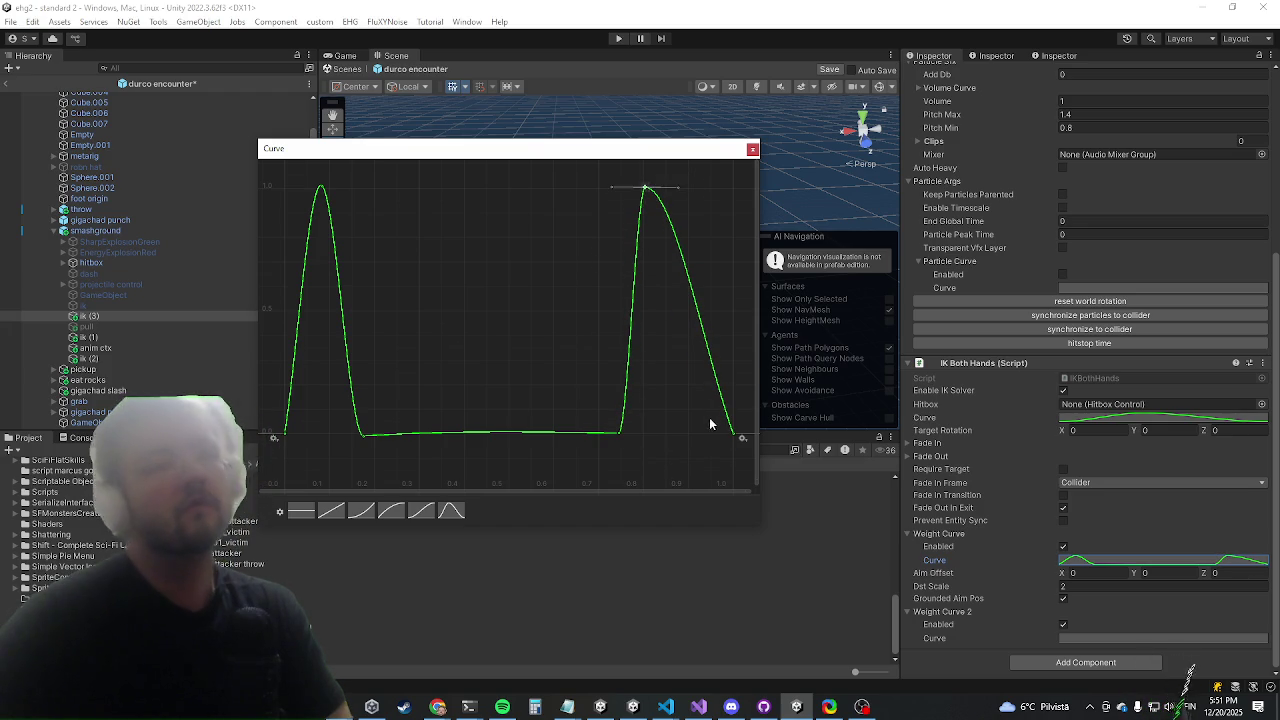
left_click(536, 388)
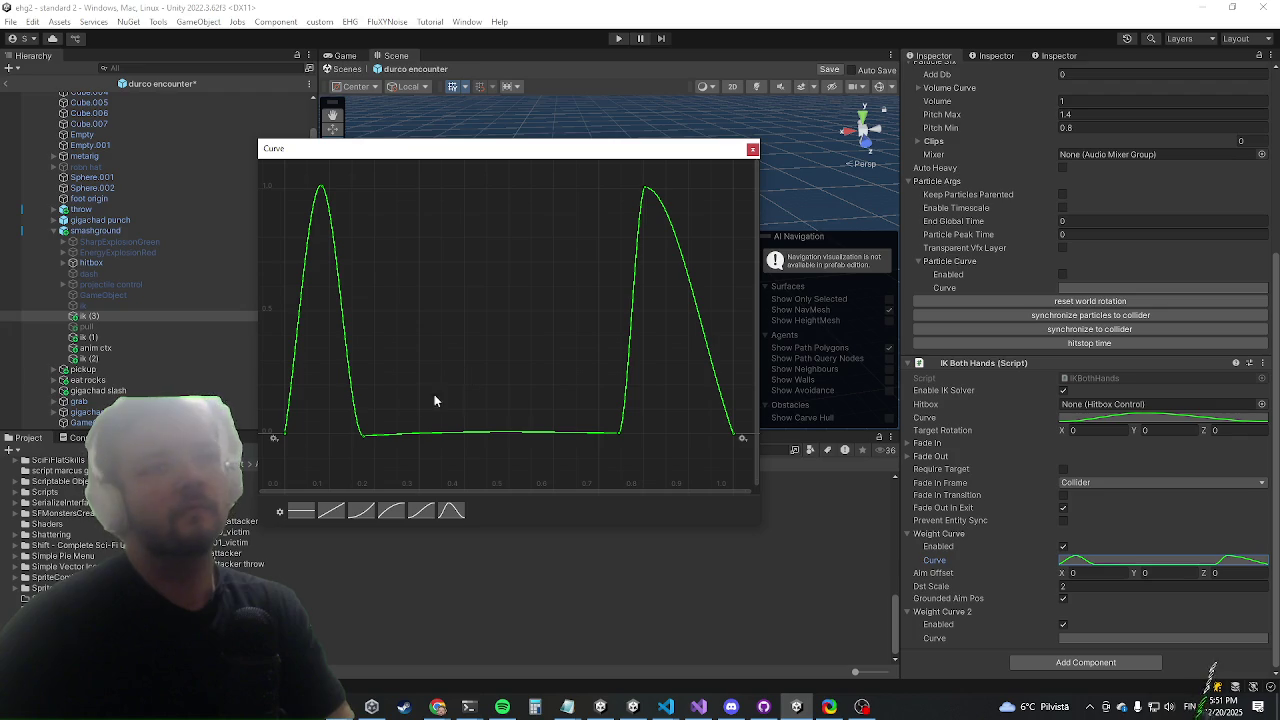
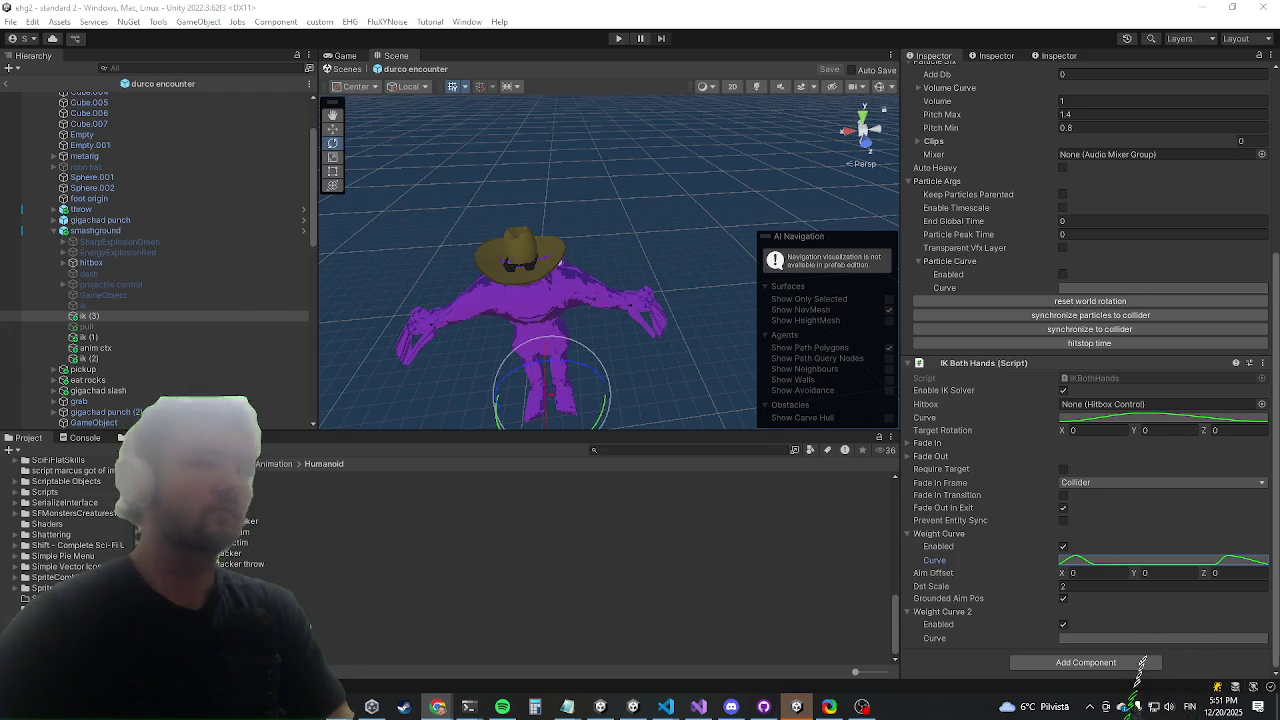
Open Weight Curve 2's curve editor, start a flat curve, and set both end keys to 0
left_click(1116, 638)
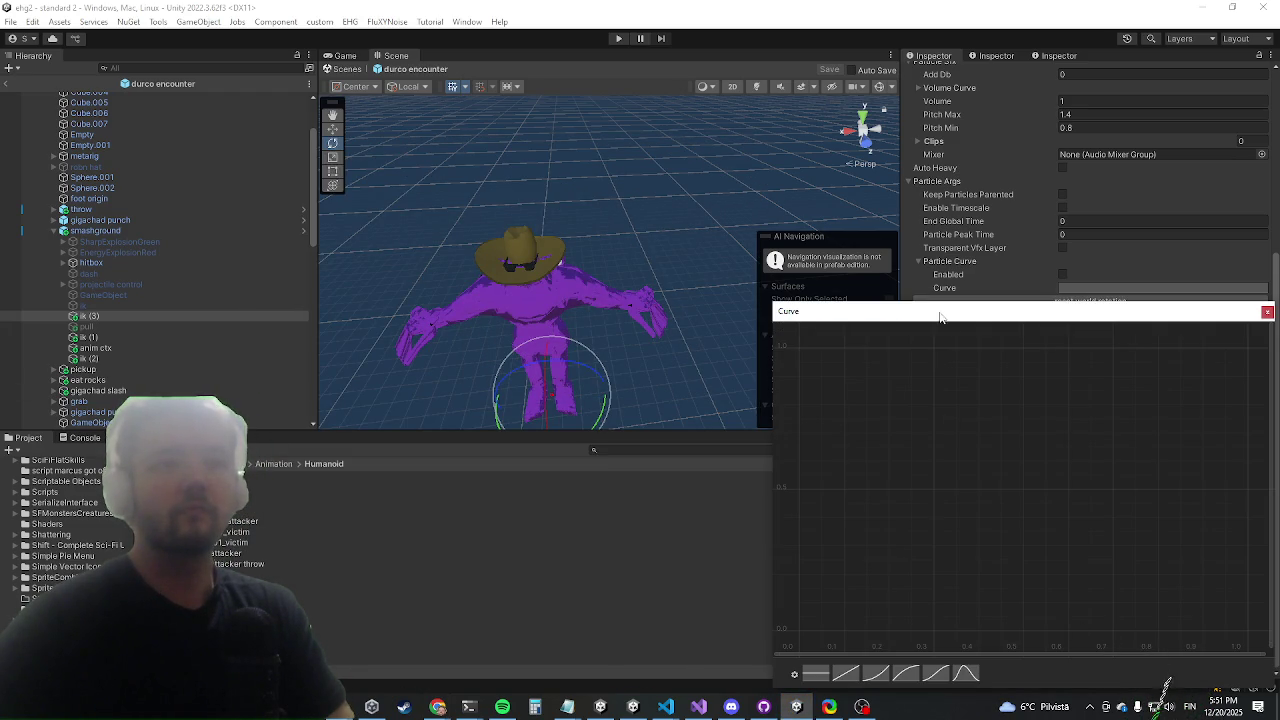
left_click_drag(920, 309, 592, 226)
left_click(484, 590)
right_click(476, 266)
left_click(500, 286)
type("0")
key("Return")
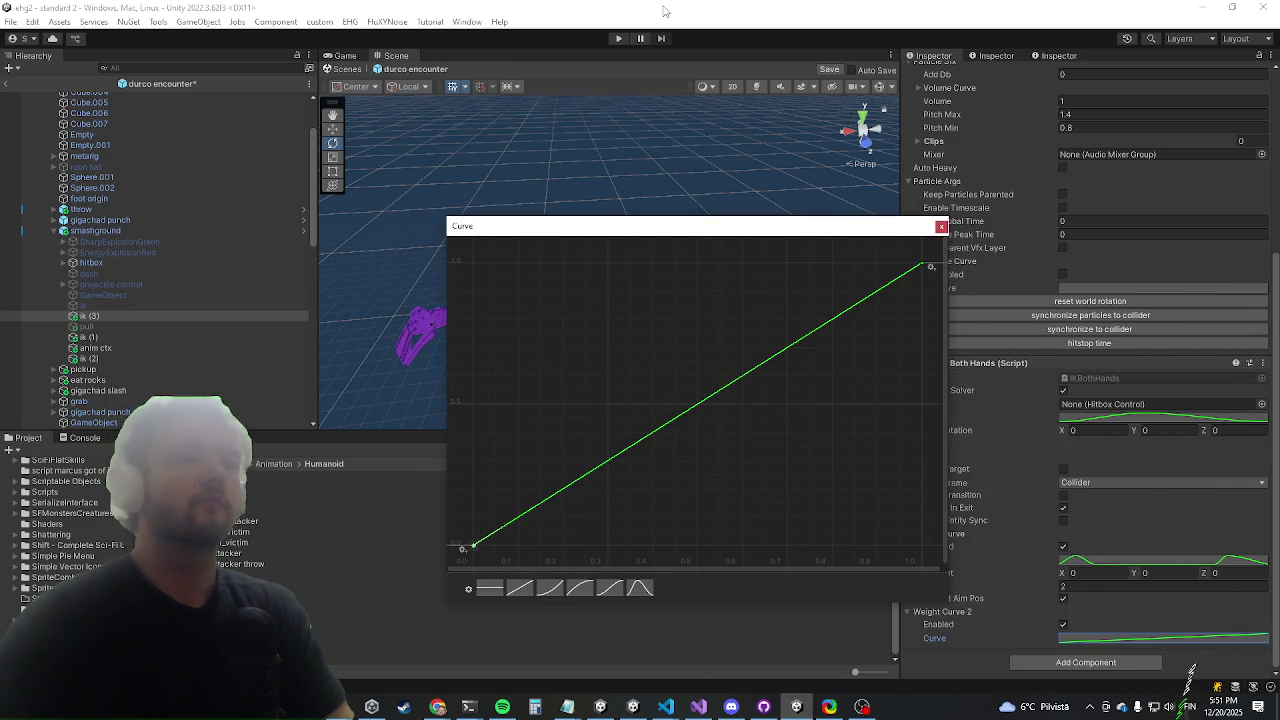
right_click(925, 266)
left_click(950, 286)
key("Return")
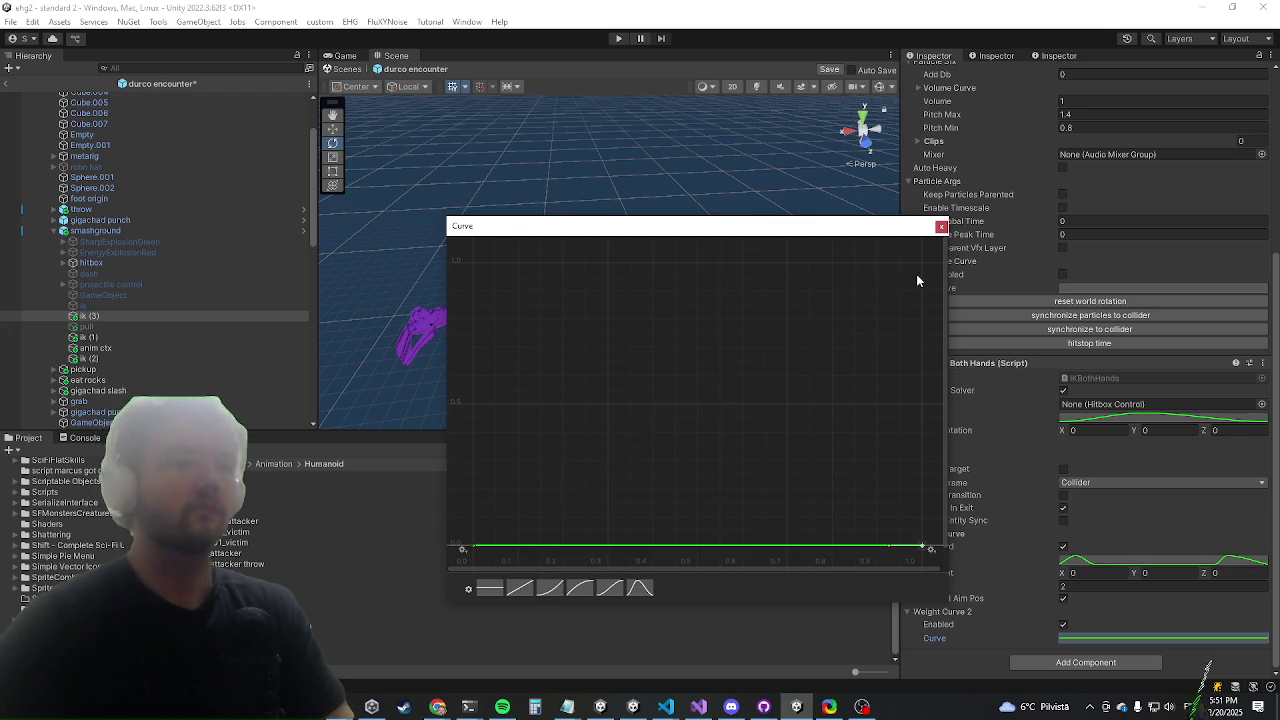
Add a key raised to about 0.3 and a rising-edge key, forming a sharp early peak
right_click(606, 546)
left_click(650, 551)
left_click_drag(605, 548, 605, 265)
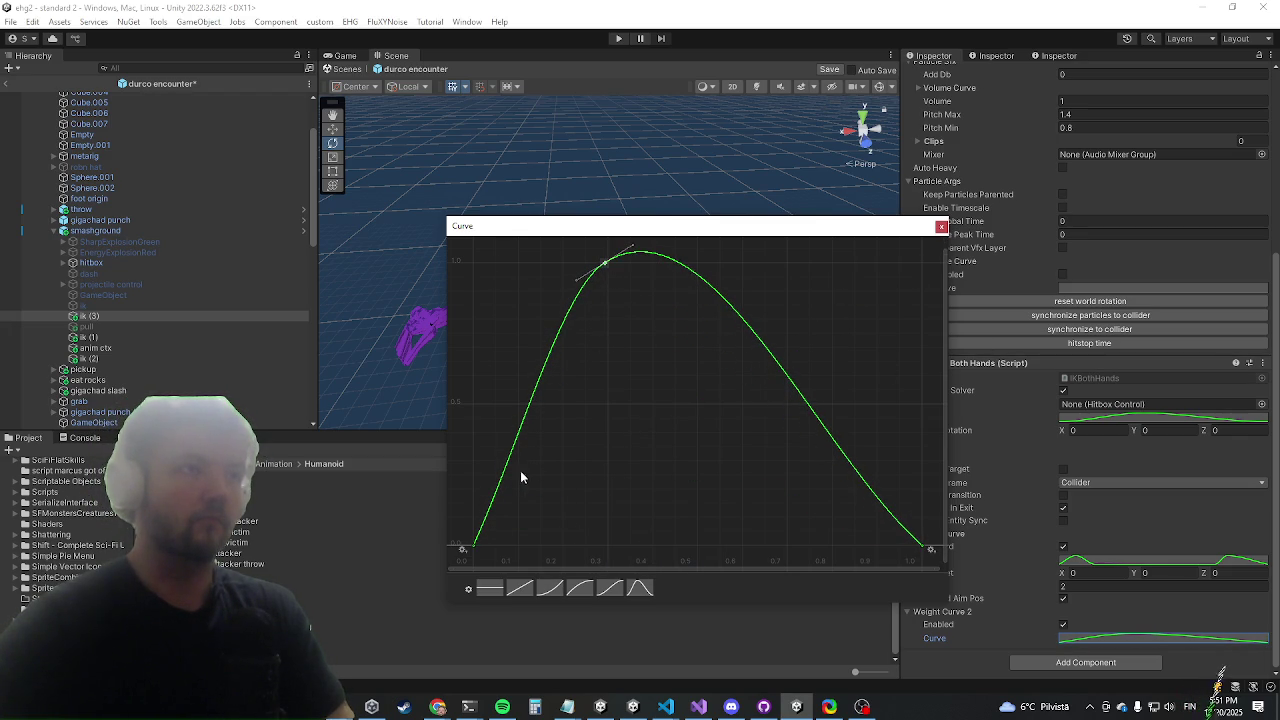
right_click(496, 500)
left_click(514, 503)
mouse_move(497, 500)
left_mouse_down()
mouse_move(543, 523)
mouse_move(539, 548)
left_mouse_up()
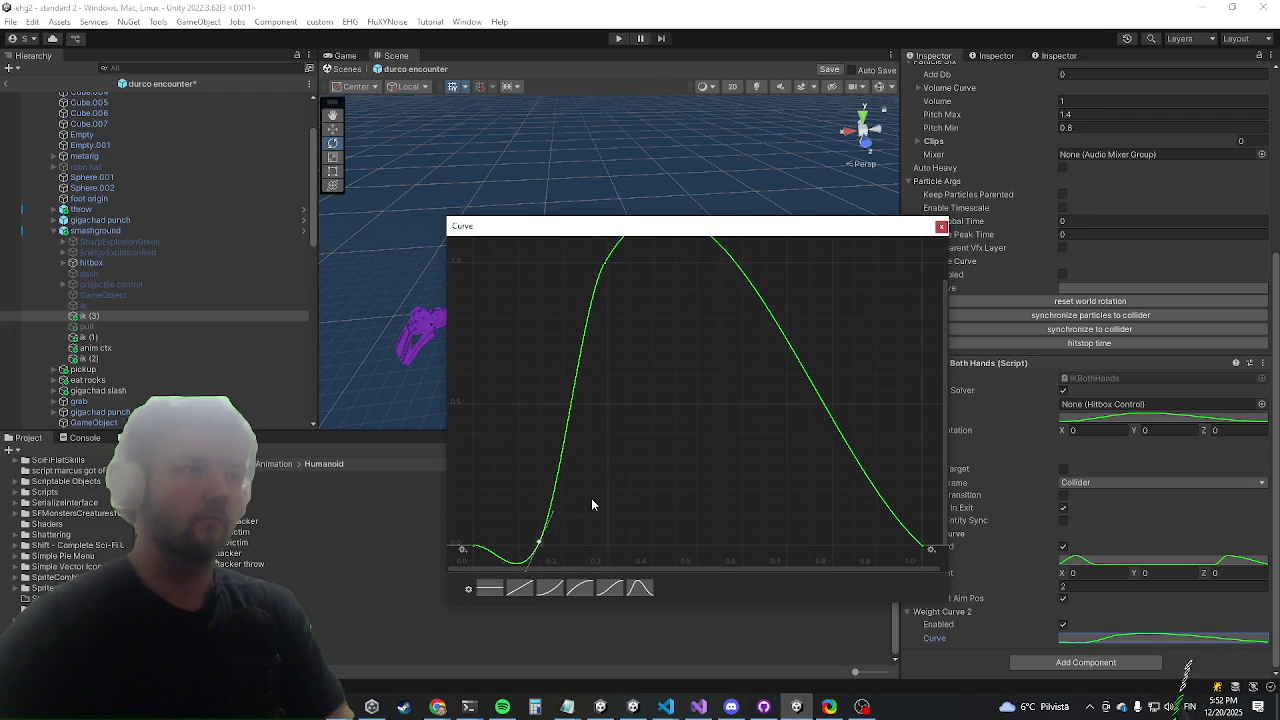
left_click_drag(553, 486, 577, 490)
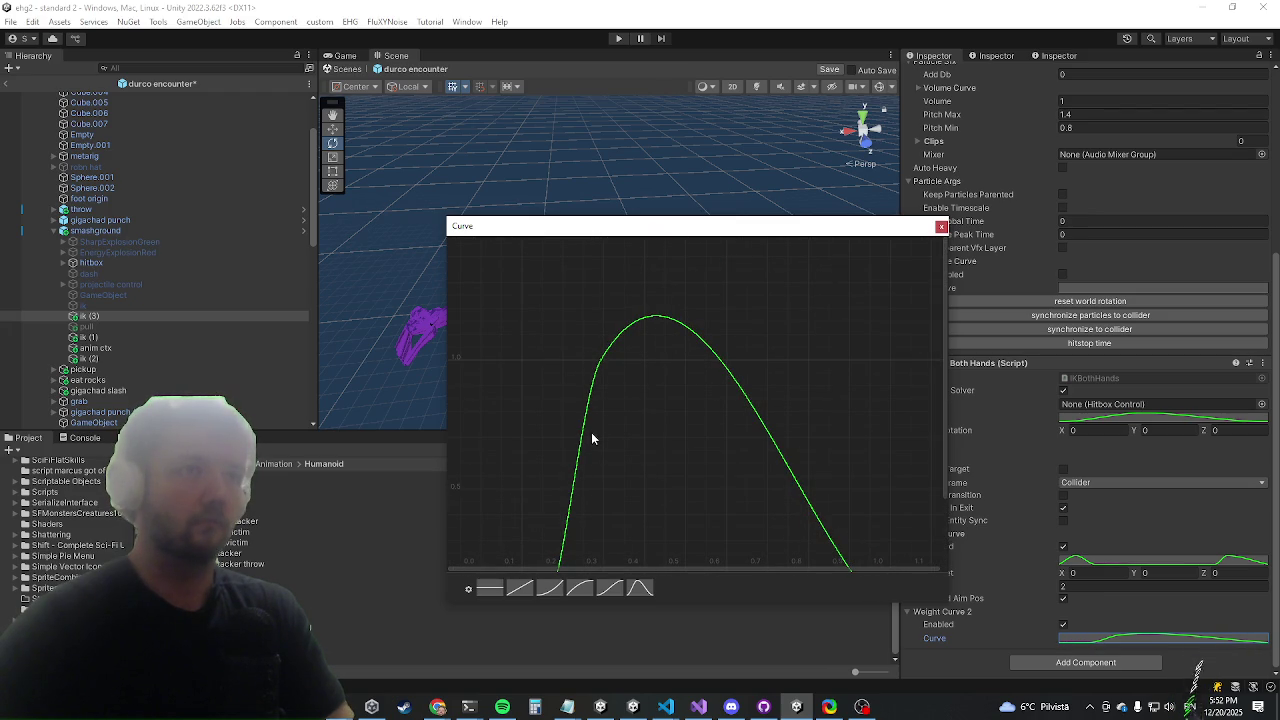
left_click_drag(618, 341, 641, 383)
Add a falloff key and pull it down so the curve settles near zero
right_click(689, 367)
left_click(728, 369)
mouse_move(689, 306)
left_mouse_down()
mouse_move(651, 500)
mouse_move(677, 514)
mouse_move(680, 502)
left_mouse_up()
scroll(684, 369, "down", 3)
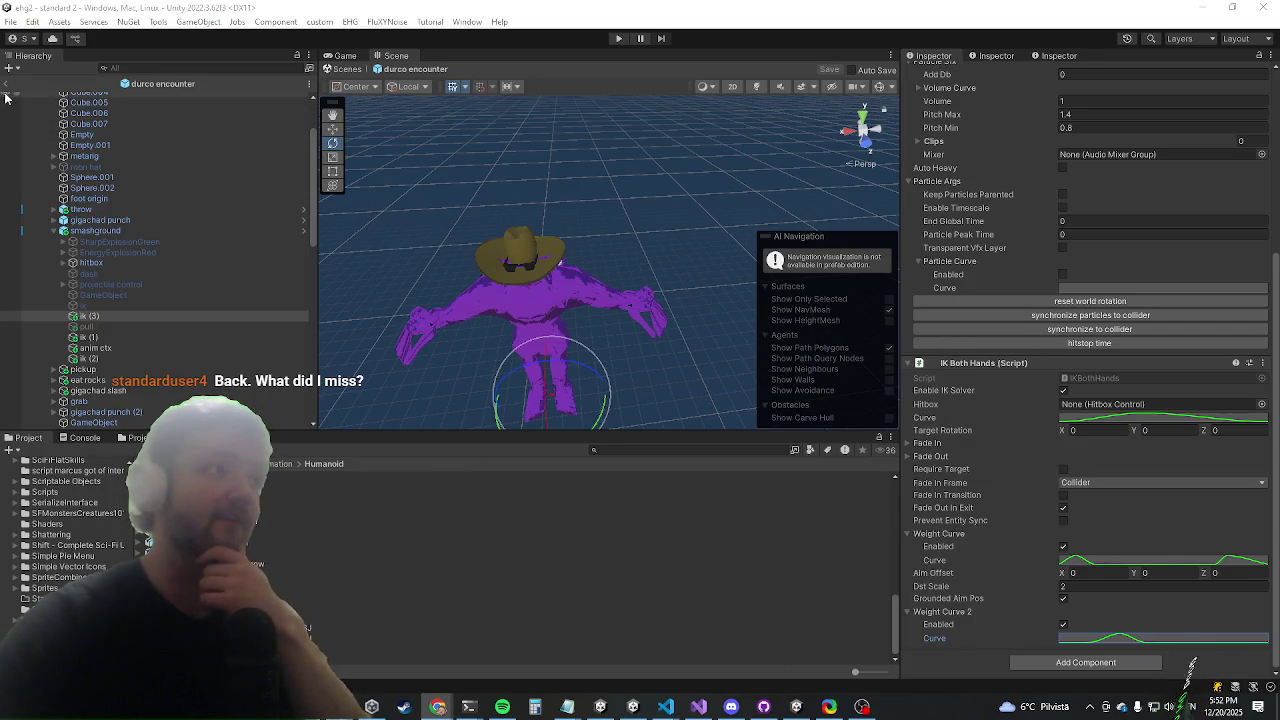
Exit the boss prefab back to the standard 2 scene and enter play mode
left_click(7, 83)
left_click(618, 38)
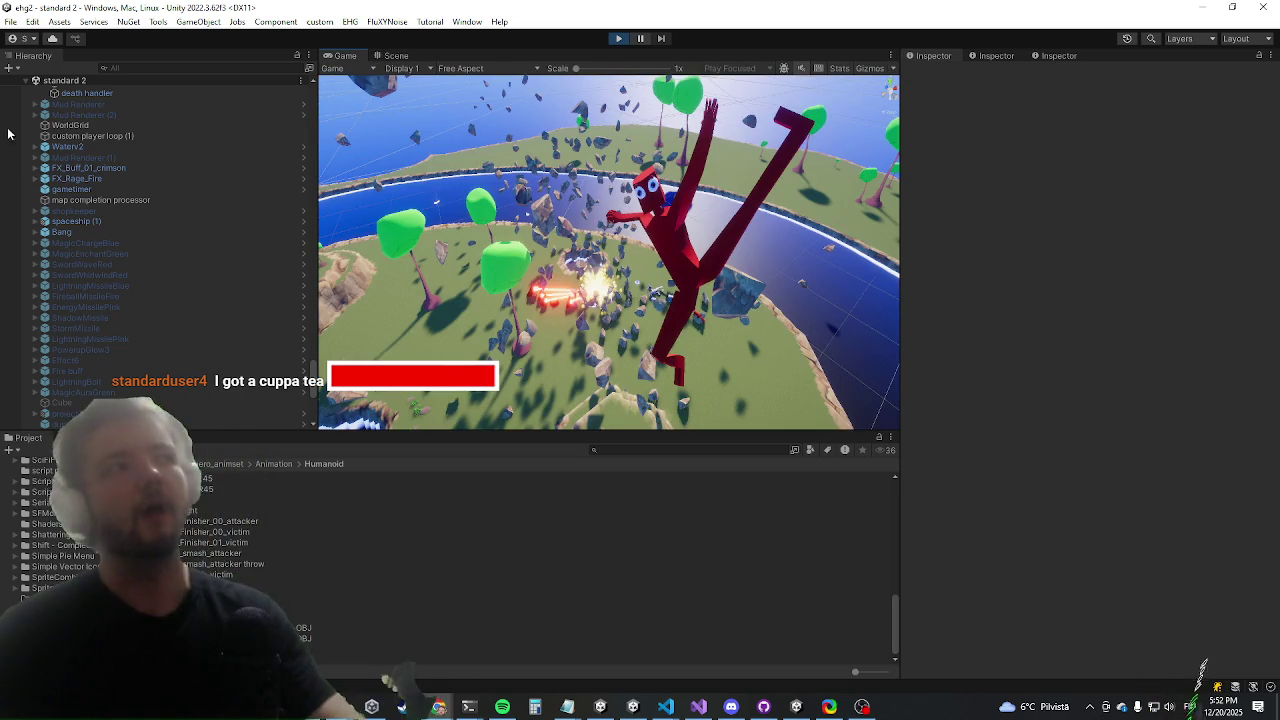
scroll(294, 359, "down", 3)
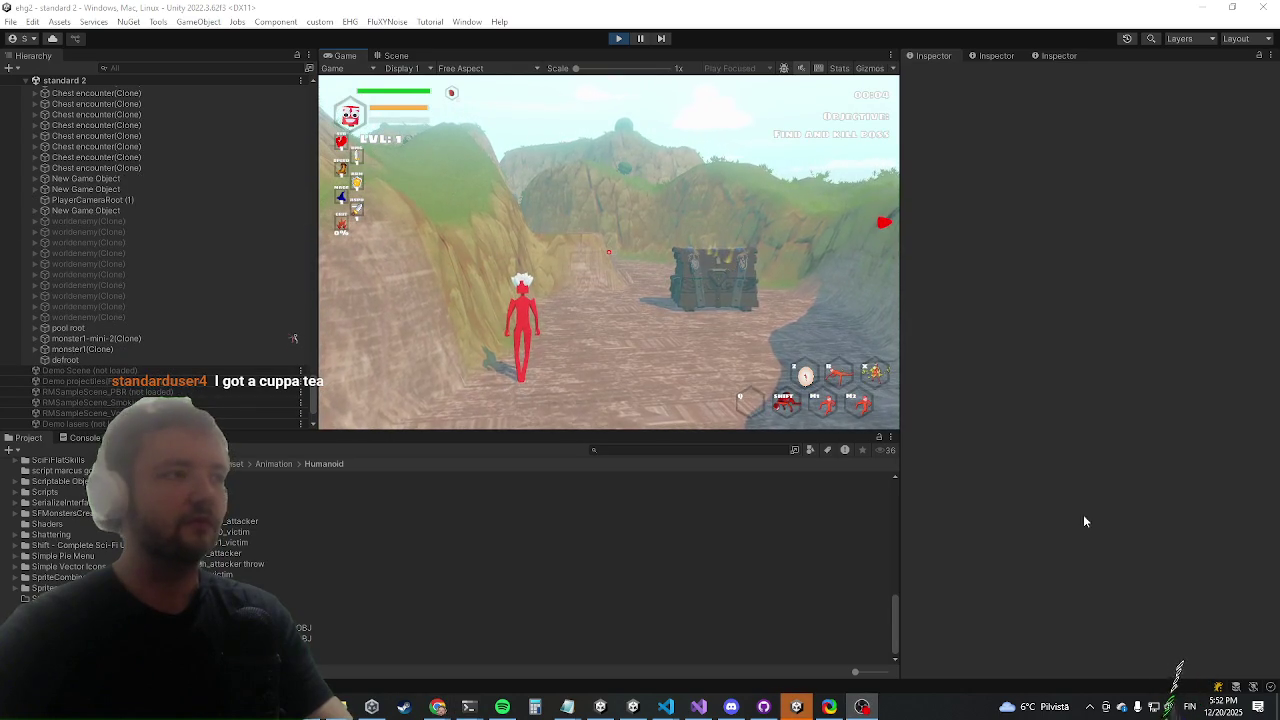
Maximize the Game view and run the character past the chest
key("shift+space")
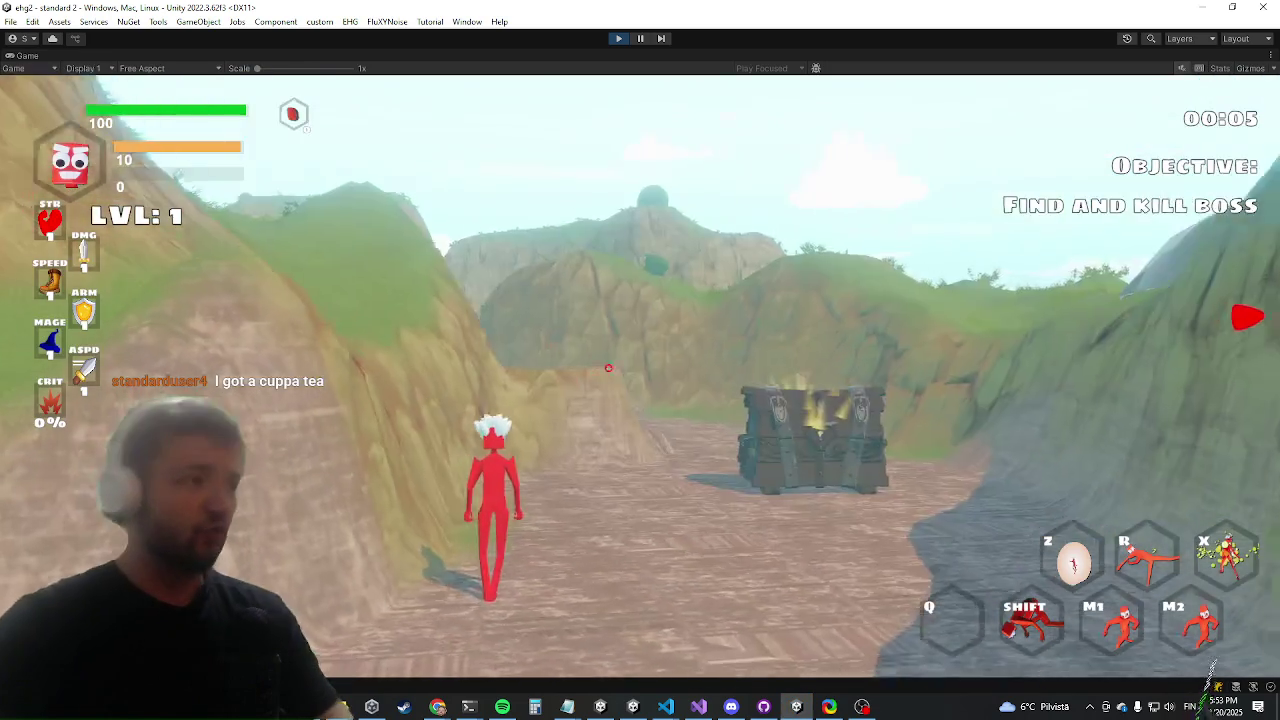
key("w")
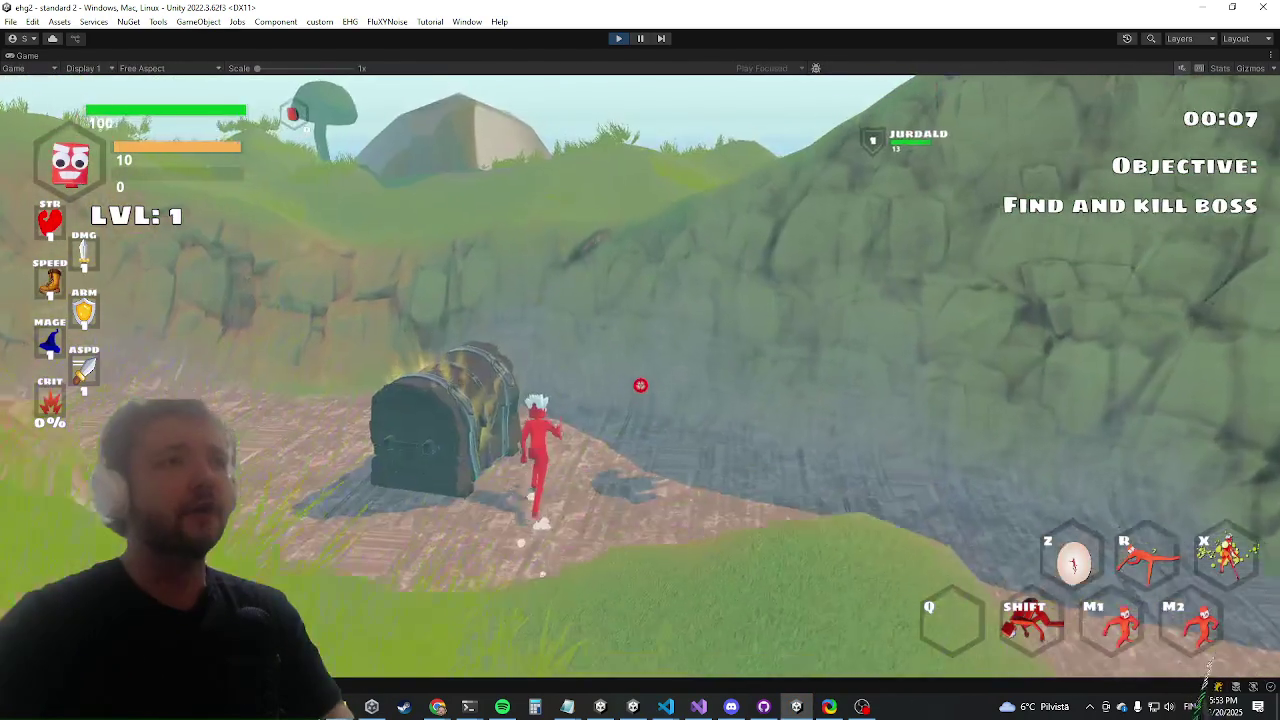
key("space")
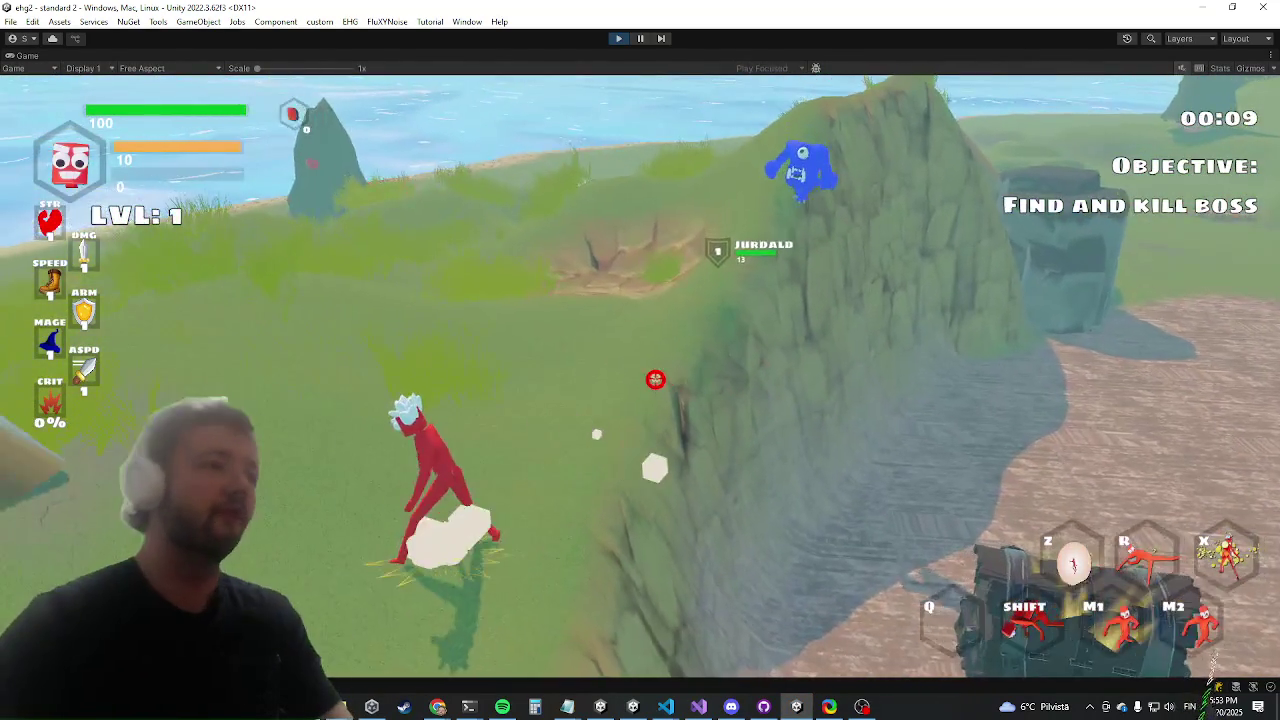
Clear enemies with the killwave console command and dash toward the Durco Tan Cap boss
type("killwave")
key("Return")
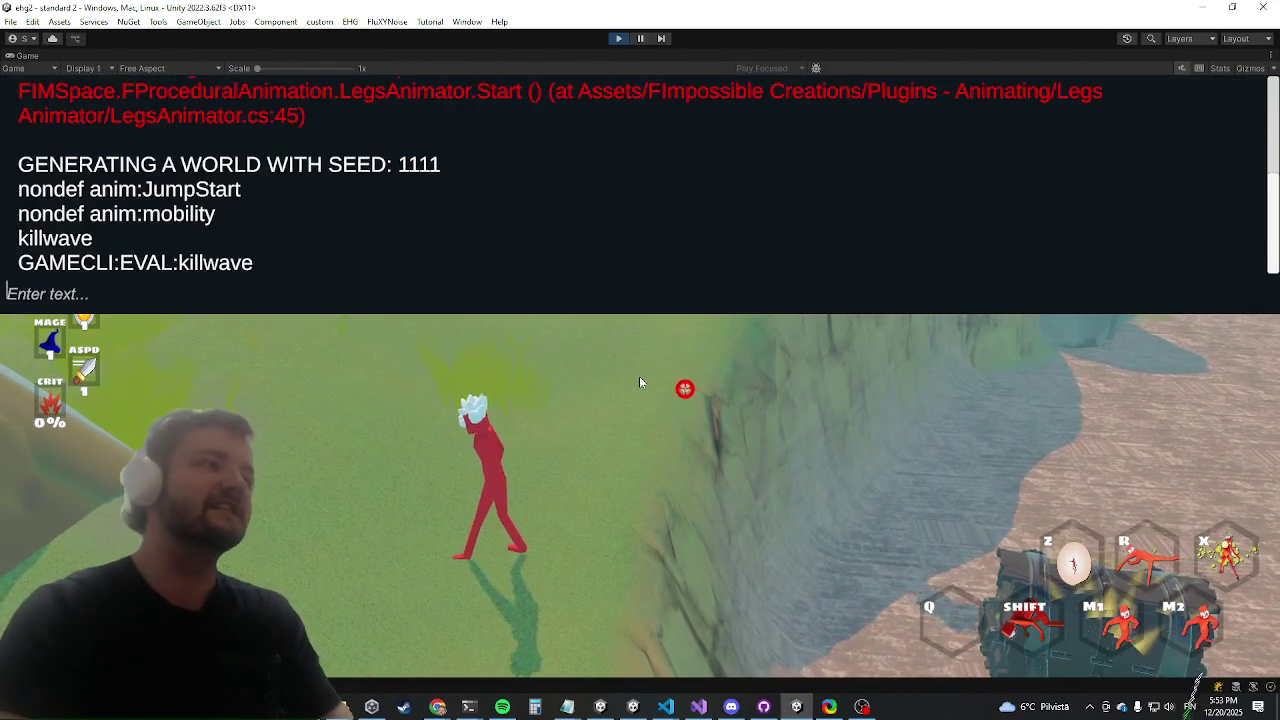
key("w")
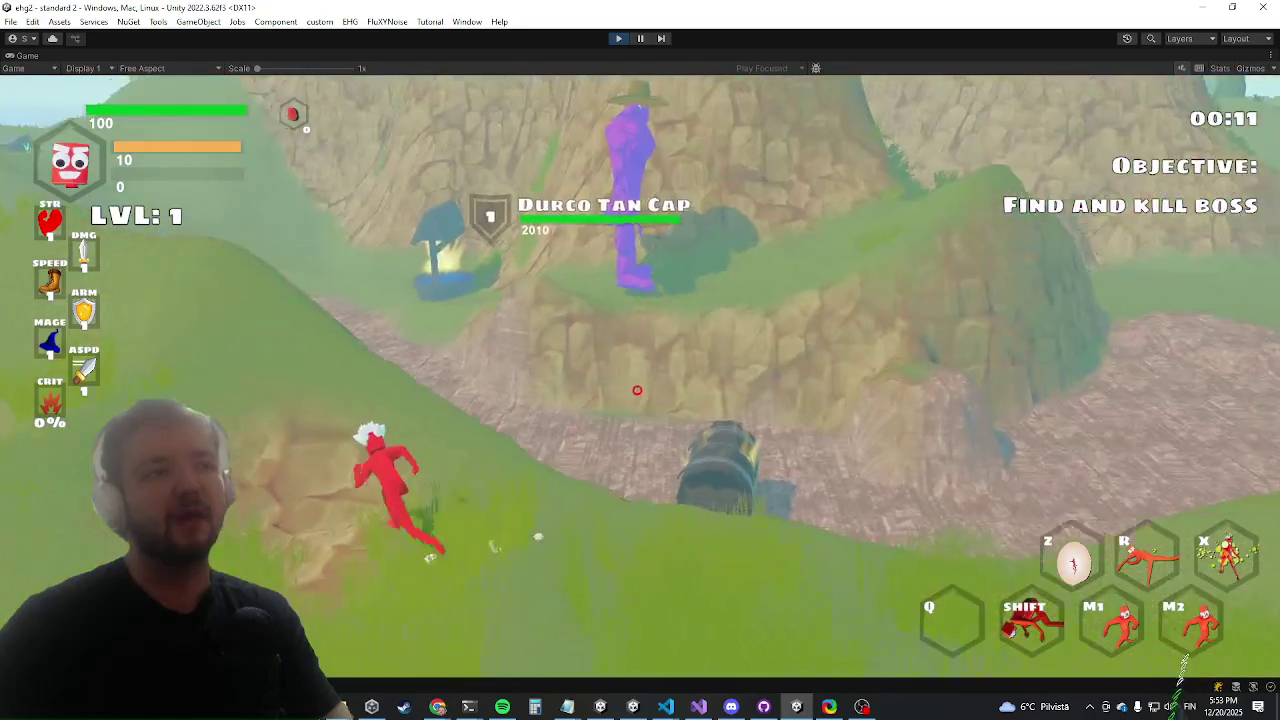
key("shift")
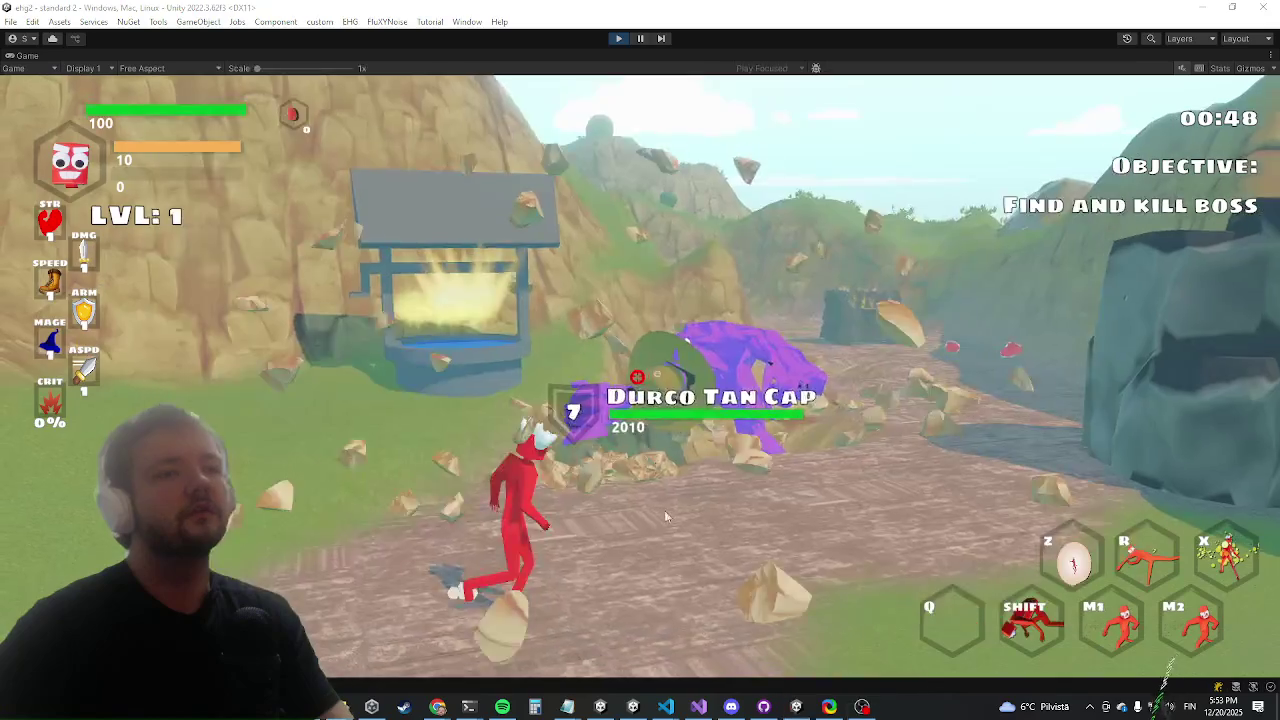
Run around the boss in the game to bait and dodge its two-handed smash attacks
mouse_move(672, 709)
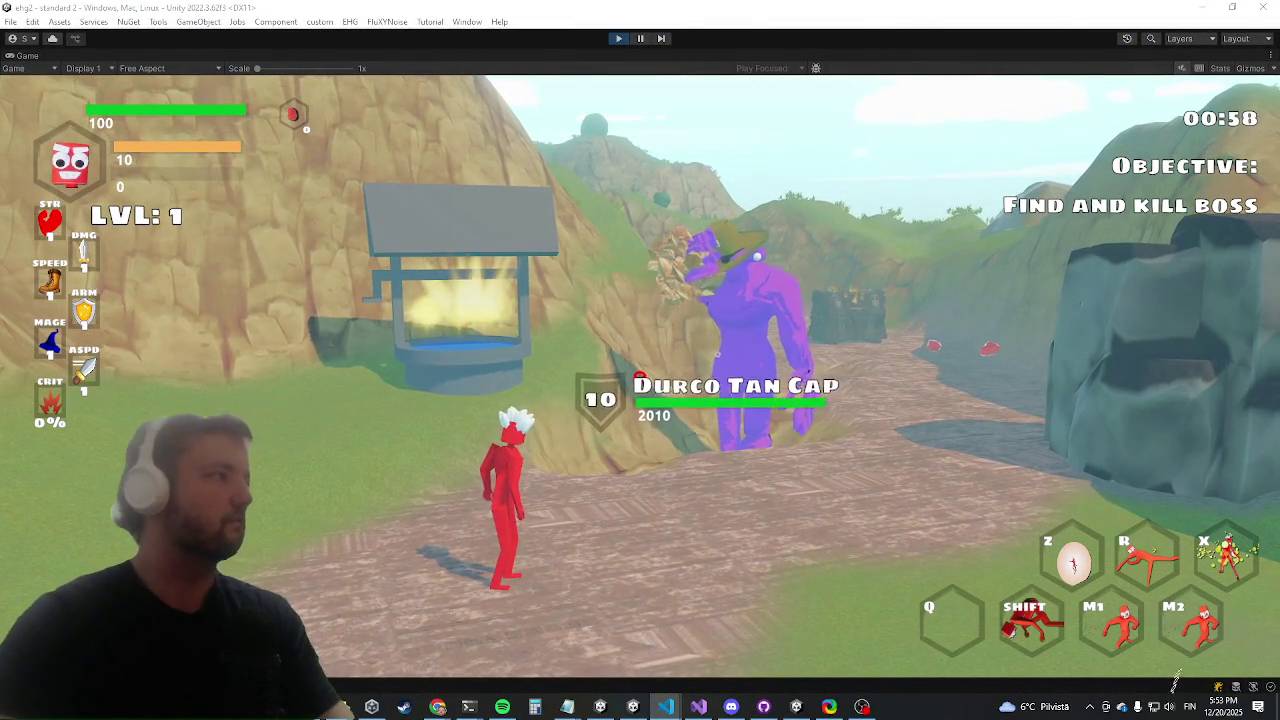
left_click(348, 394)
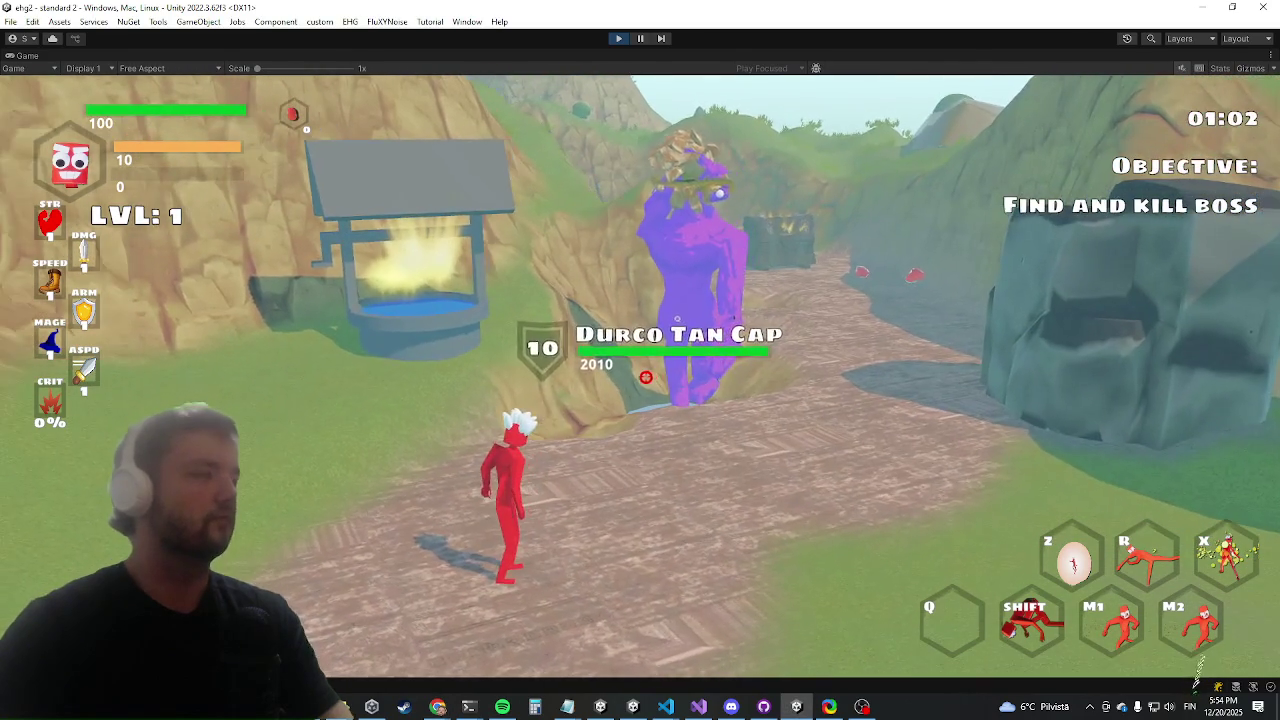
key("s")
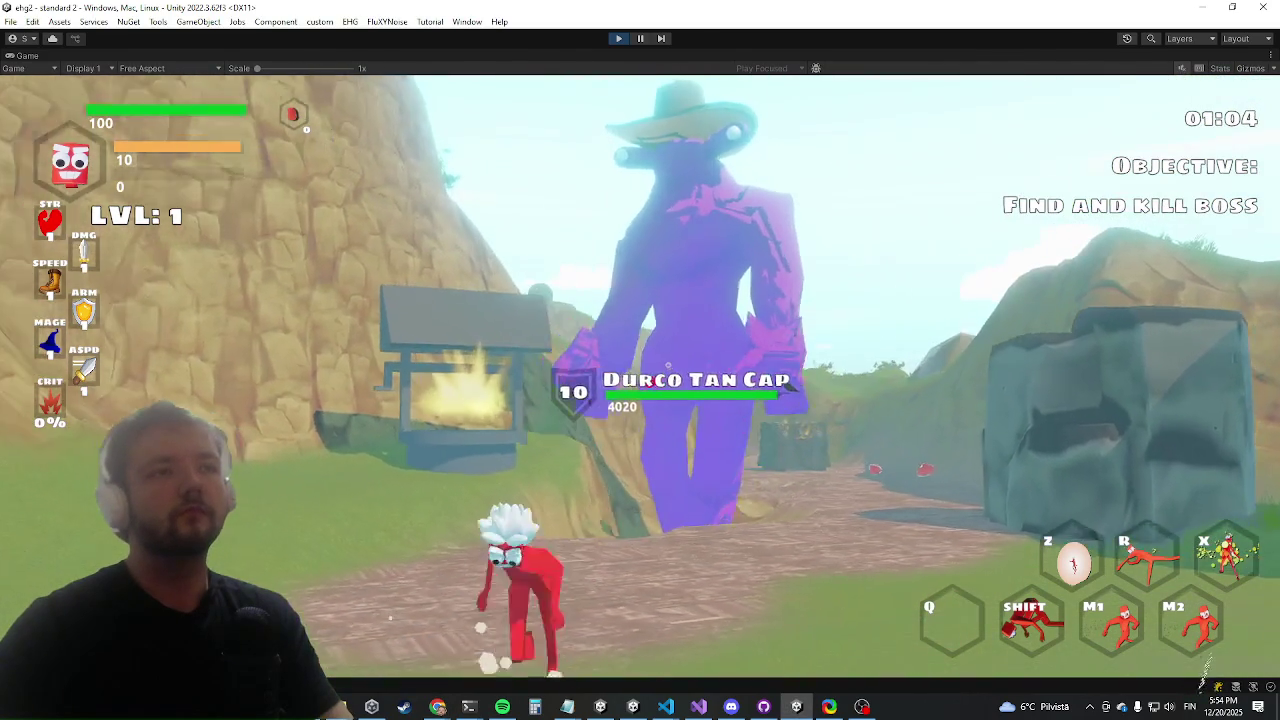
key("a")
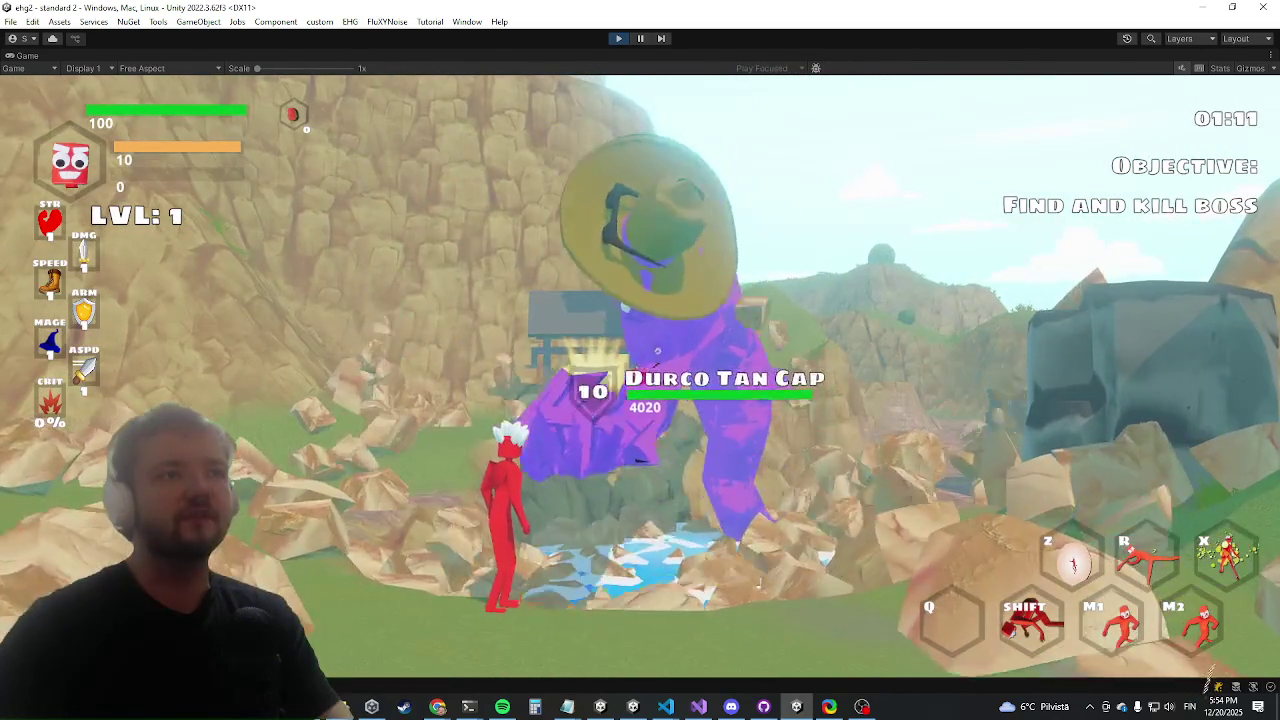
key("a")
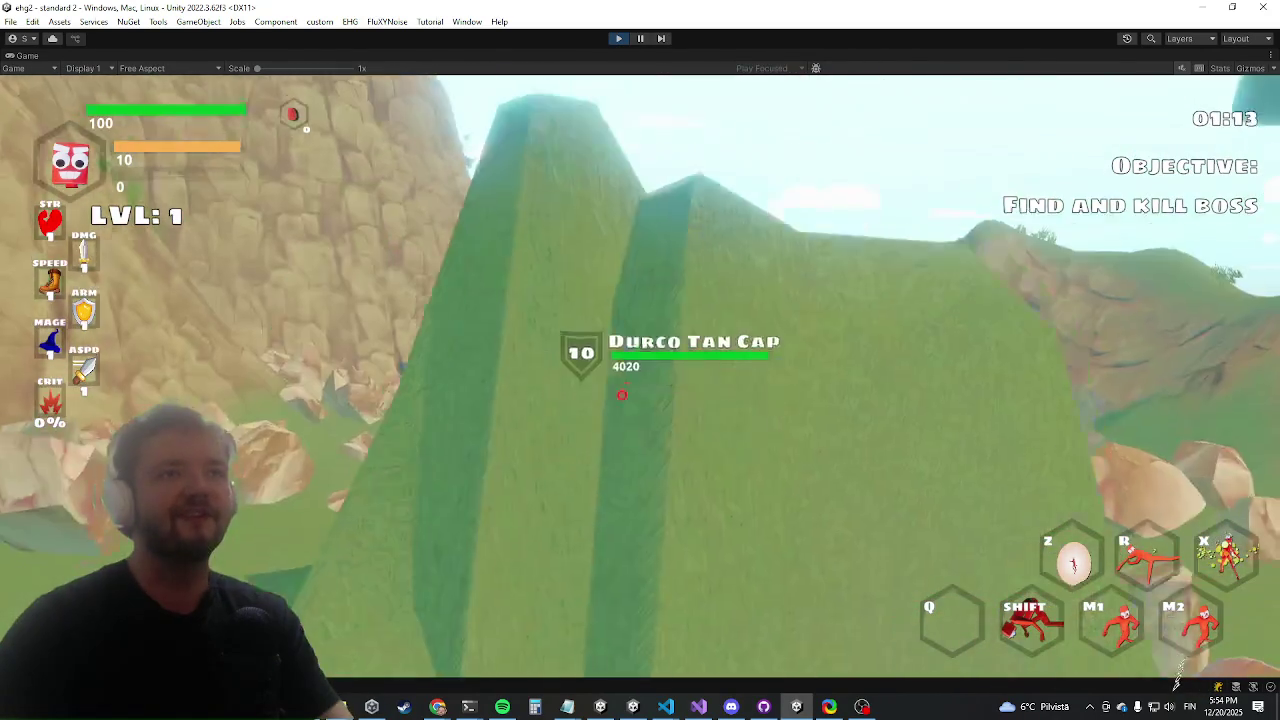
key("a")
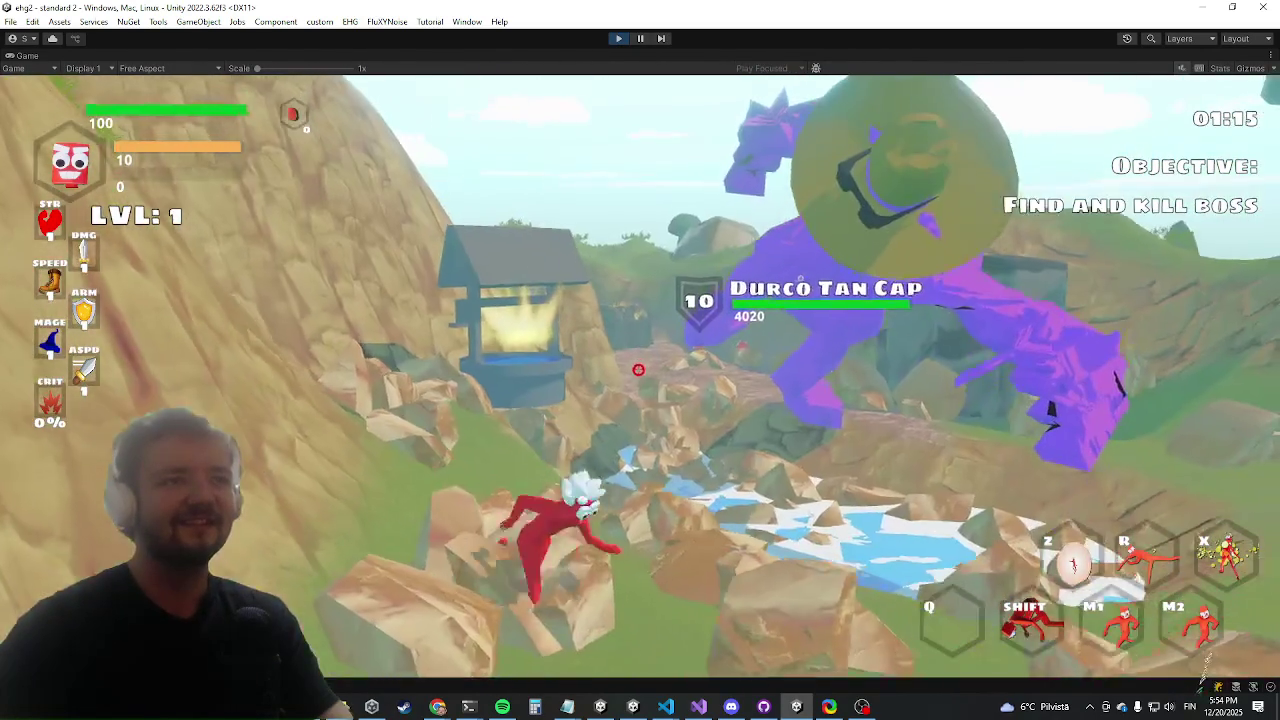
key("s")
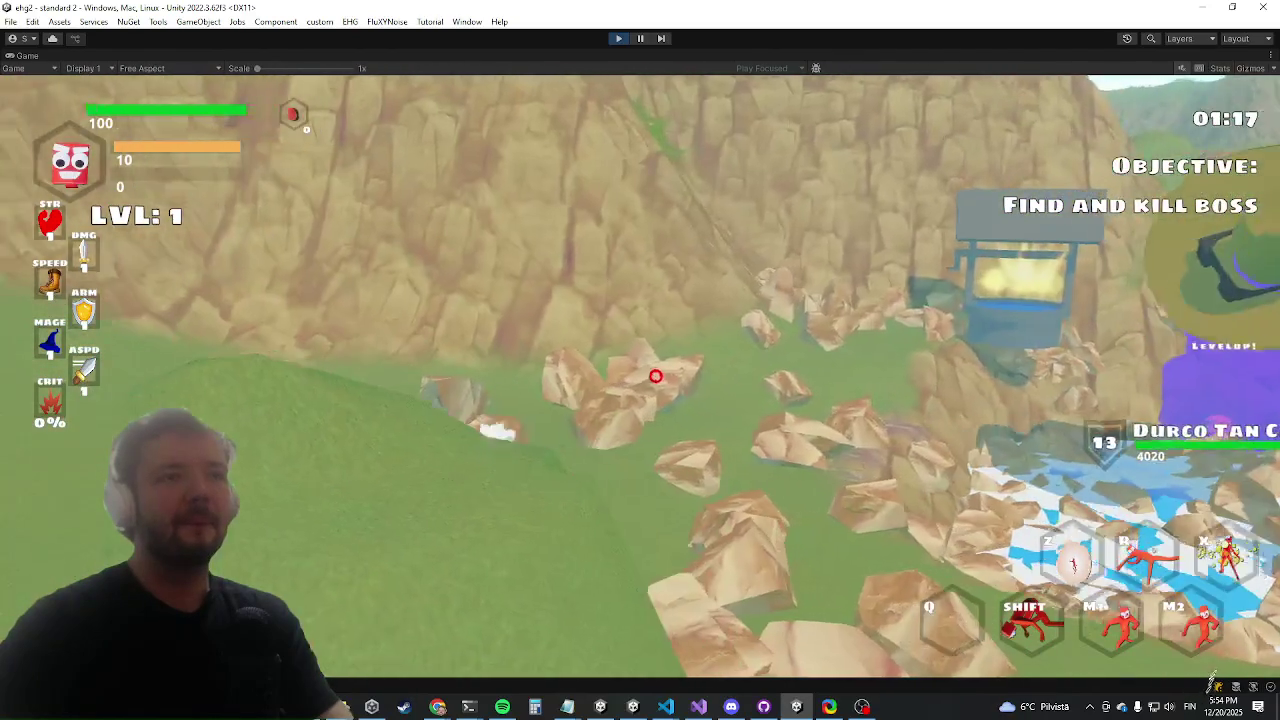
key("w")
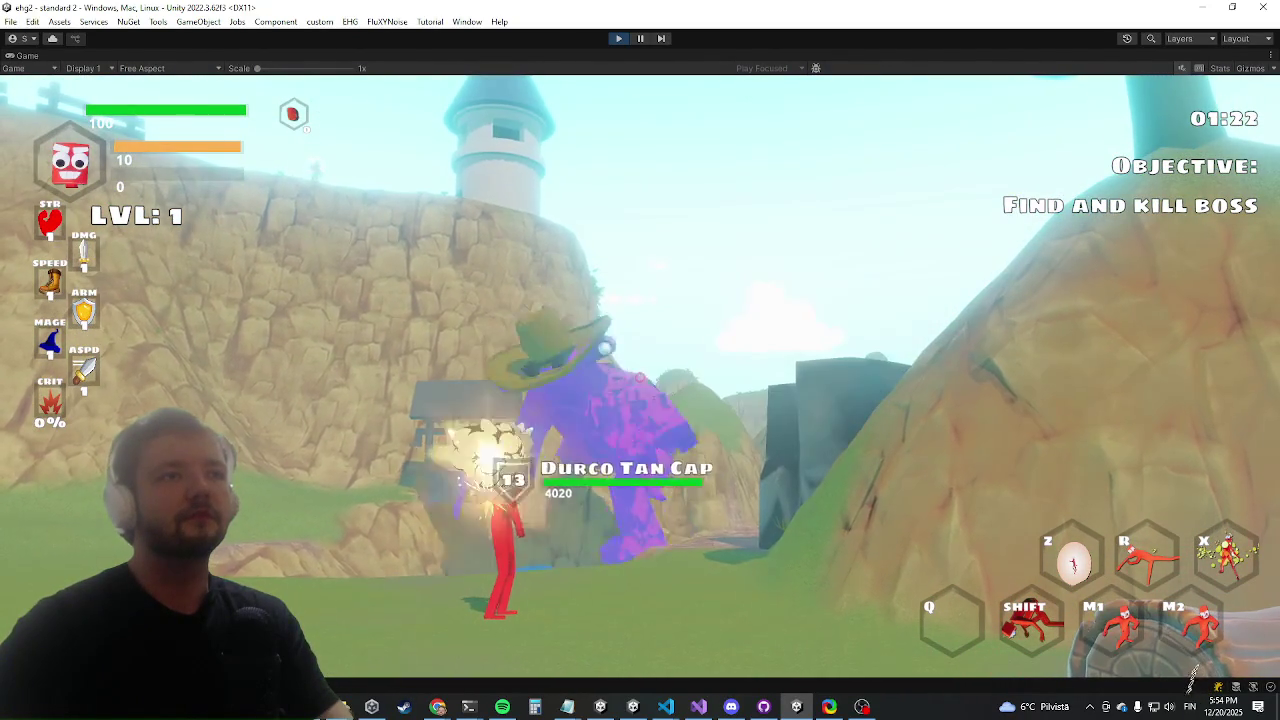
key("a")
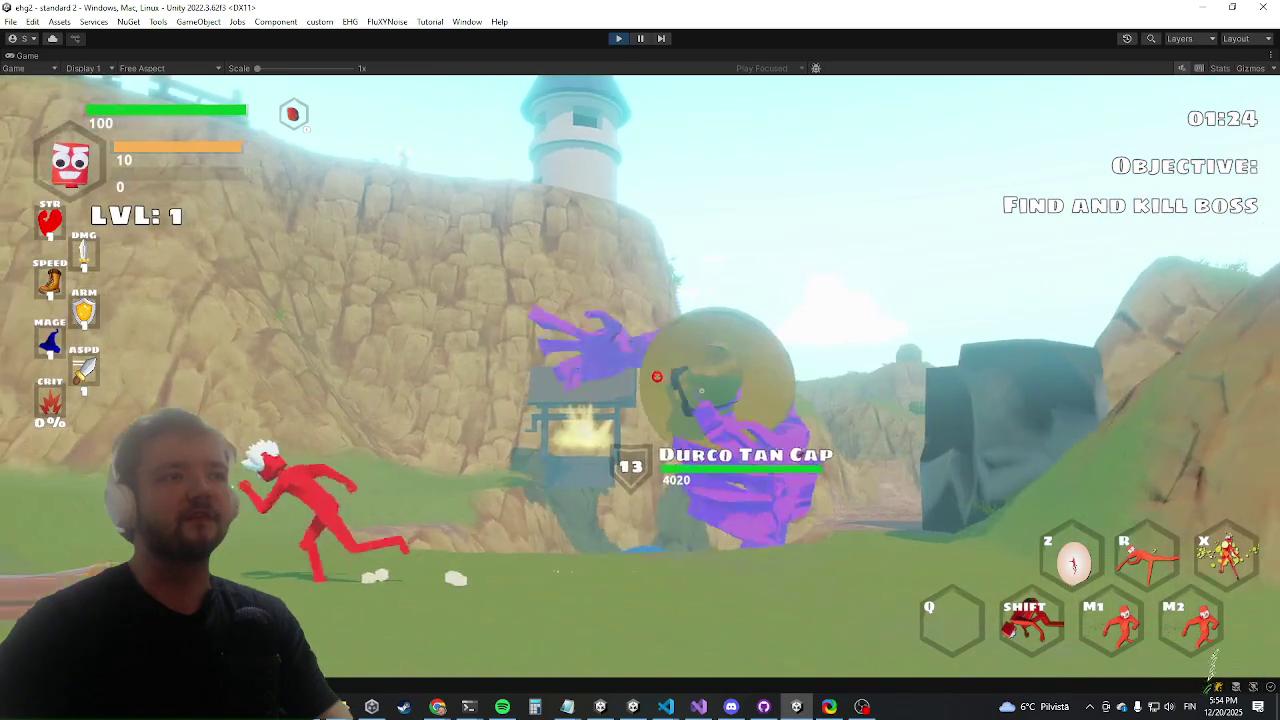
key("w")
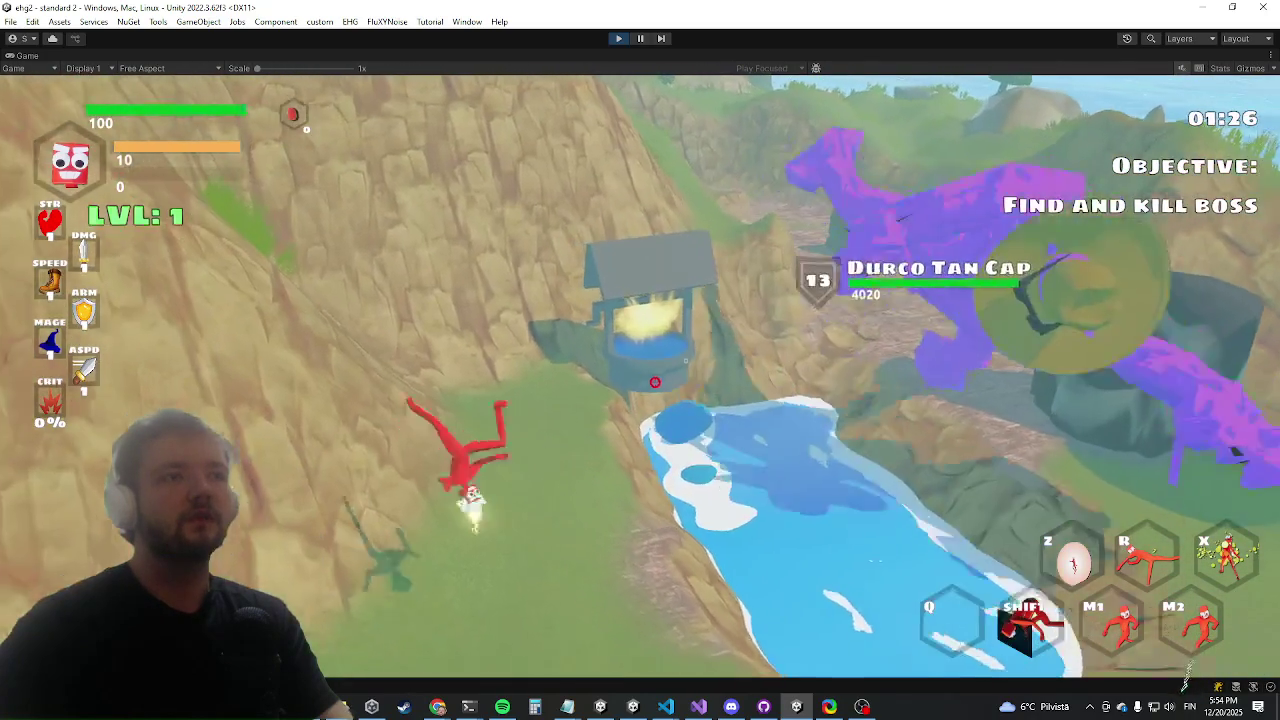
key("w")
key("shift")
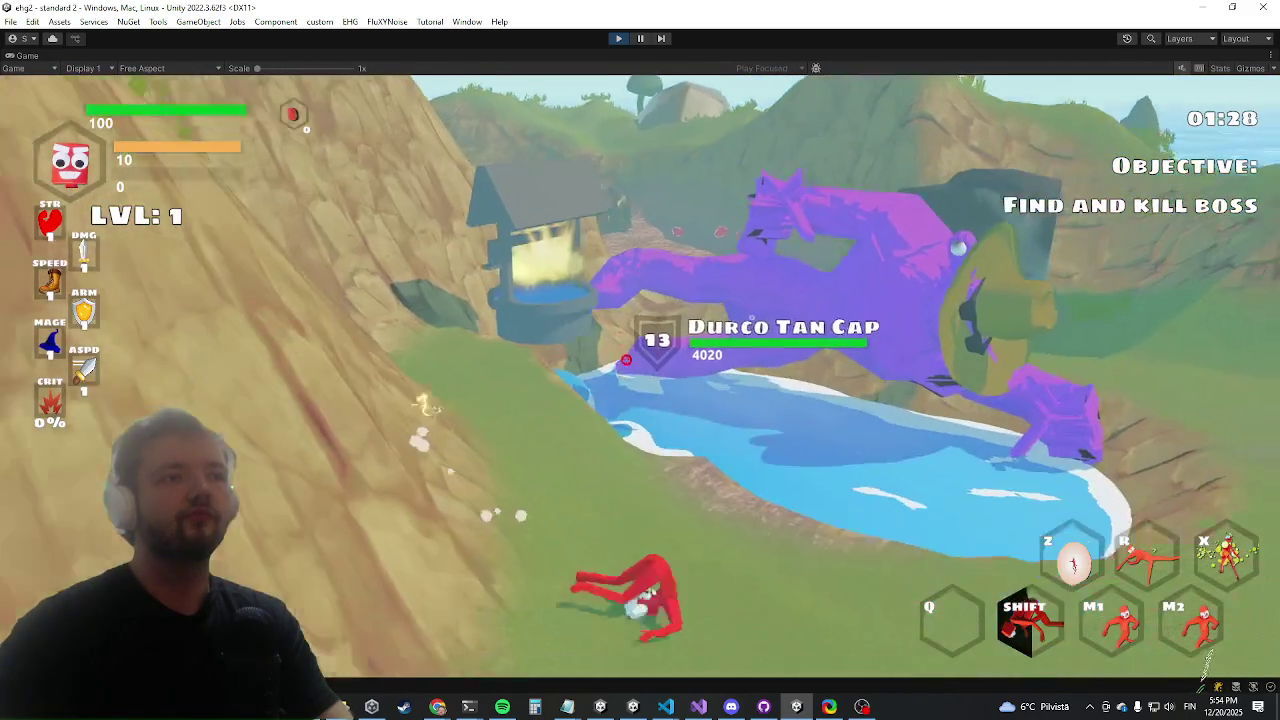
Switch to IKBothHands.cs in Visual Studio and go to the empty line after OnUpdateWeights
key("alt+Tab")
key("Tab")
key("Tab")
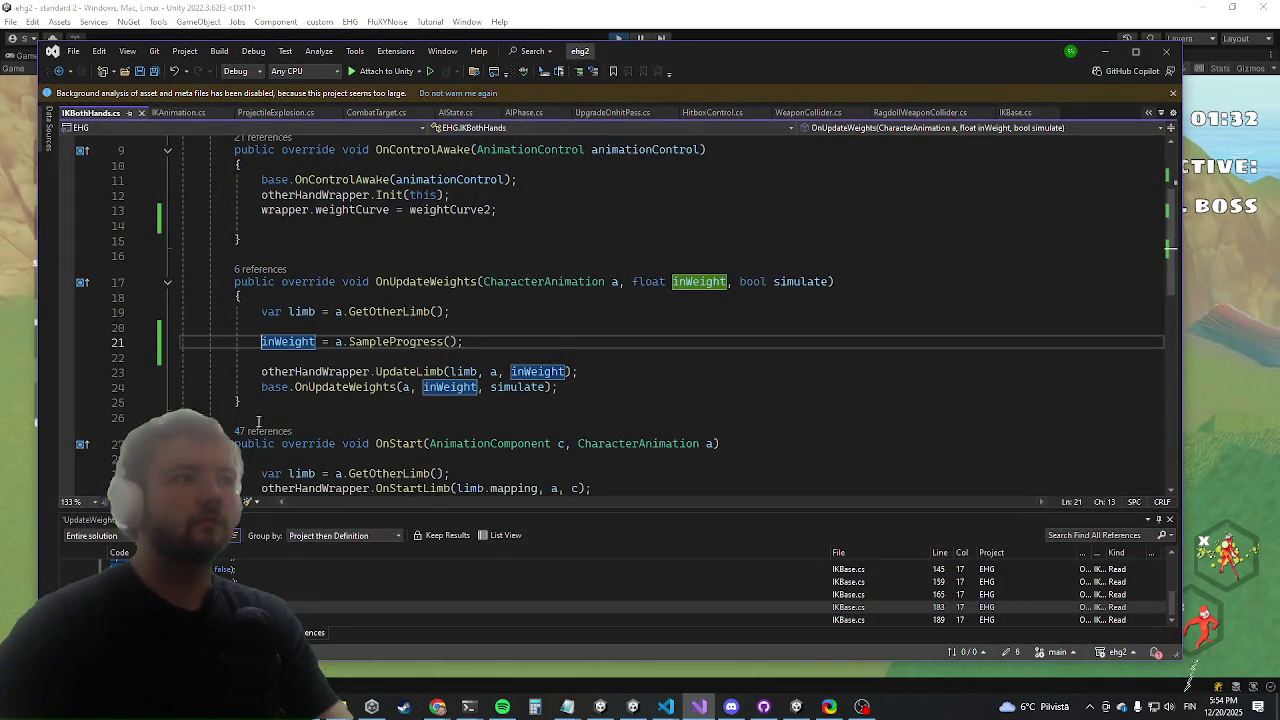
left_click(258, 415)
Insert an AimPos override below OnUpdateWeights in IKBothHands.cs
key("Return")
type("override ")
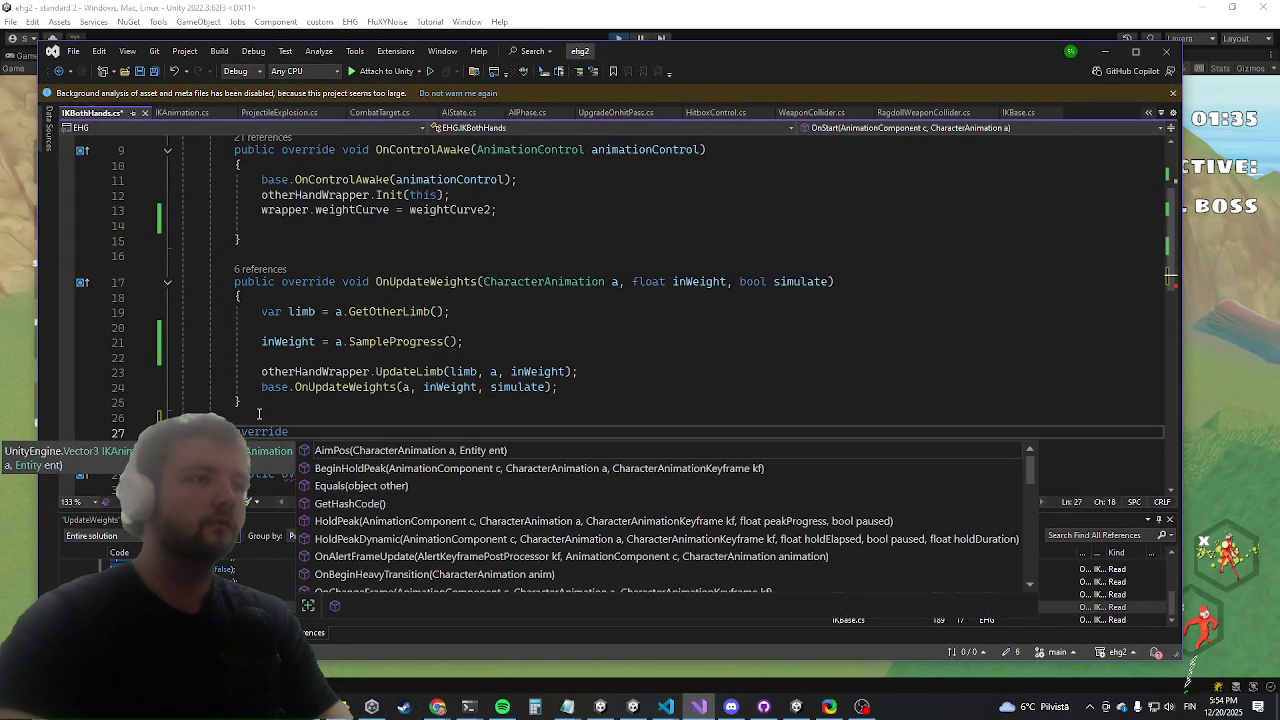
type("Vector3 Aim")
key("Return")
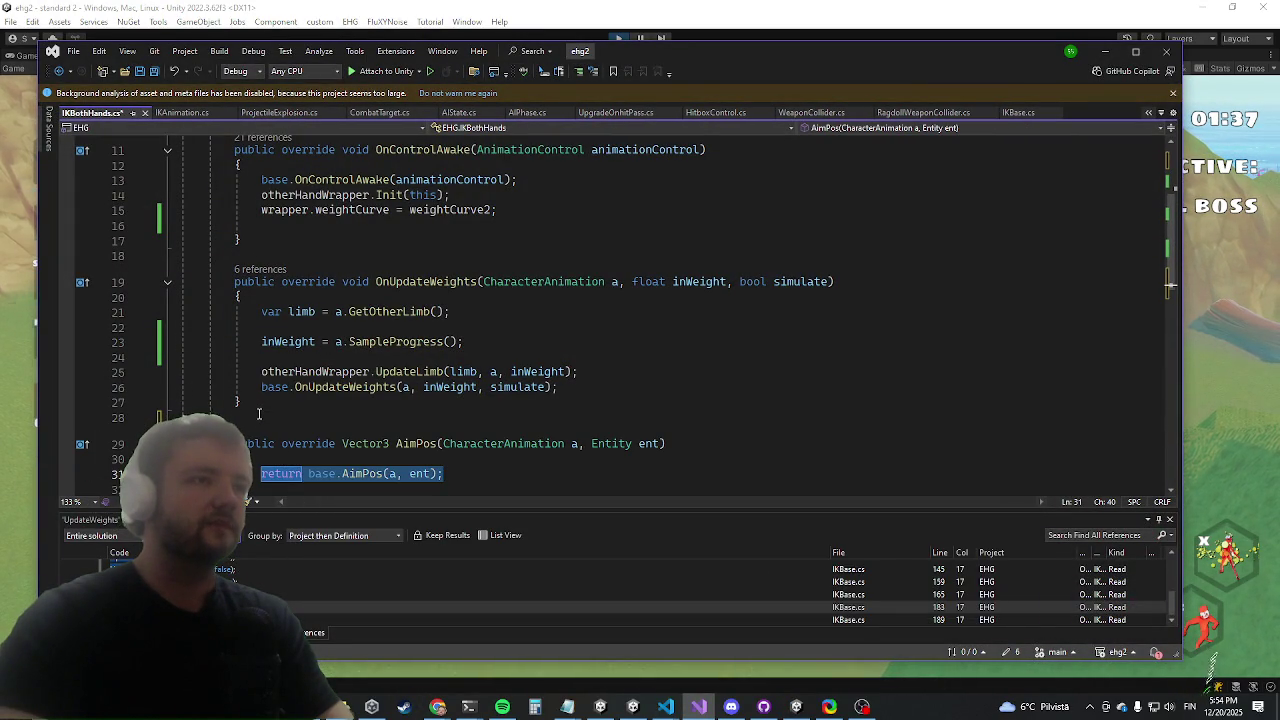
key("Up")
key("Up")
key("Left")
key("Left")
key("Left")
key("Right")
key("Right")
key("Right")
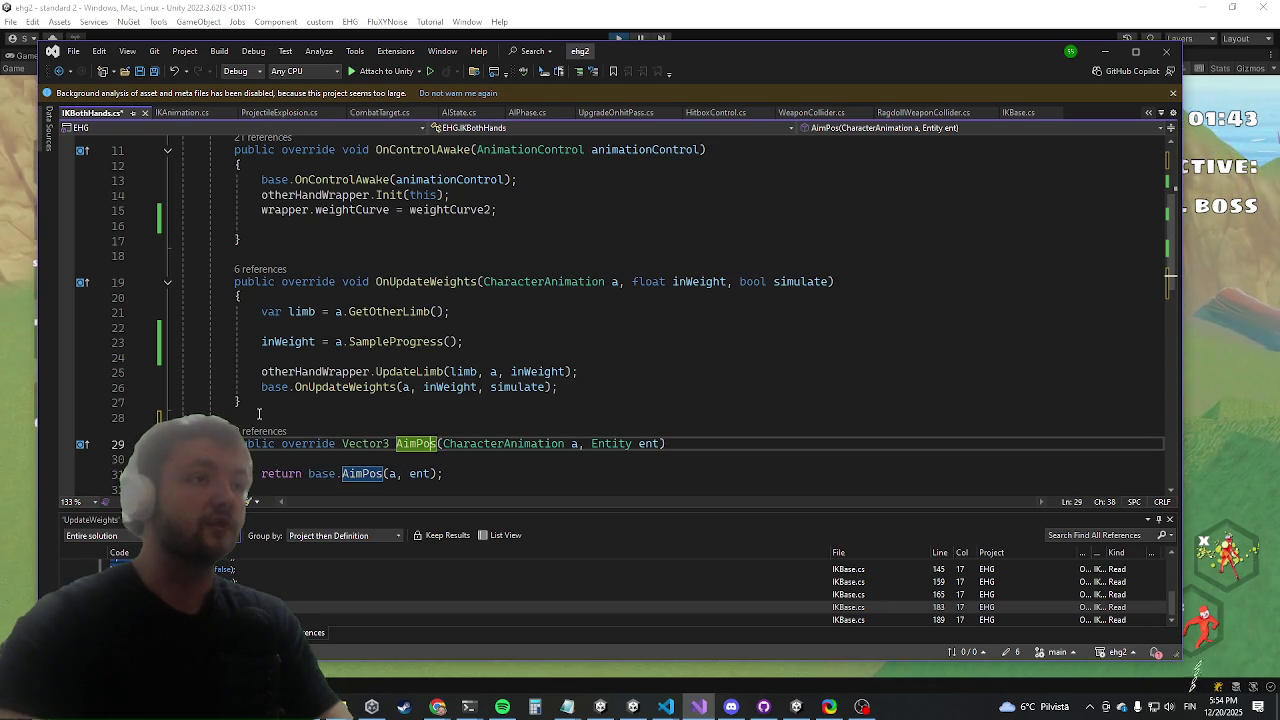
Find AimPos references and add 'public int id;' to the wrapper in IKAnimation.cs
right_click(416, 451)
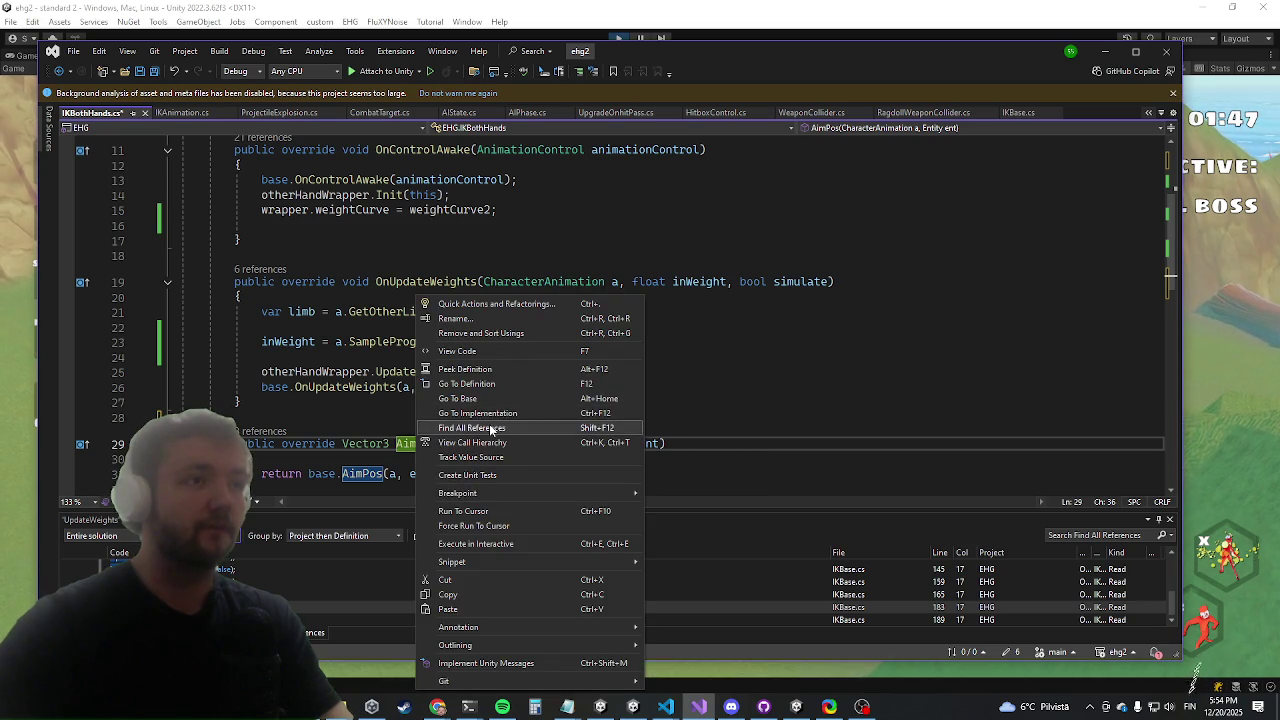
left_click(460, 414)
key("F8")
key("F8")
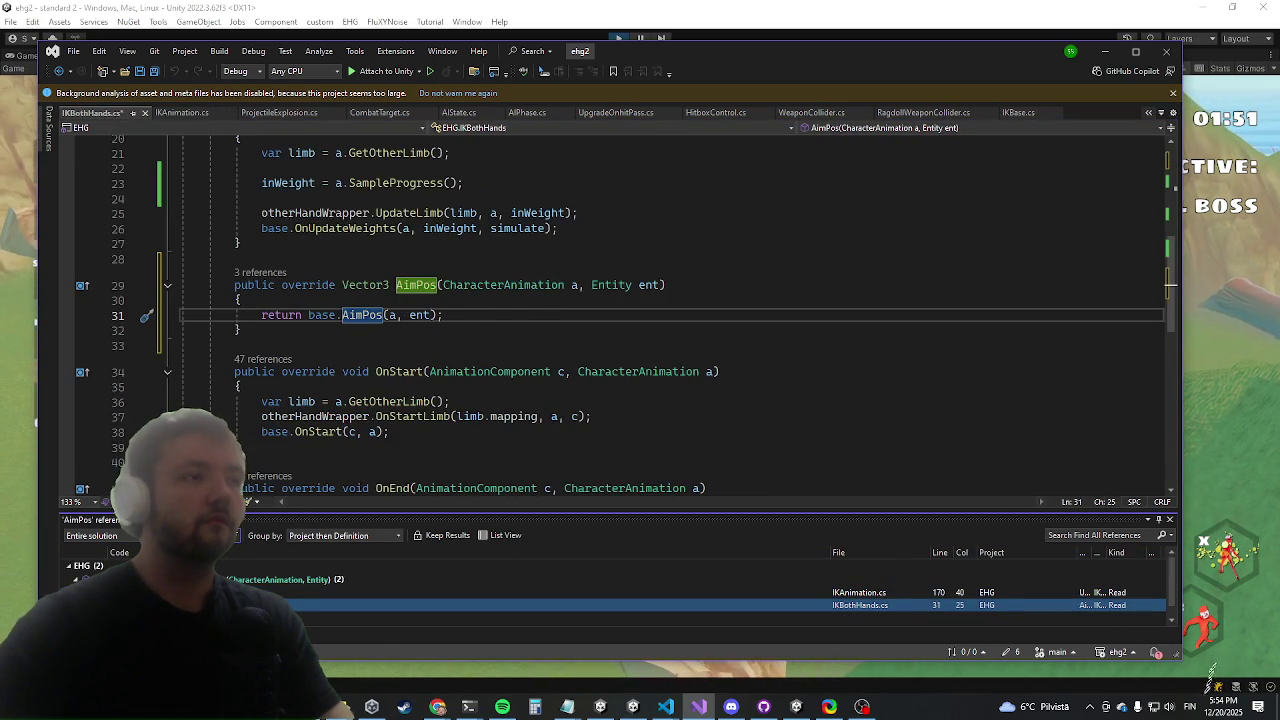
key("F8")
scroll(492, 236, "up", 6)
left_click(455, 276)
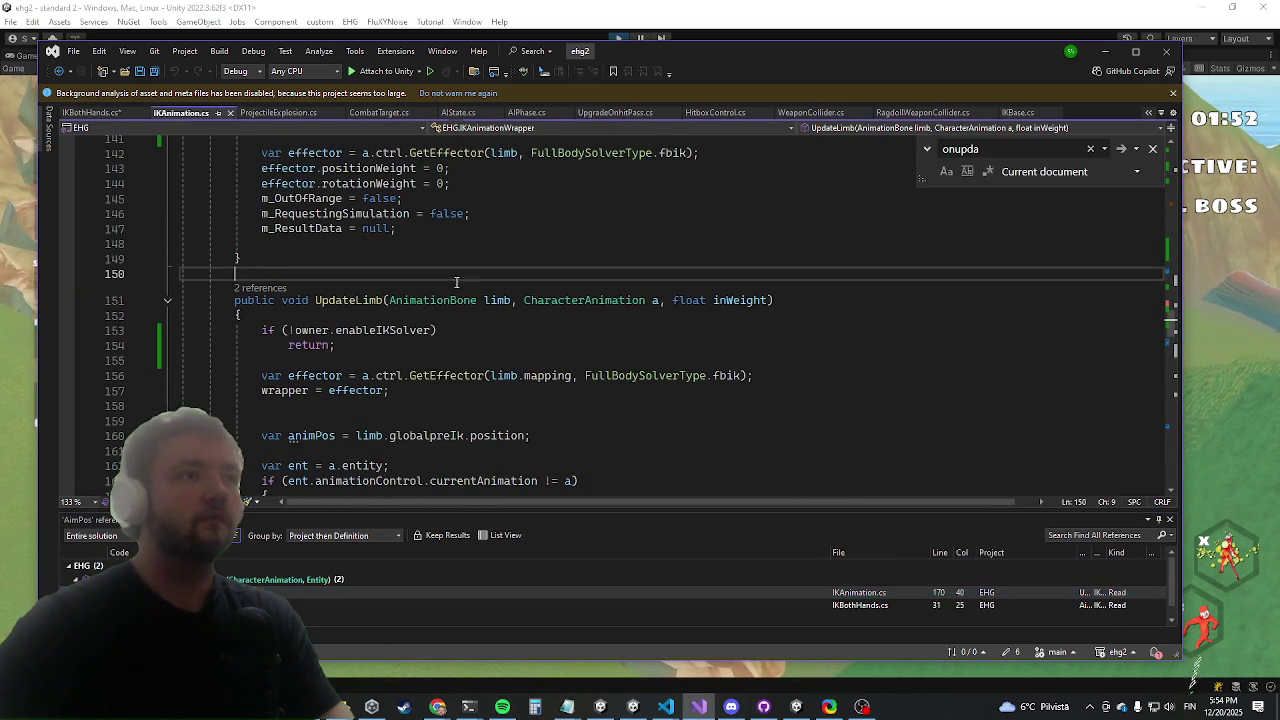
type("public int id;")
Extend the AimPos call's arguments and add an 'int id' parameter to the AimPos definition
scroll(469, 371, "down", 4)
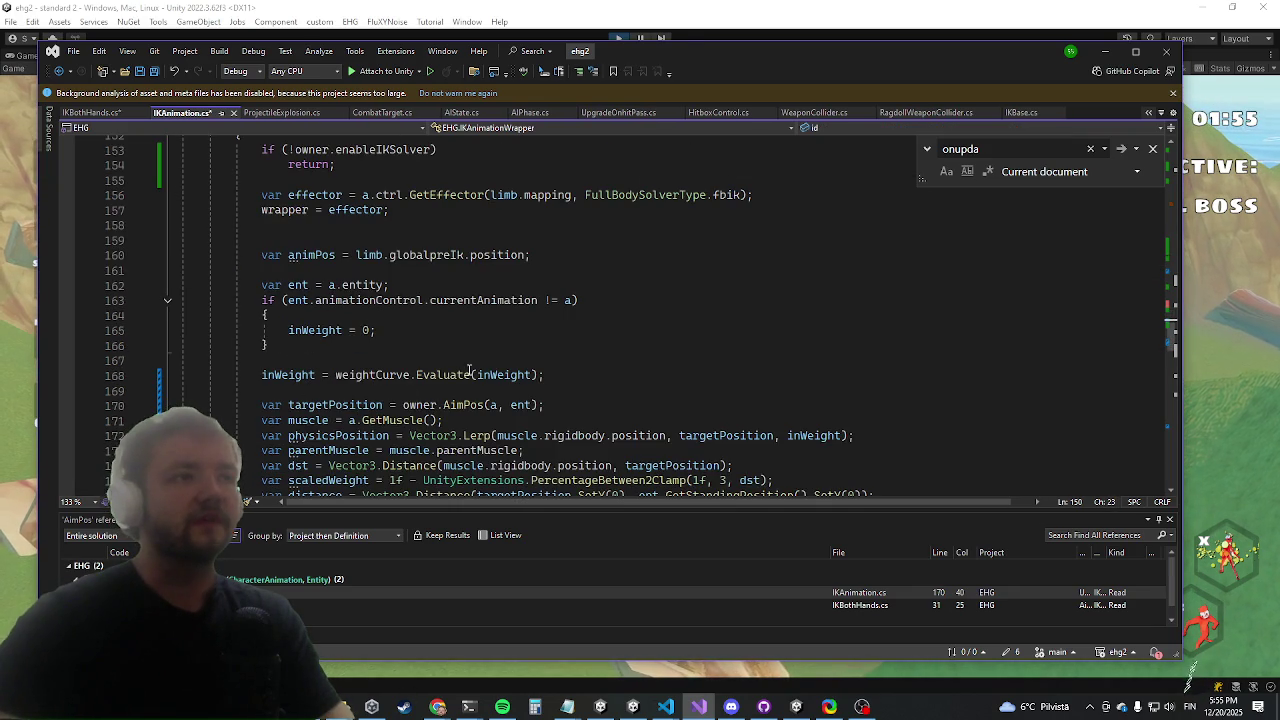
left_click(537, 404)
type(", 0")
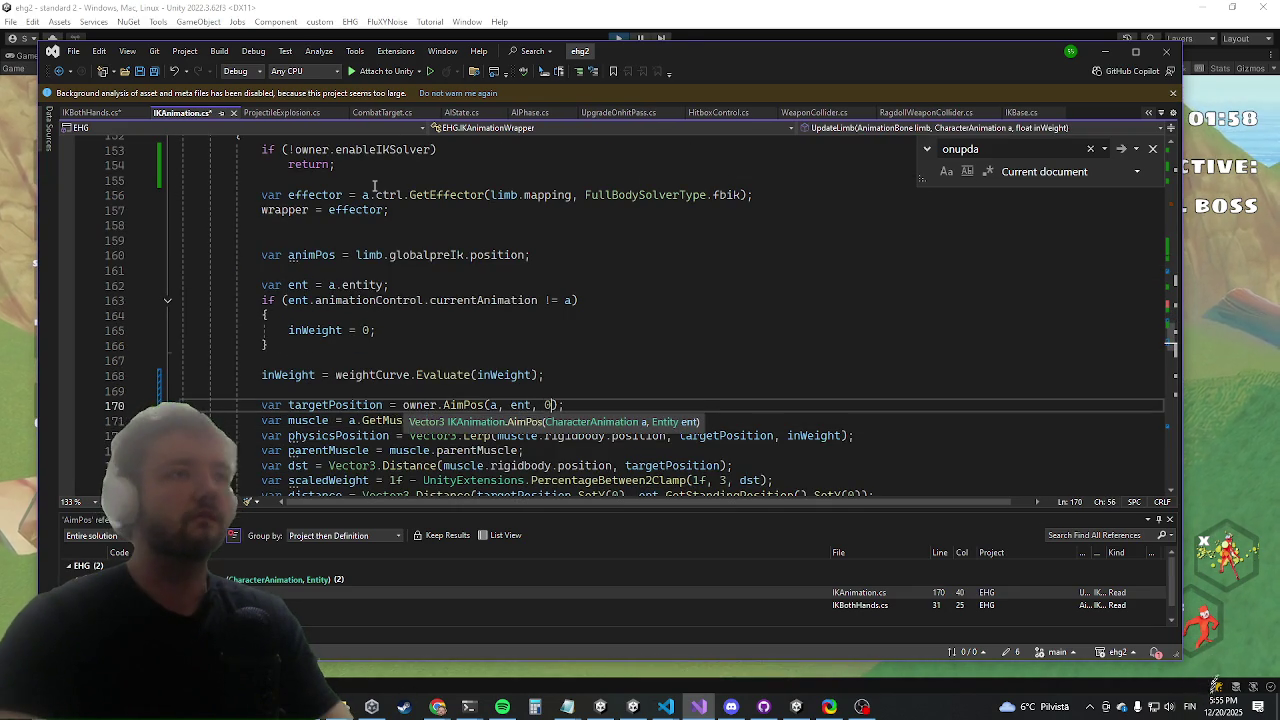
type("d")
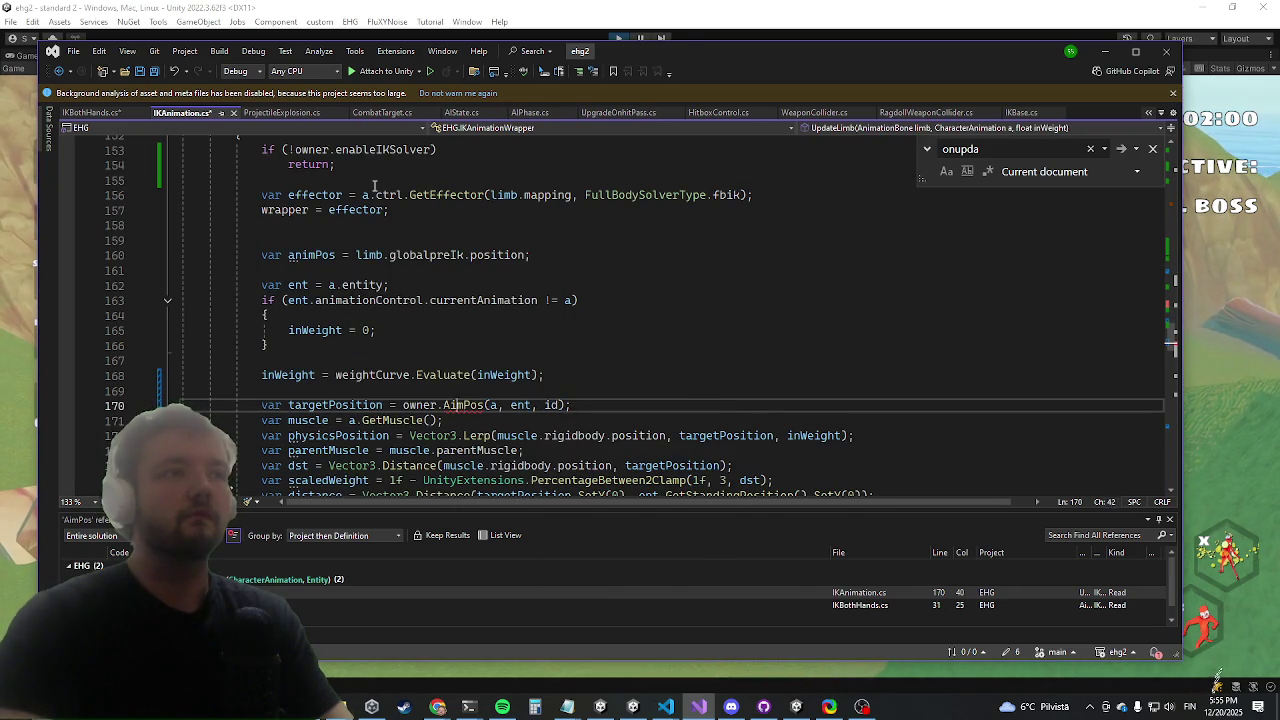
key("F12")
key("ctrl+Right")
key("ctrl+Right")
key("ctrl+Right")
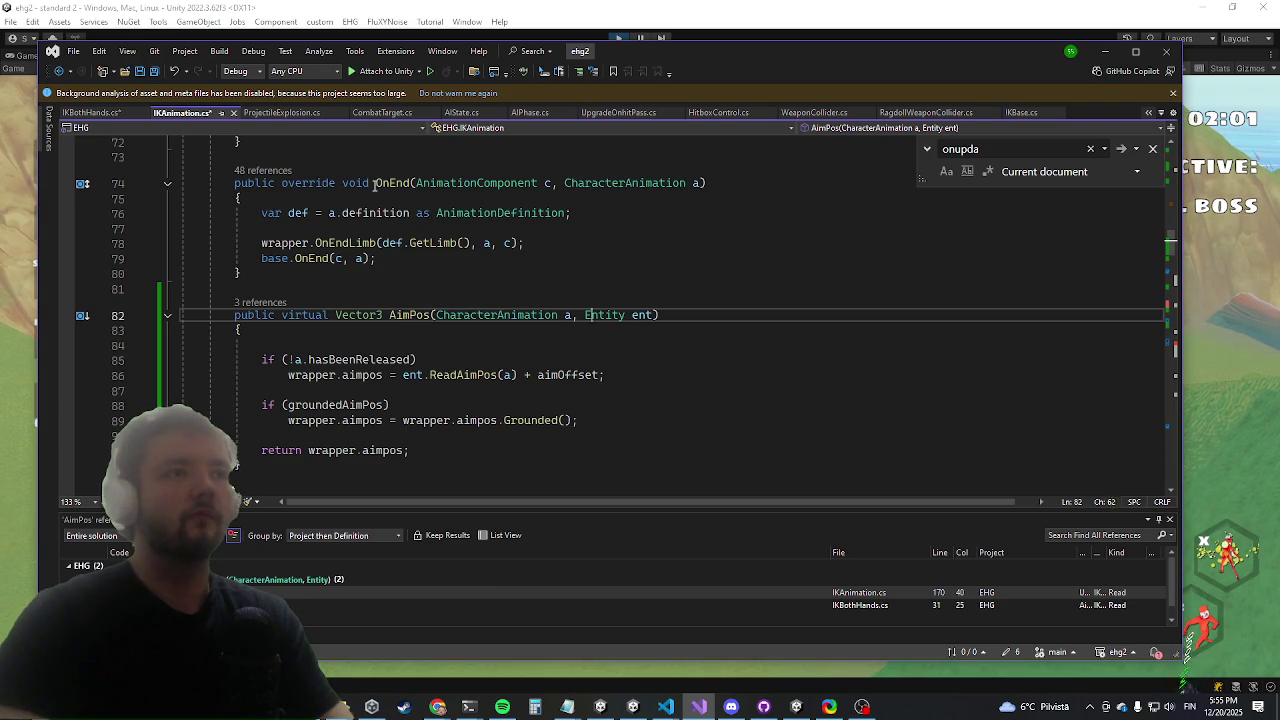
key("Right")
type(", int id")
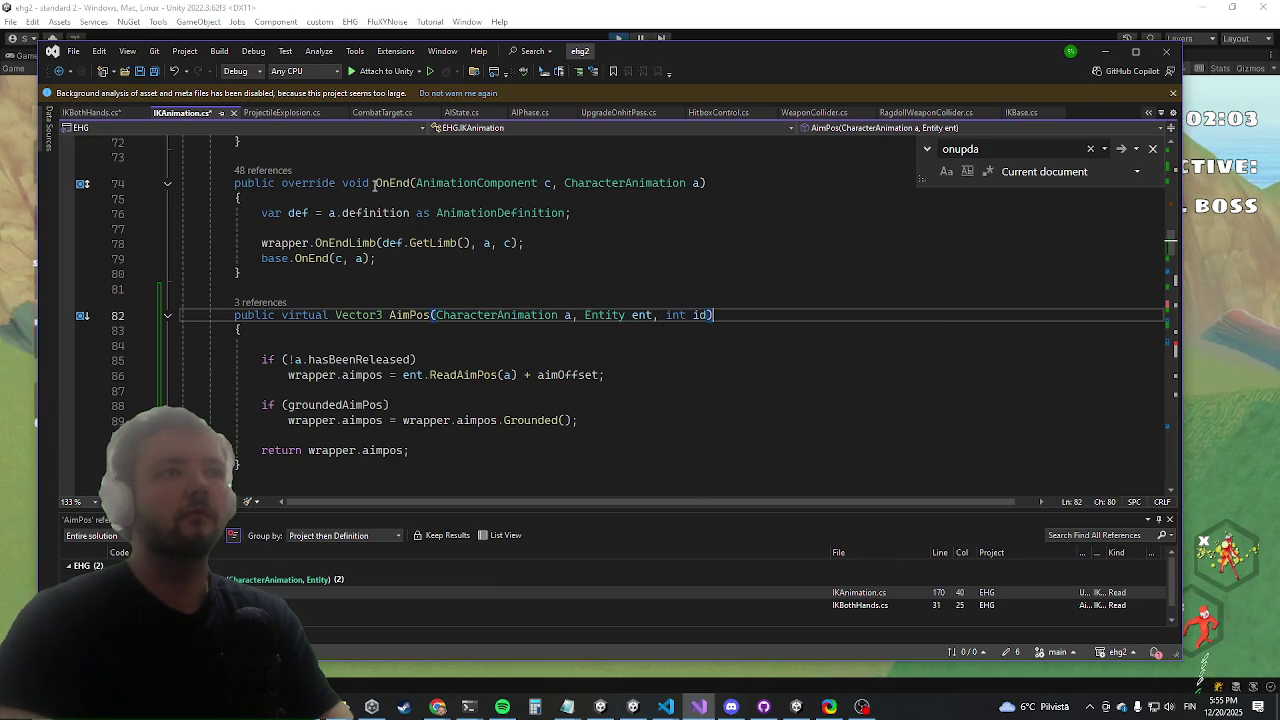
Add the id parameter to the IKBothHands AimPos override and pass id to base.AimPos
right_click(409, 316)
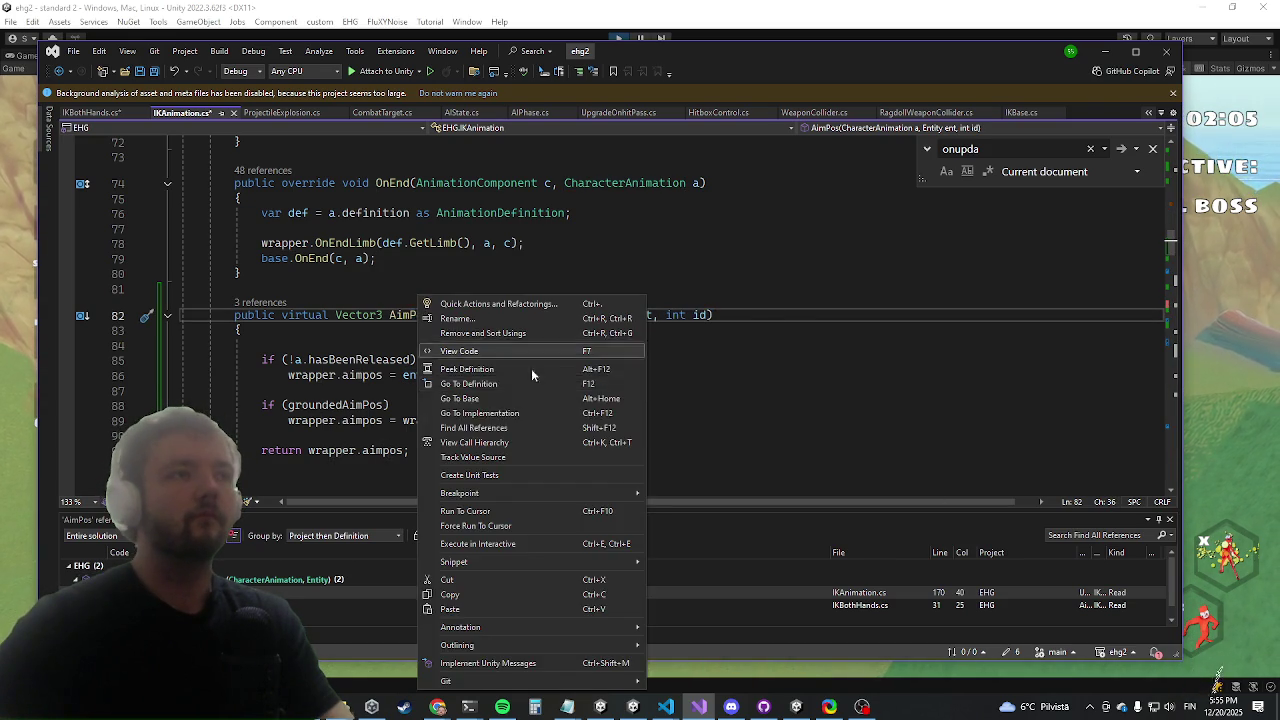
left_click(440, 422)
key("Down")
key("Down")
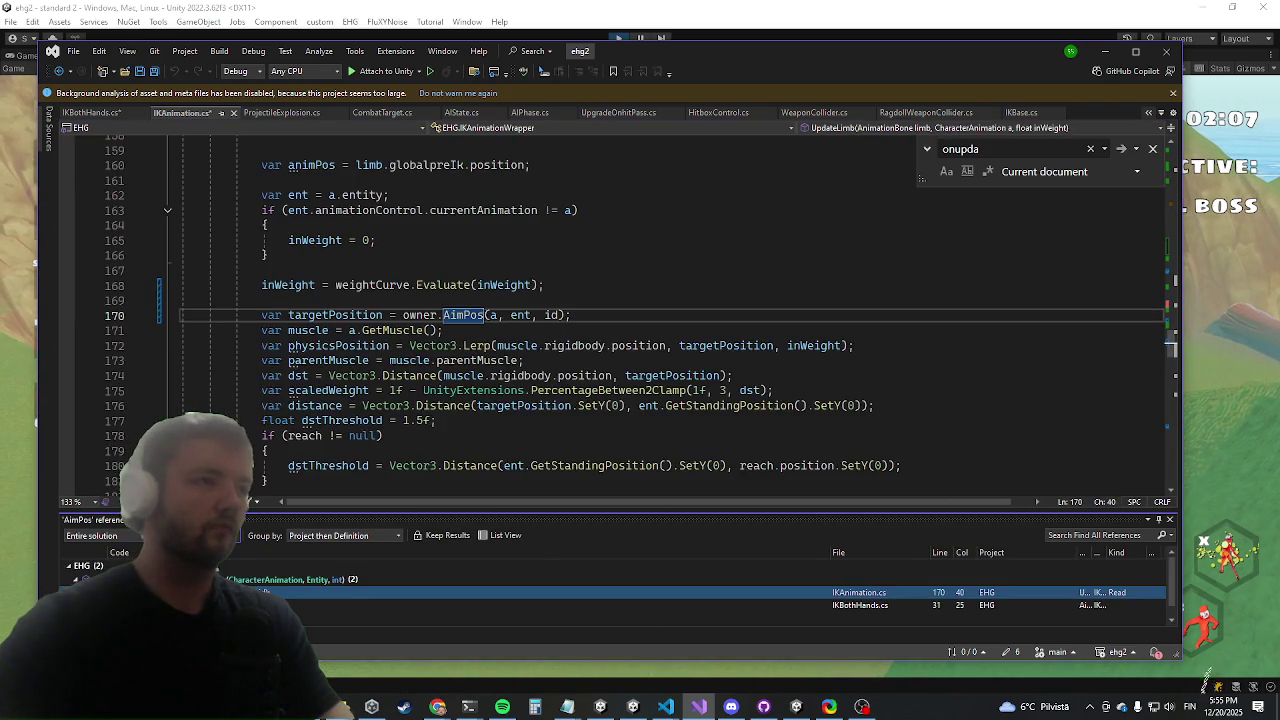
left_click(660, 286)
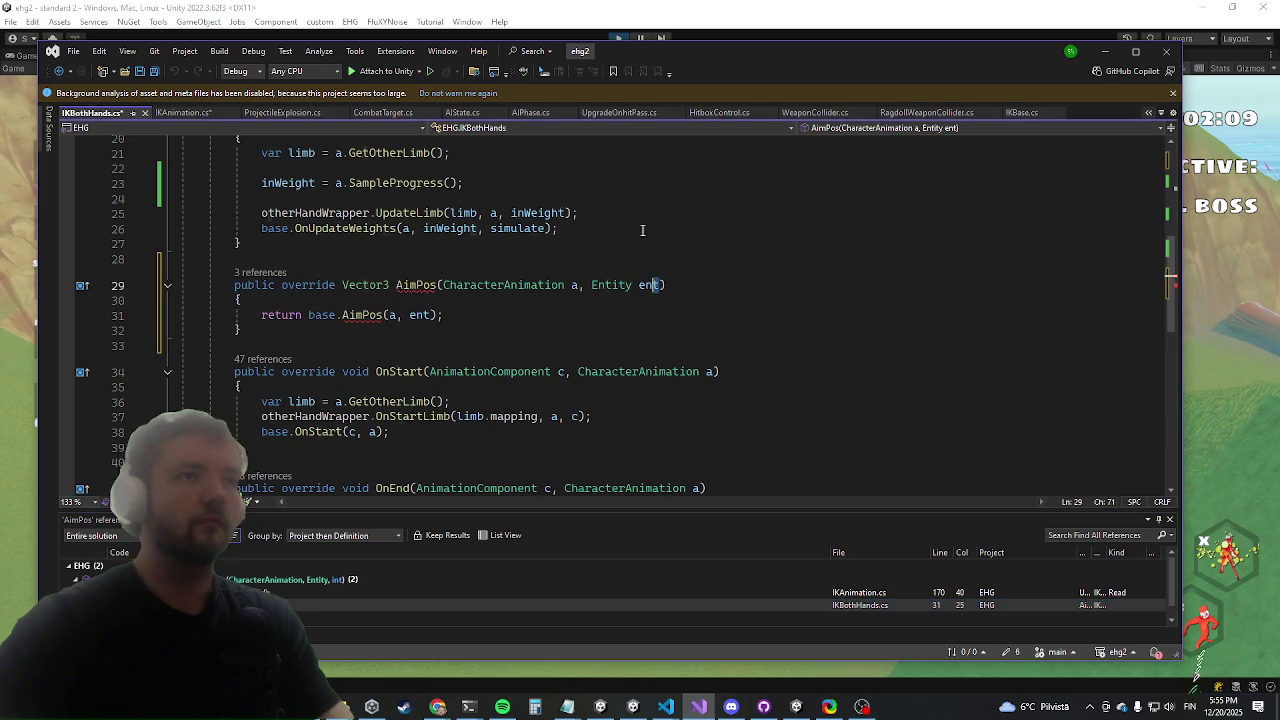
type(", int i")
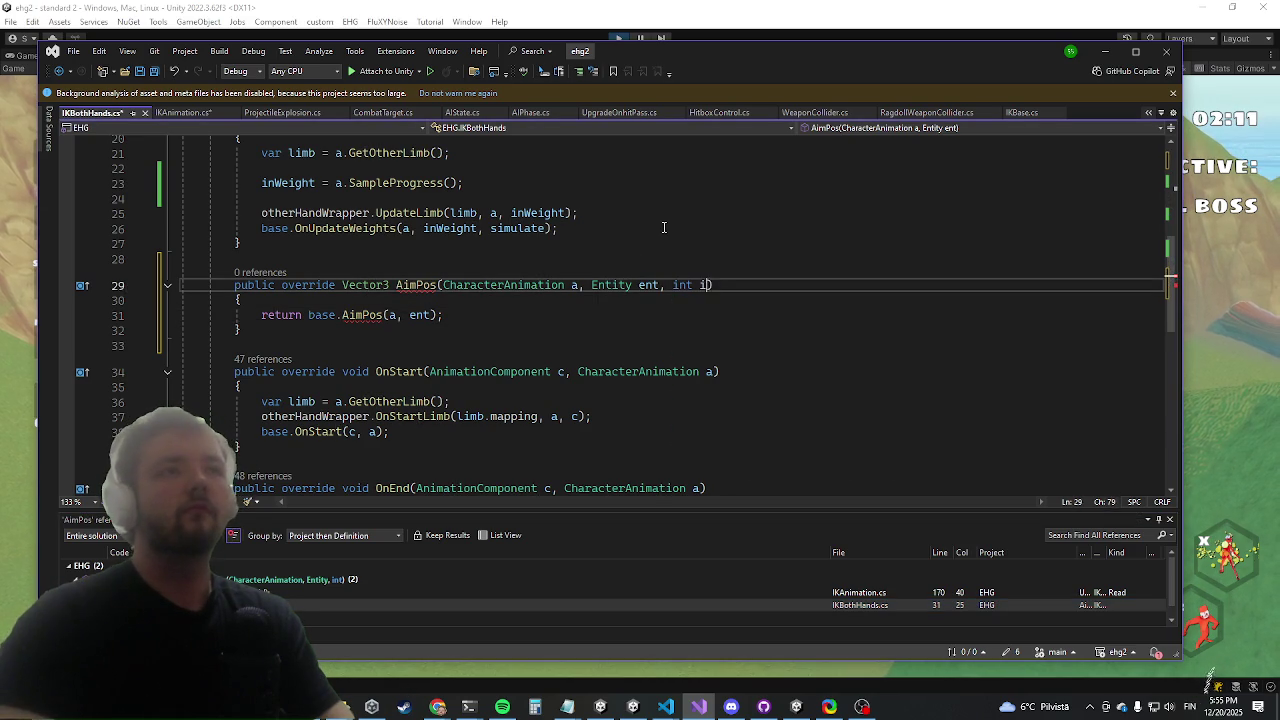
key("Down")
key("Down")
key("Left")
key("Left")
type(", id")
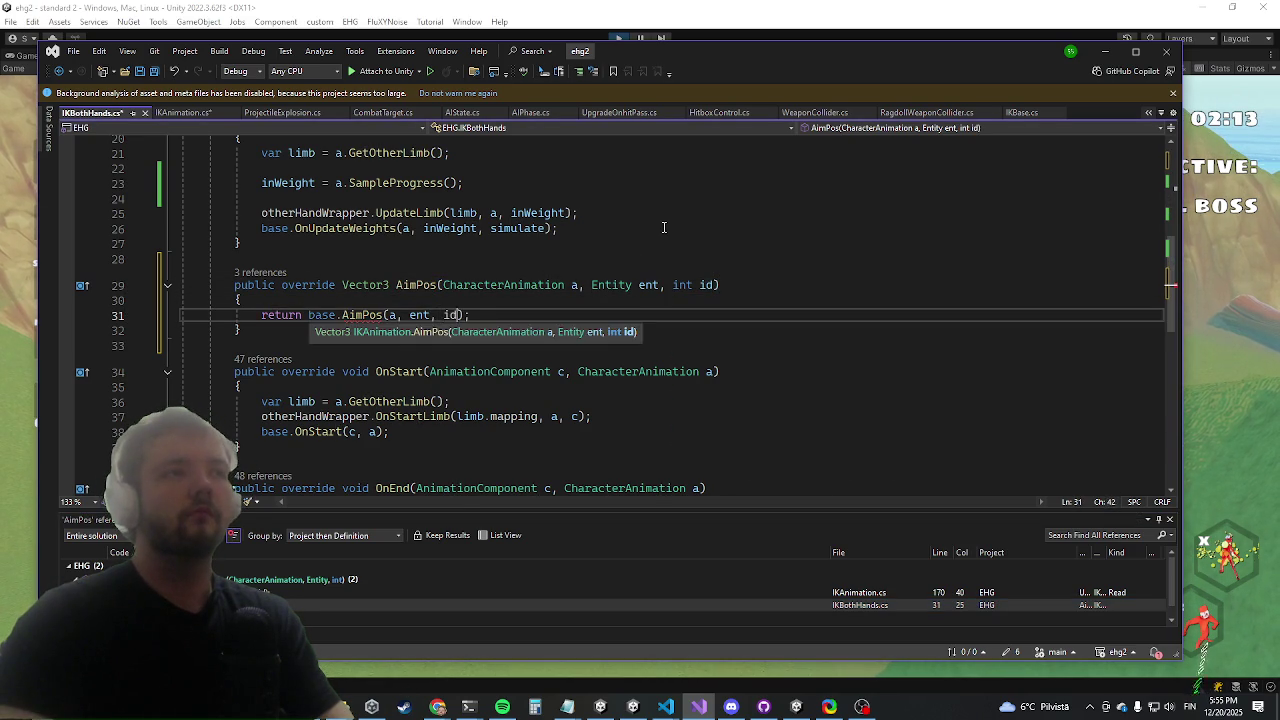
scroll(422, 341, "up", 3)
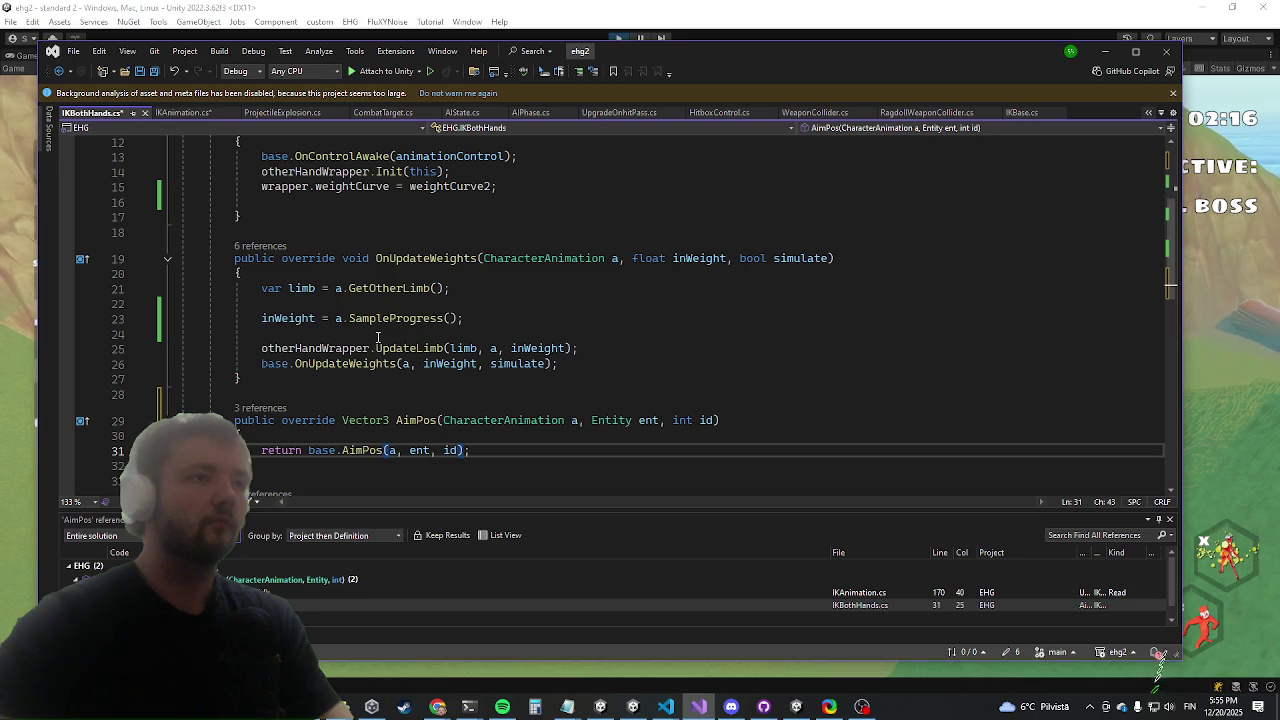
scroll(371, 337, "up", 4)
scroll(371, 337, "down", 3)
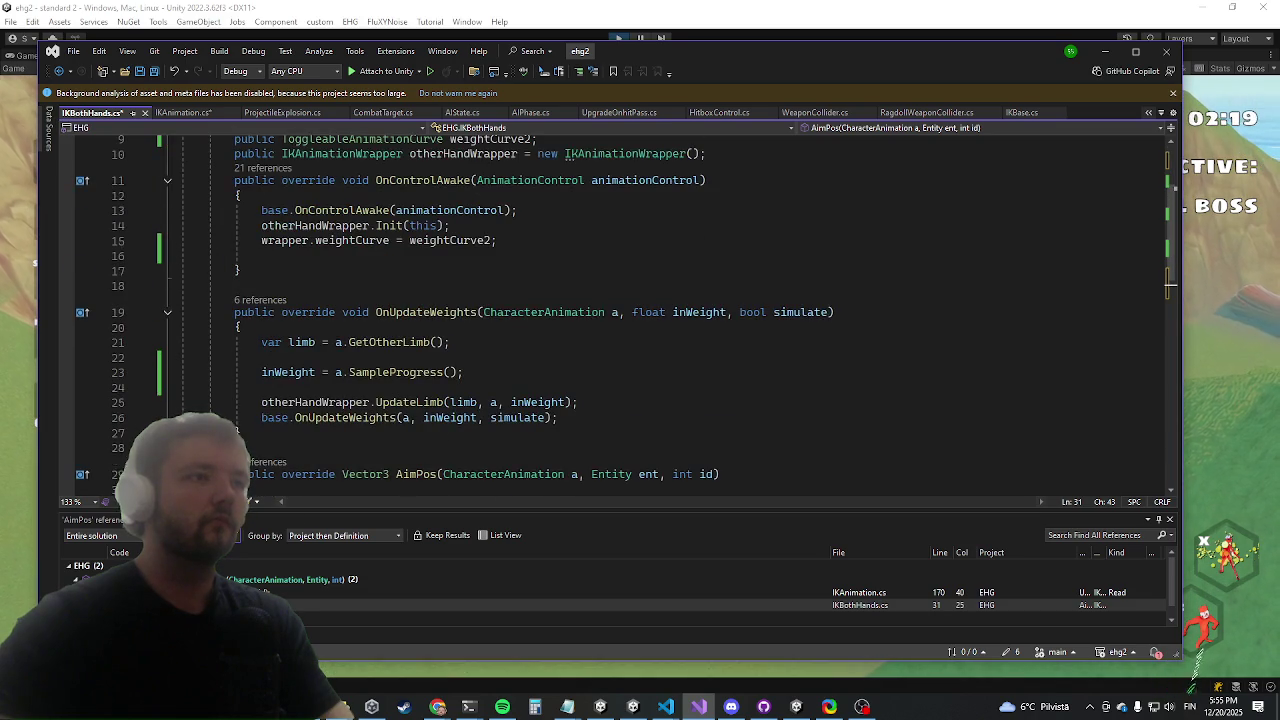
double_click(500, 592)
Find all references to Init and open the Init(this) call in IKBothHands.cs
scroll(277, 379, "up", 10)
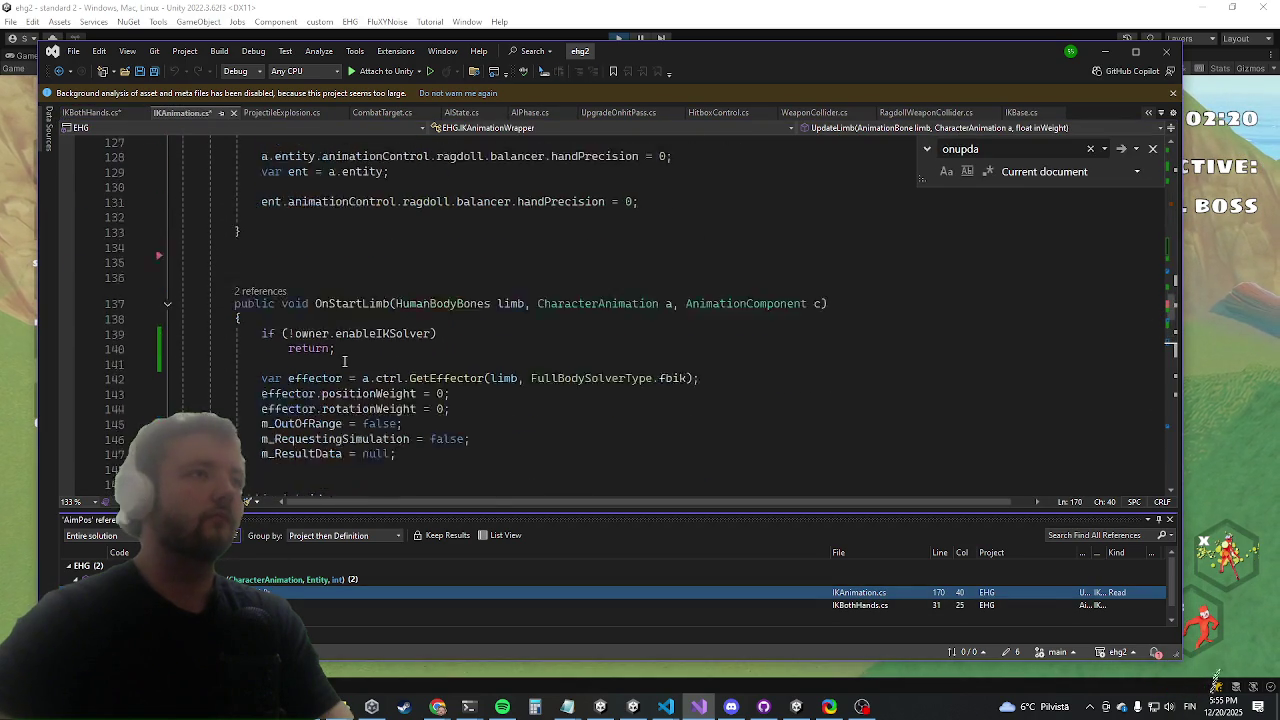
scroll(277, 379, "up", 10)
scroll(273, 320, "down", 7)
scroll(273, 320, "down", 20)
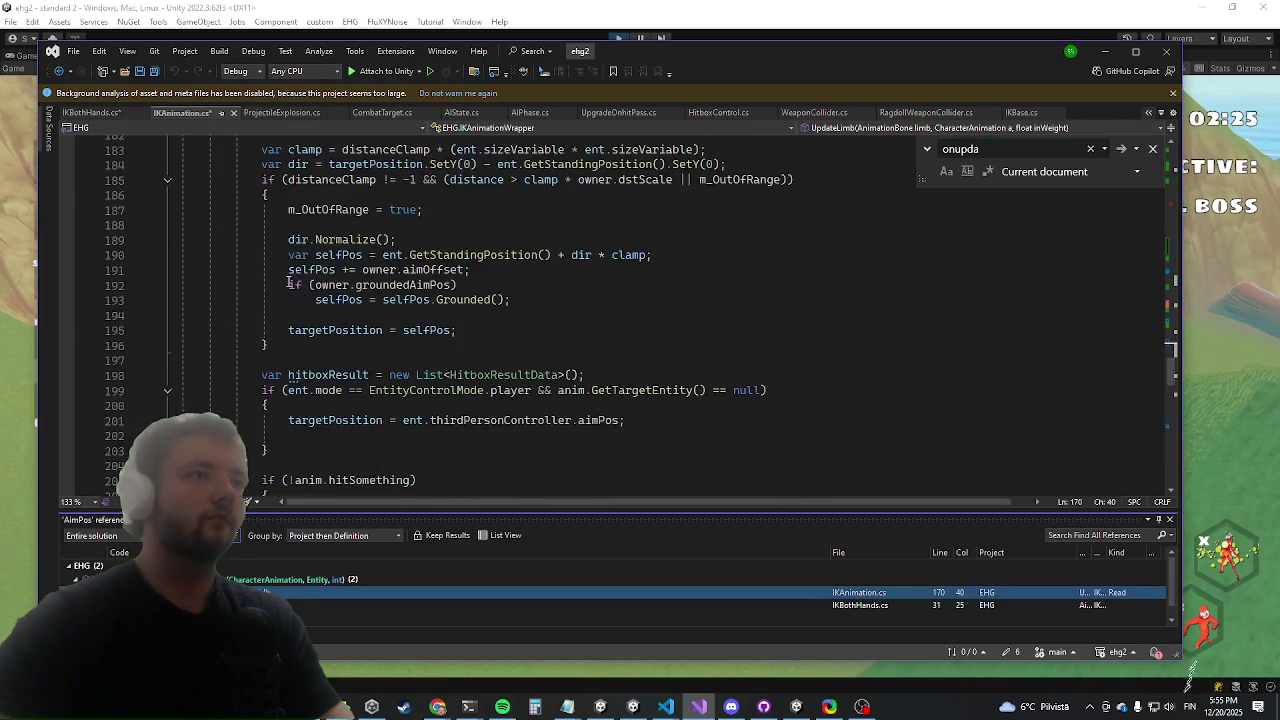
scroll(288, 283, "down", 16)
scroll(296, 340, "up", 6)
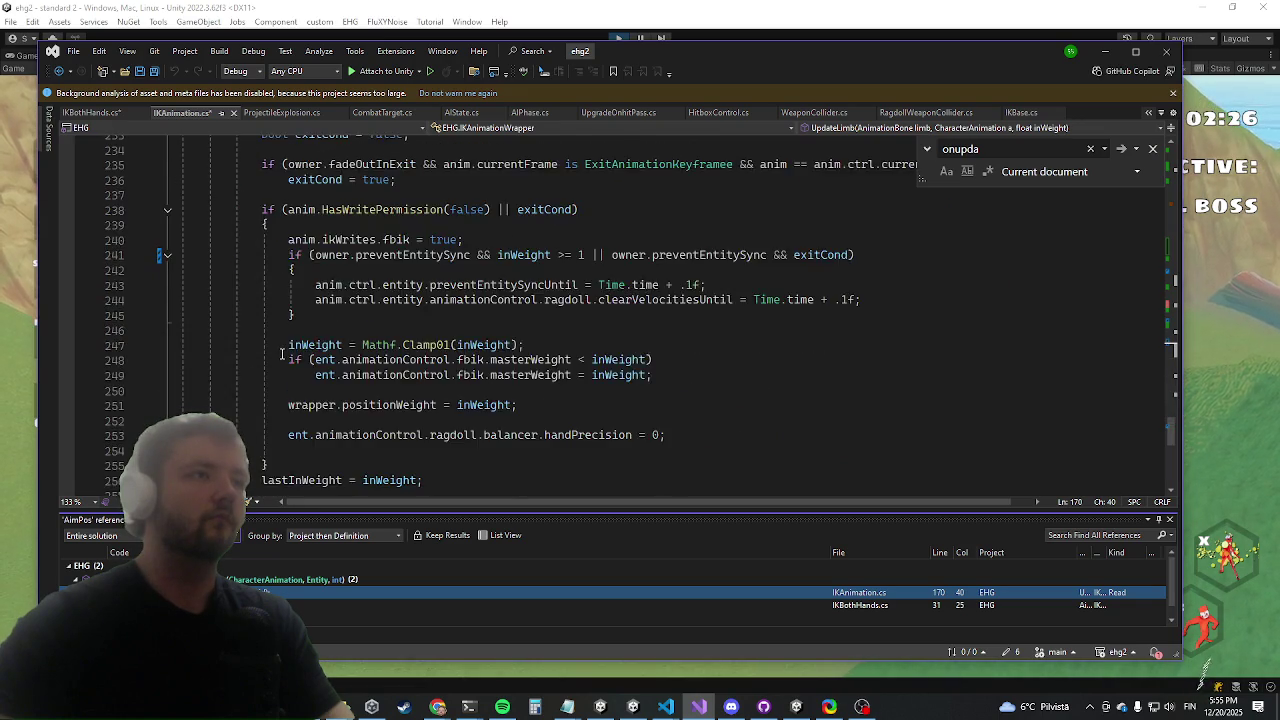
scroll(296, 340, "down", 4)
left_click(322, 326)
right_click(322, 326)
left_click(360, 420)
double_click(500, 592)
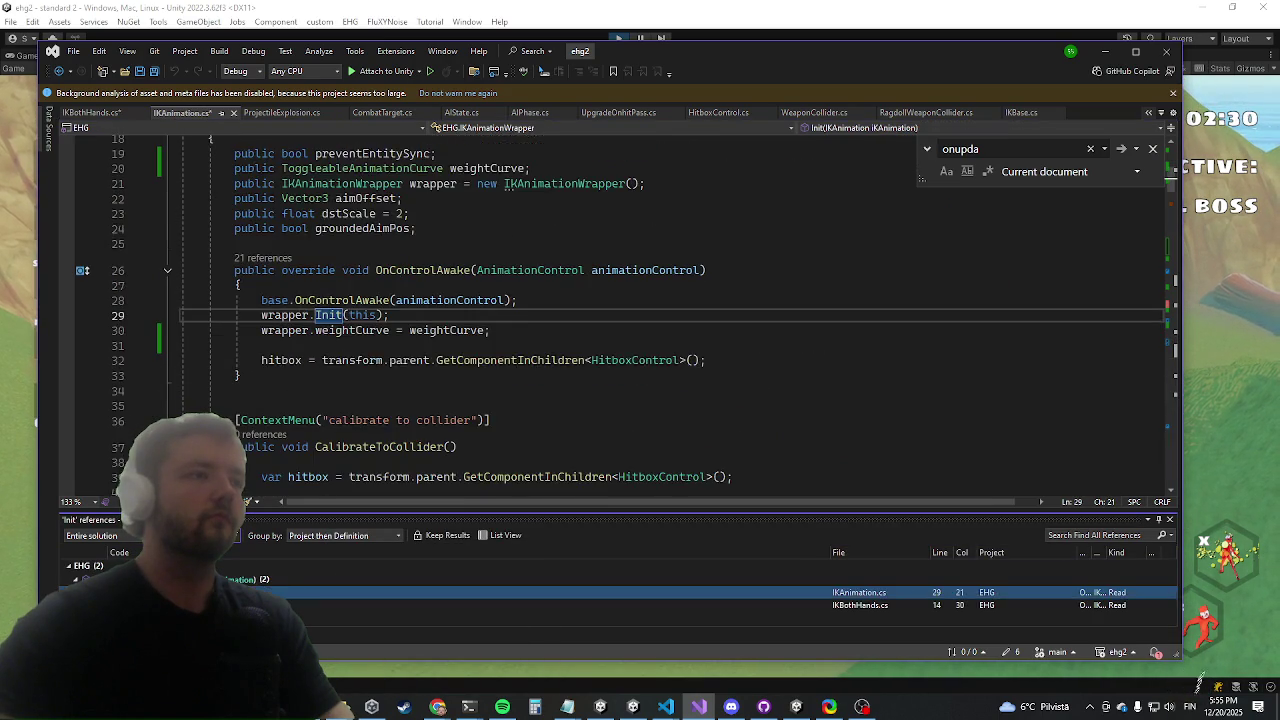
double_click(500, 605)
Add 'otherHandWrapper.id = 1;' on a new line after the Init(this) call
left_click_drag(457, 314, 467, 329)
left_click(469, 314)
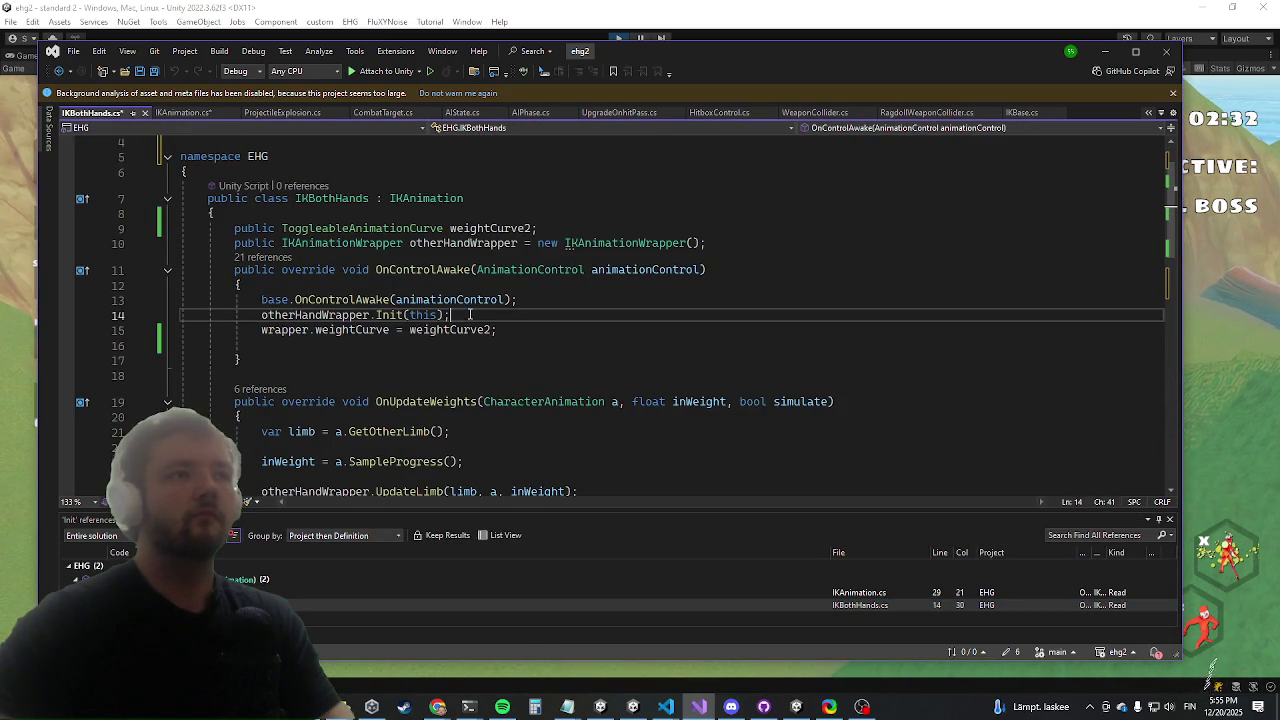
key("Return")
type("othe")
key("Tab")
type(".id = 1;")
key("Return")
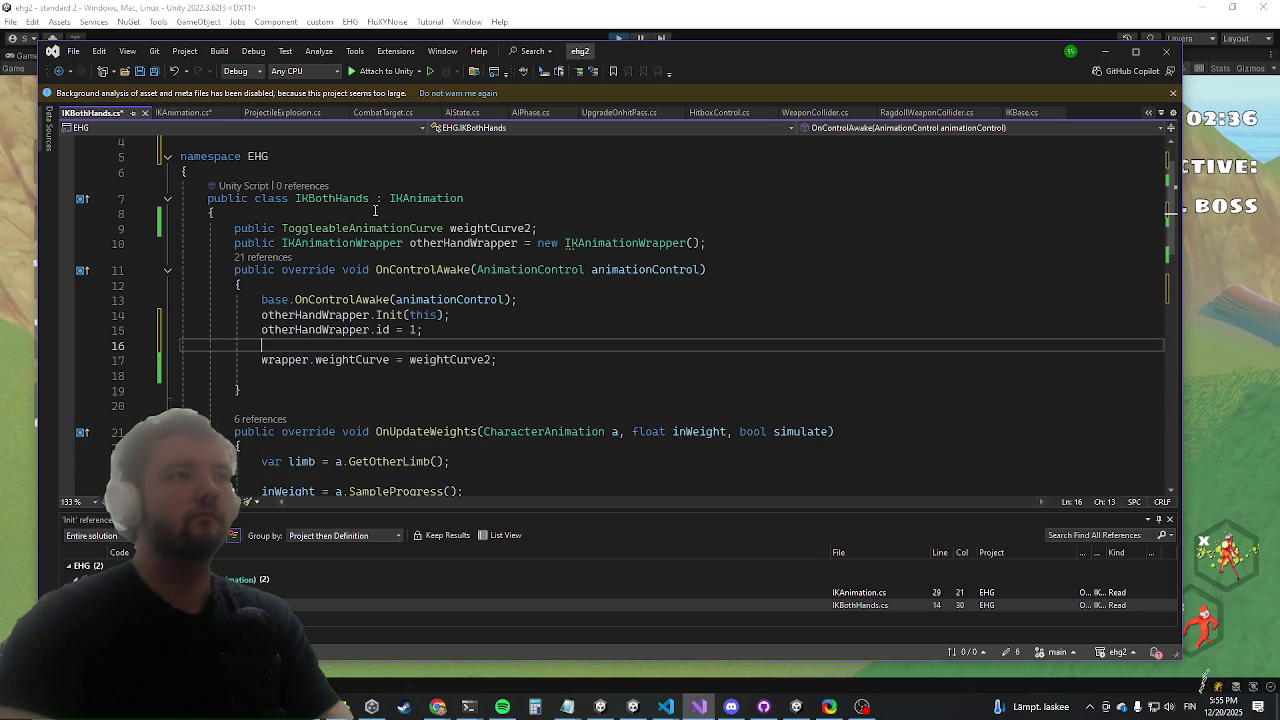
Move the id assignment above otherHandWrapper.Init(this) and remove the extra blank lines
key("Return")
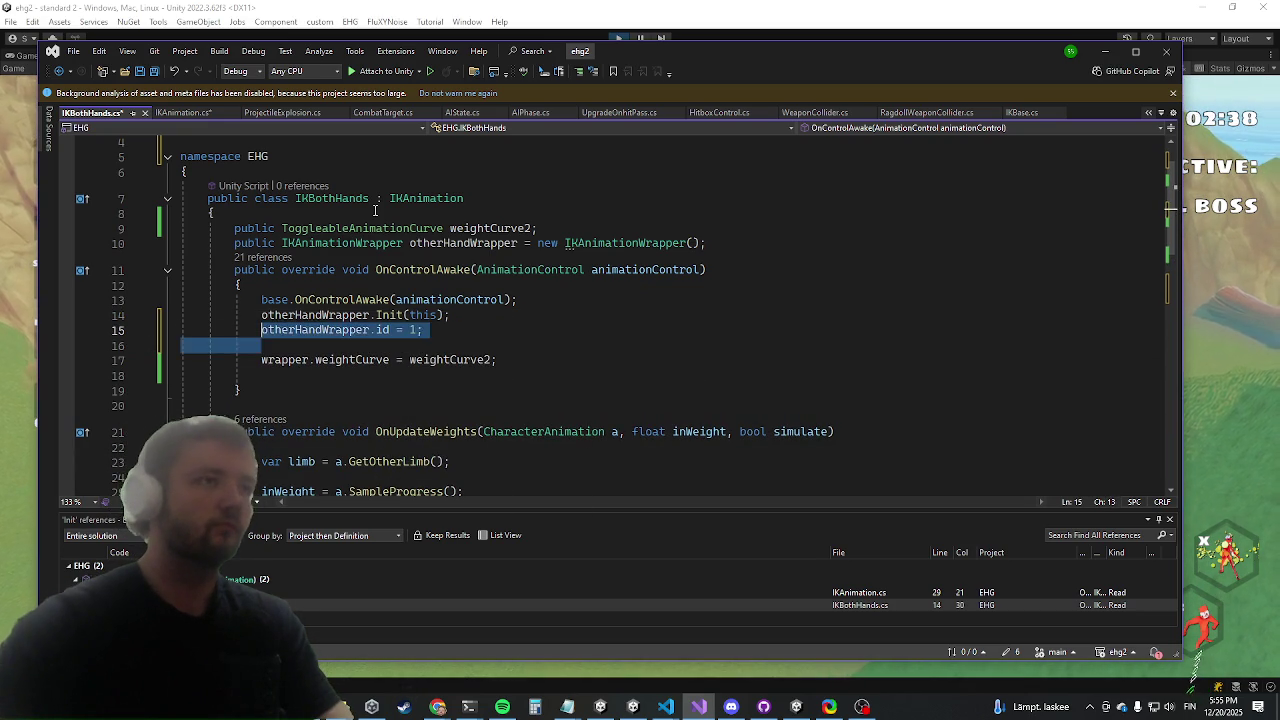
key("Up")
key("alt+Up")
key("End")
key("Return")
key("Down")
key("Down")
key("Down")
key("BackSpace")
key("BackSpace")
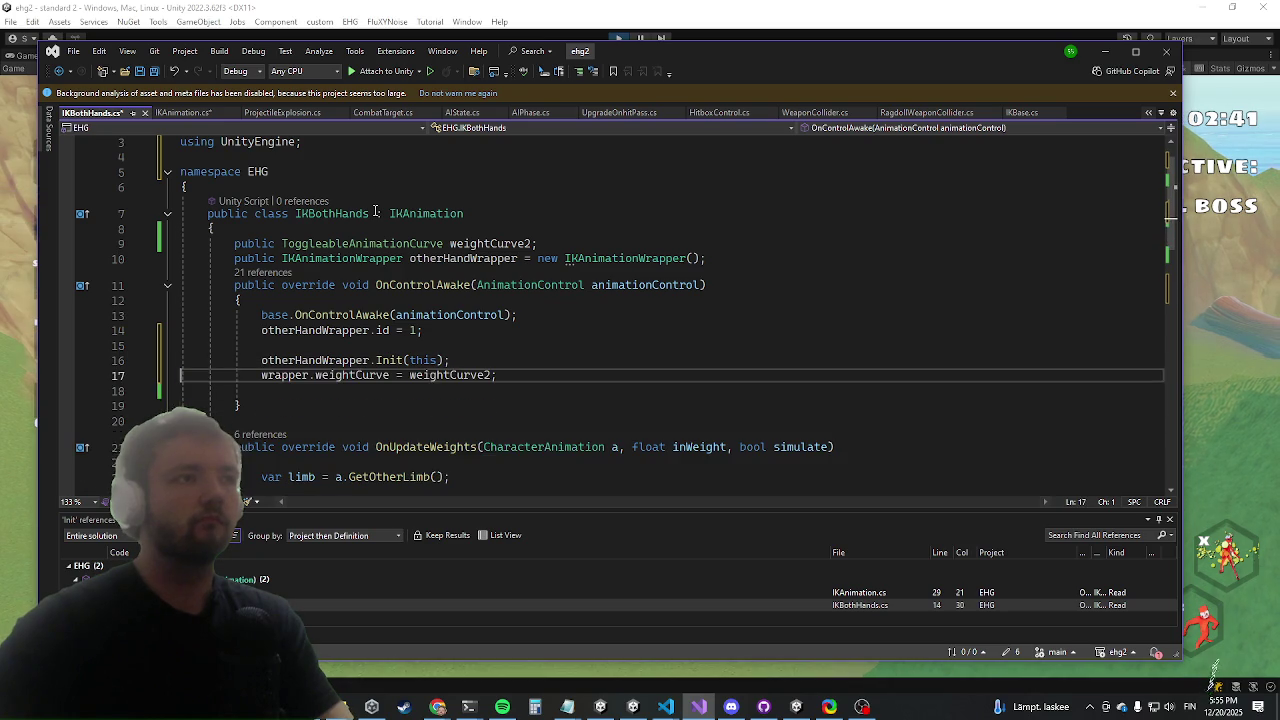
key("Up")
key("BackSpace")
key("Down")
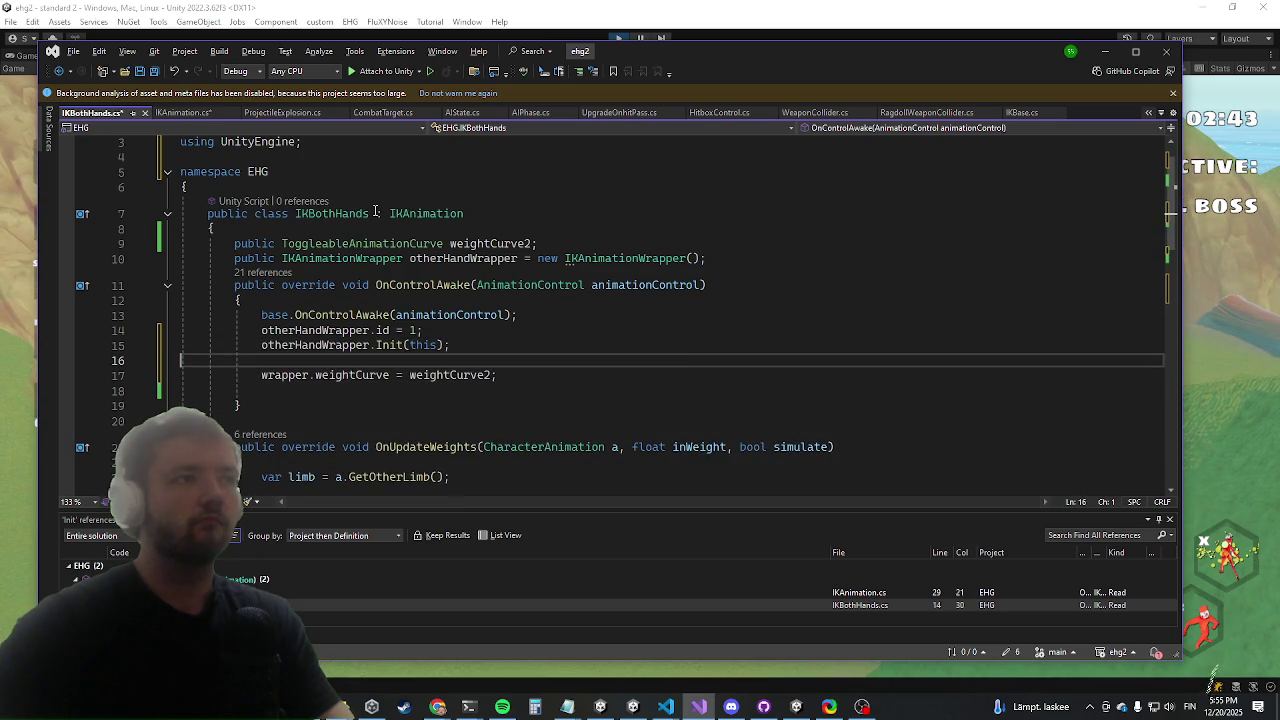
Switch back to IKAnimation.cs and return to the OnControlAwake method
key("ctrl+Tab")
left_click(409, 387)
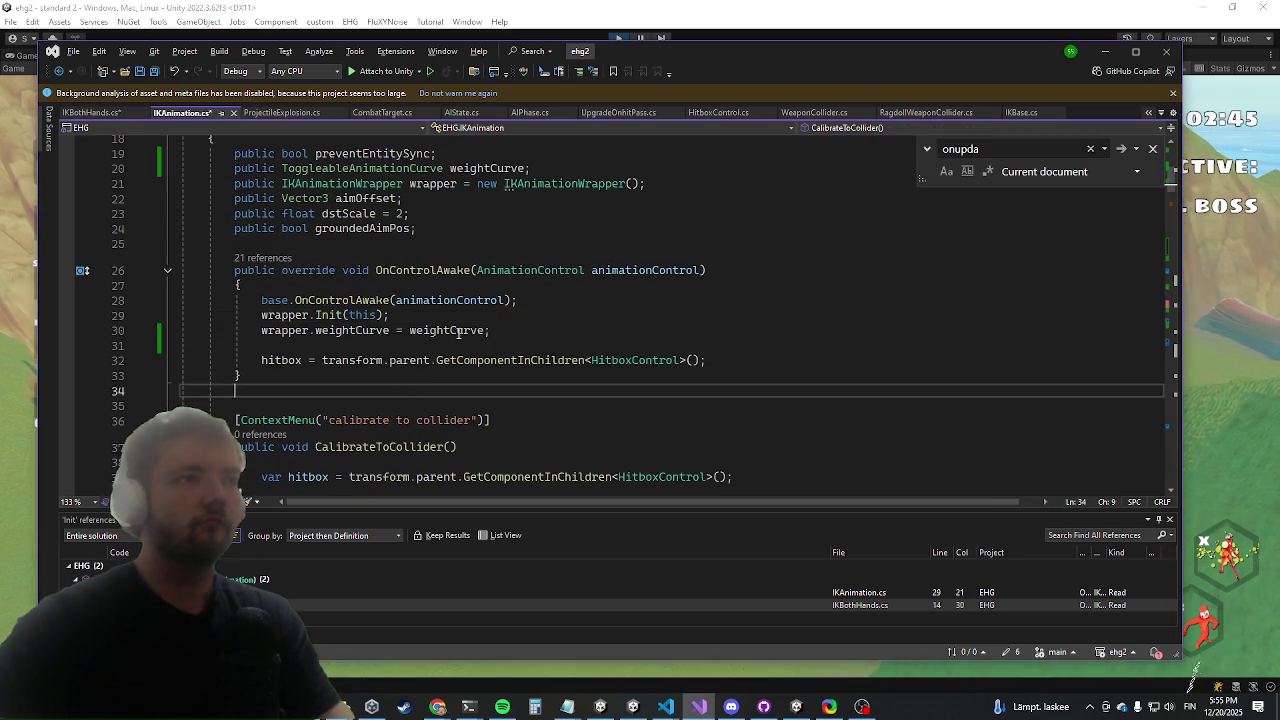
scroll(409, 387, "down", 5)
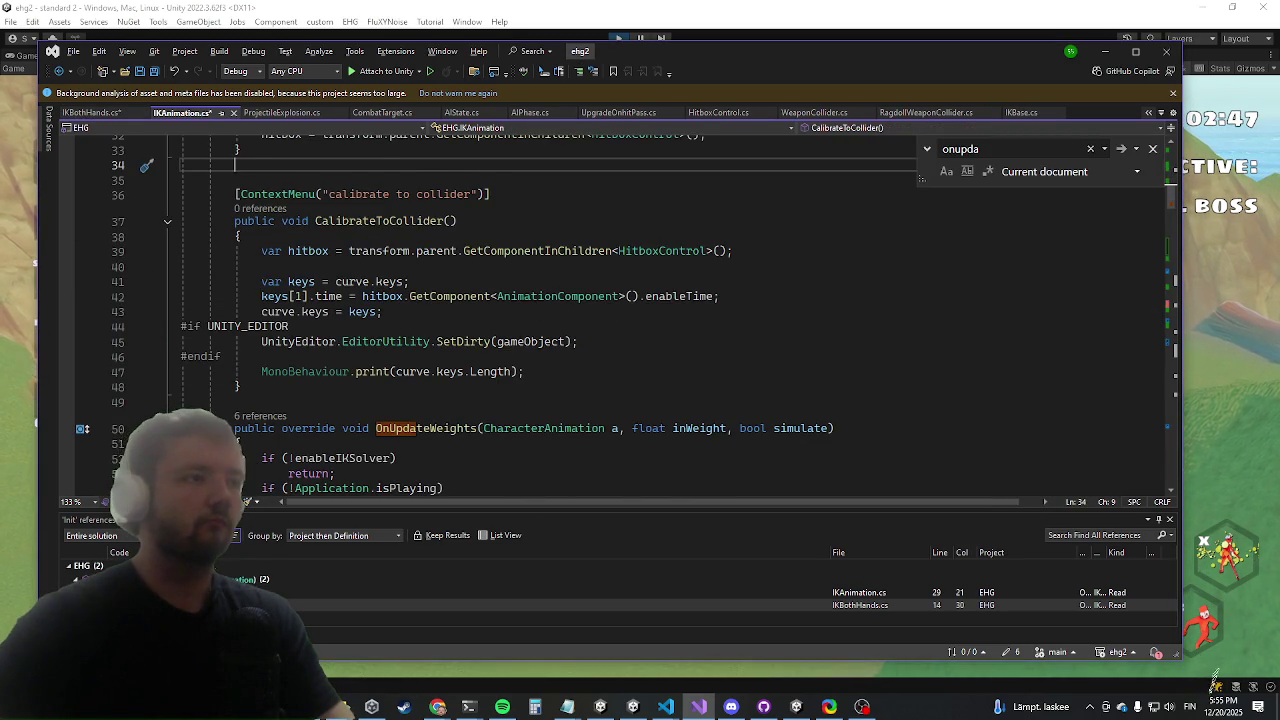
key("ctrl+minus")
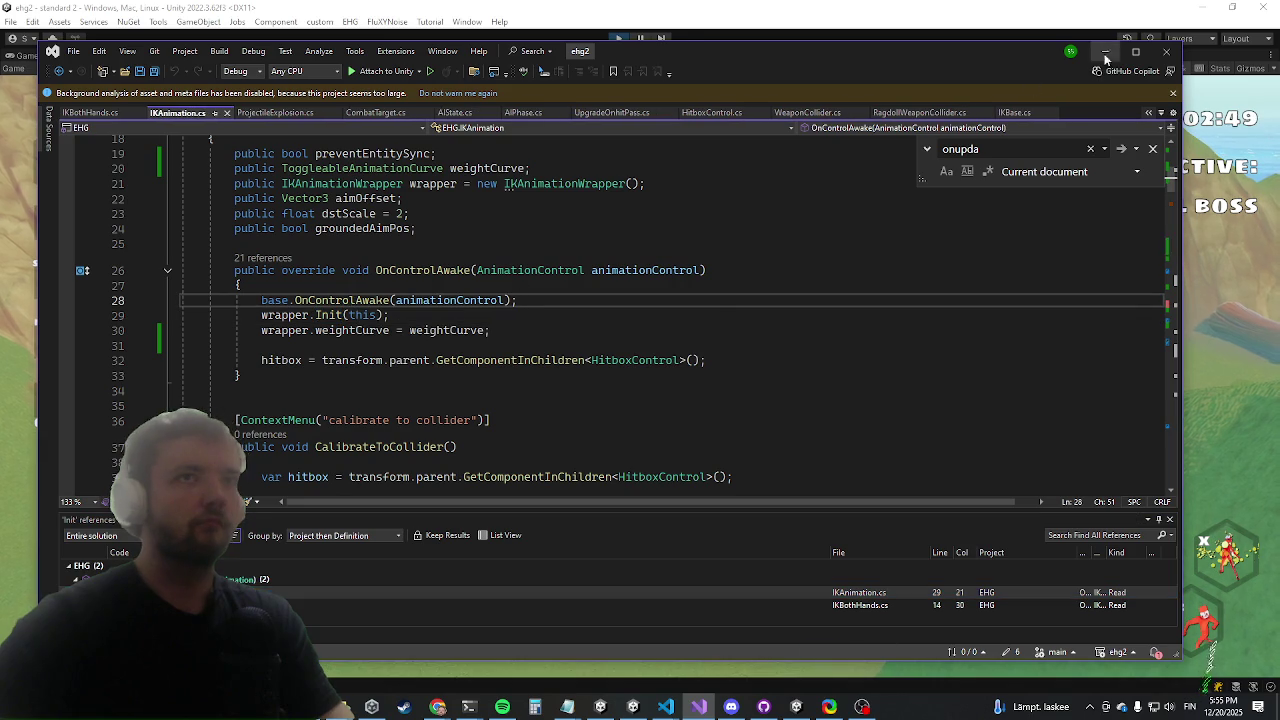
left_click(1104, 51)
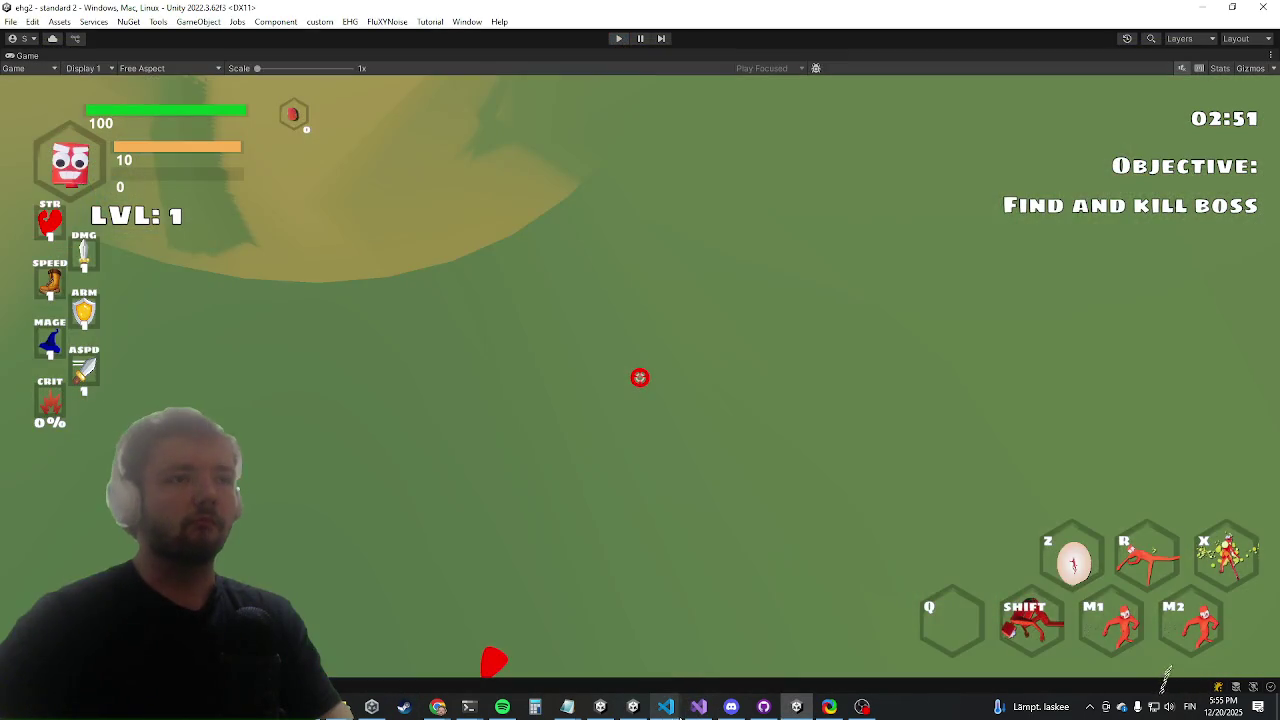
left_click(698, 706)
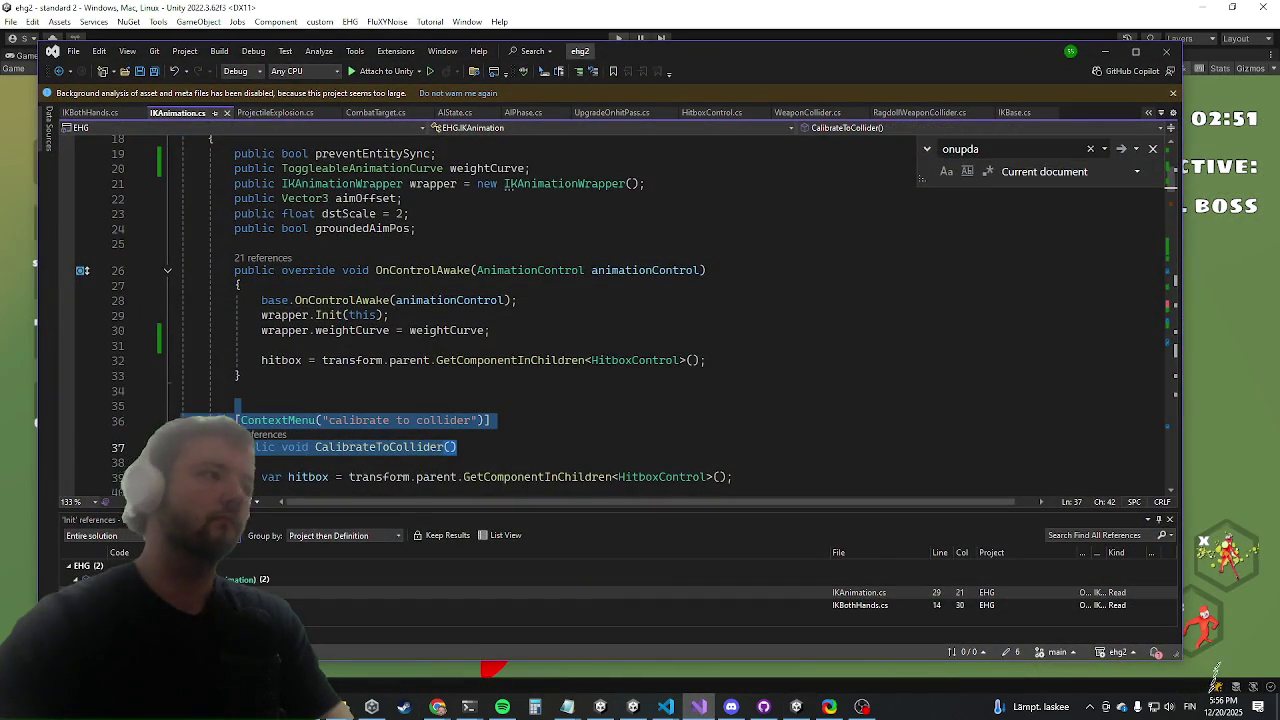
left_click(500, 347)
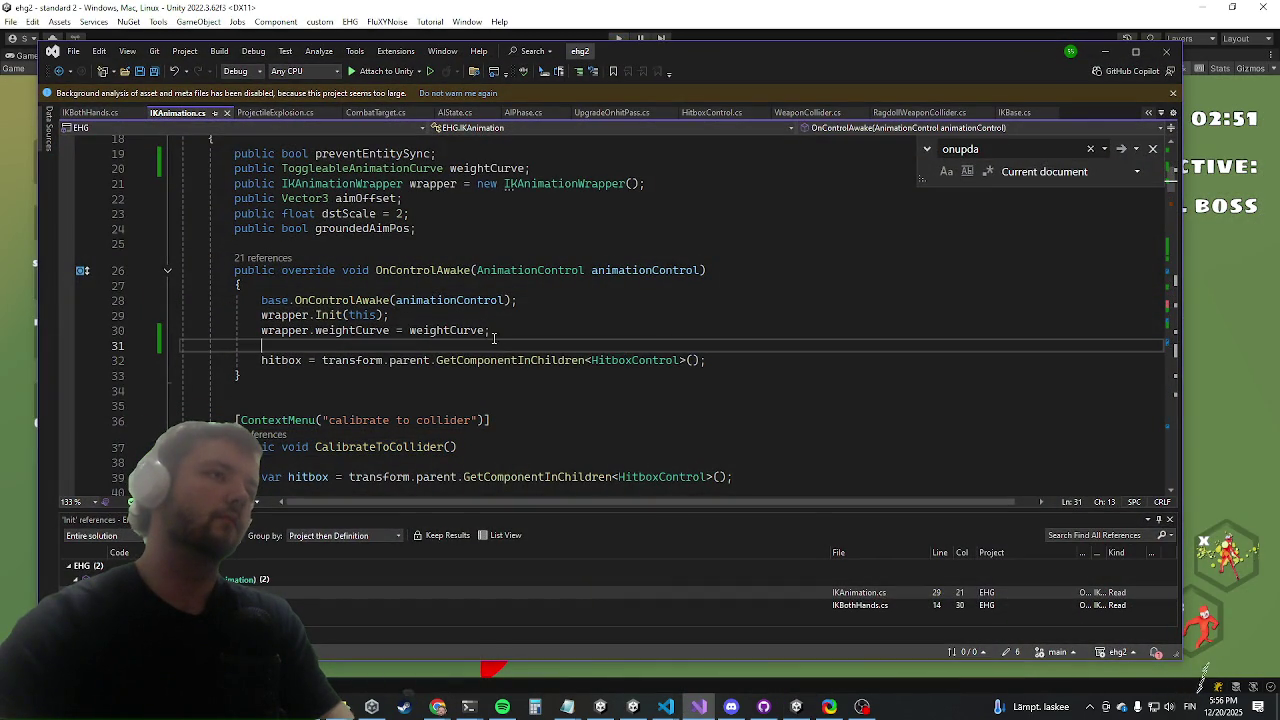
left_click(90, 112)
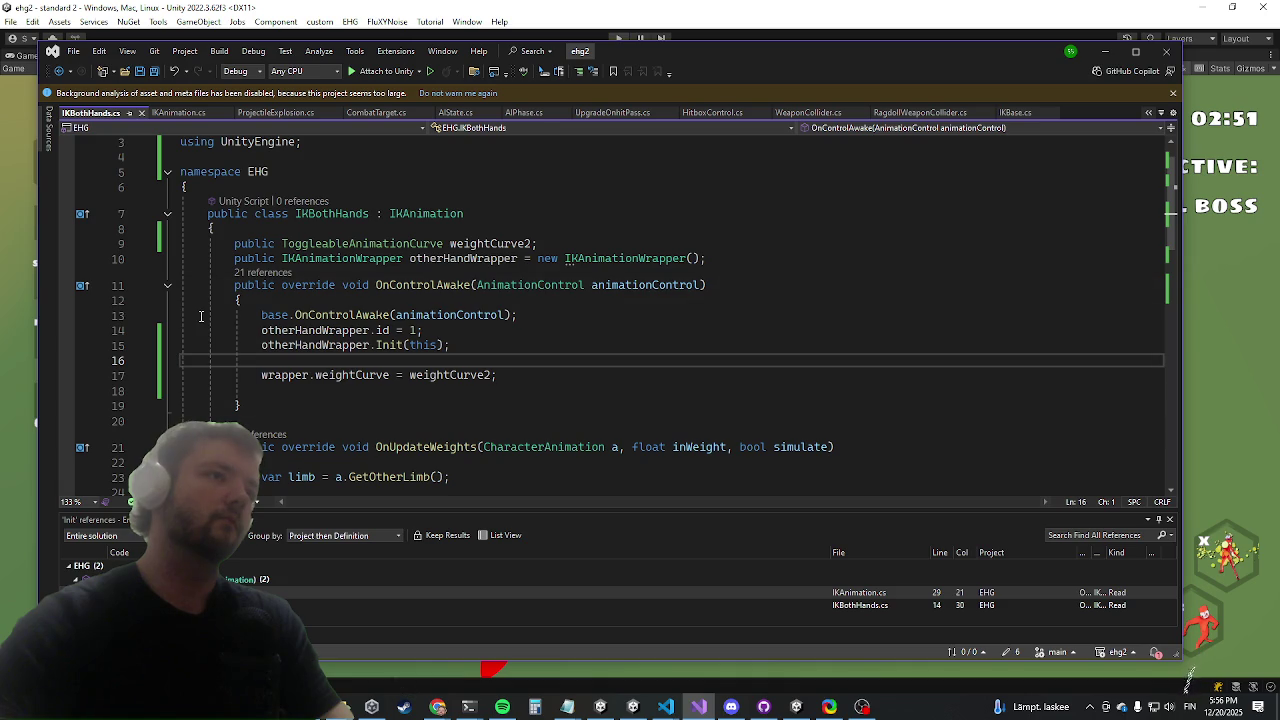
scroll(201, 316, "down", 4)
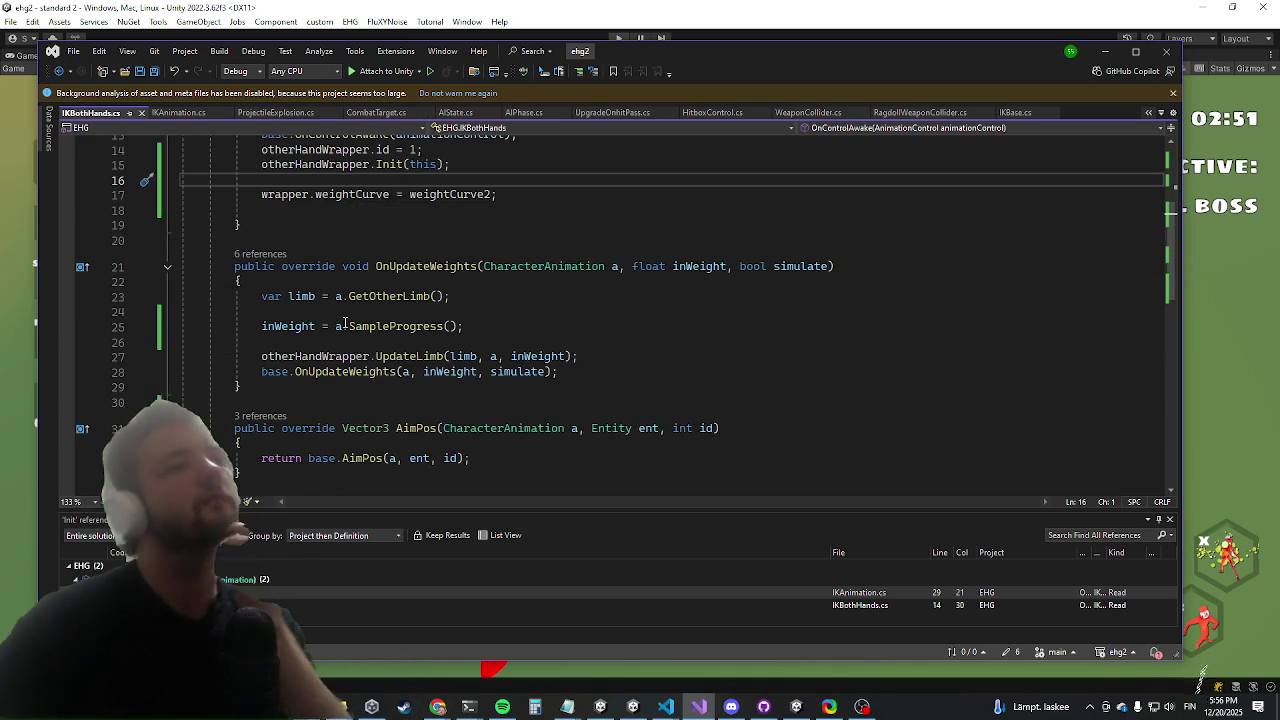
scroll(345, 323, "down", 5)
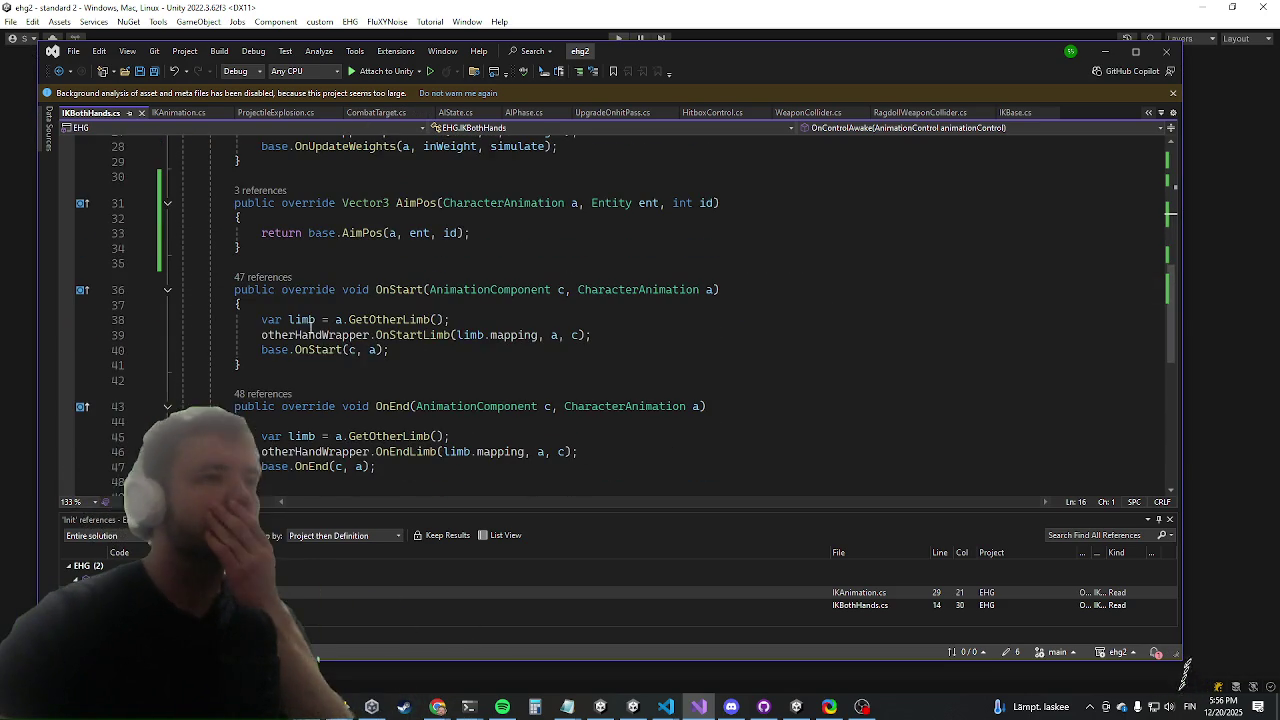
left_click(417, 203)
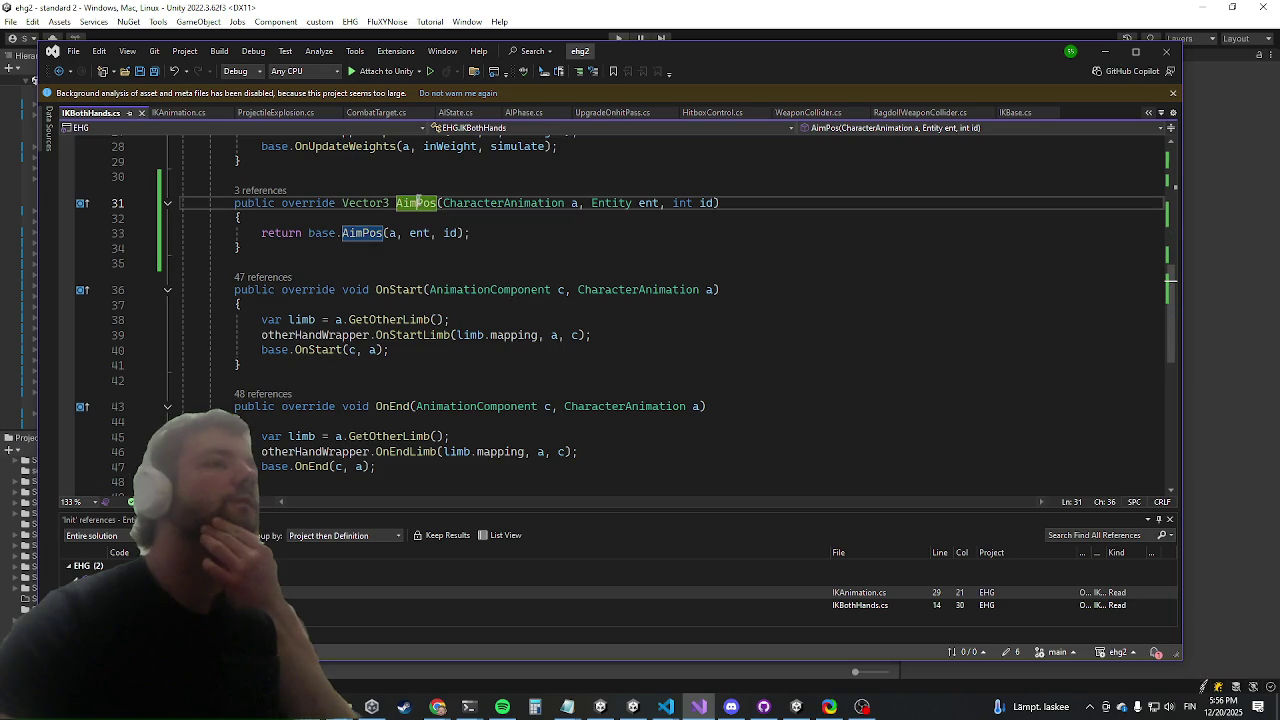
right_click(417, 203)
left_click(362, 178)
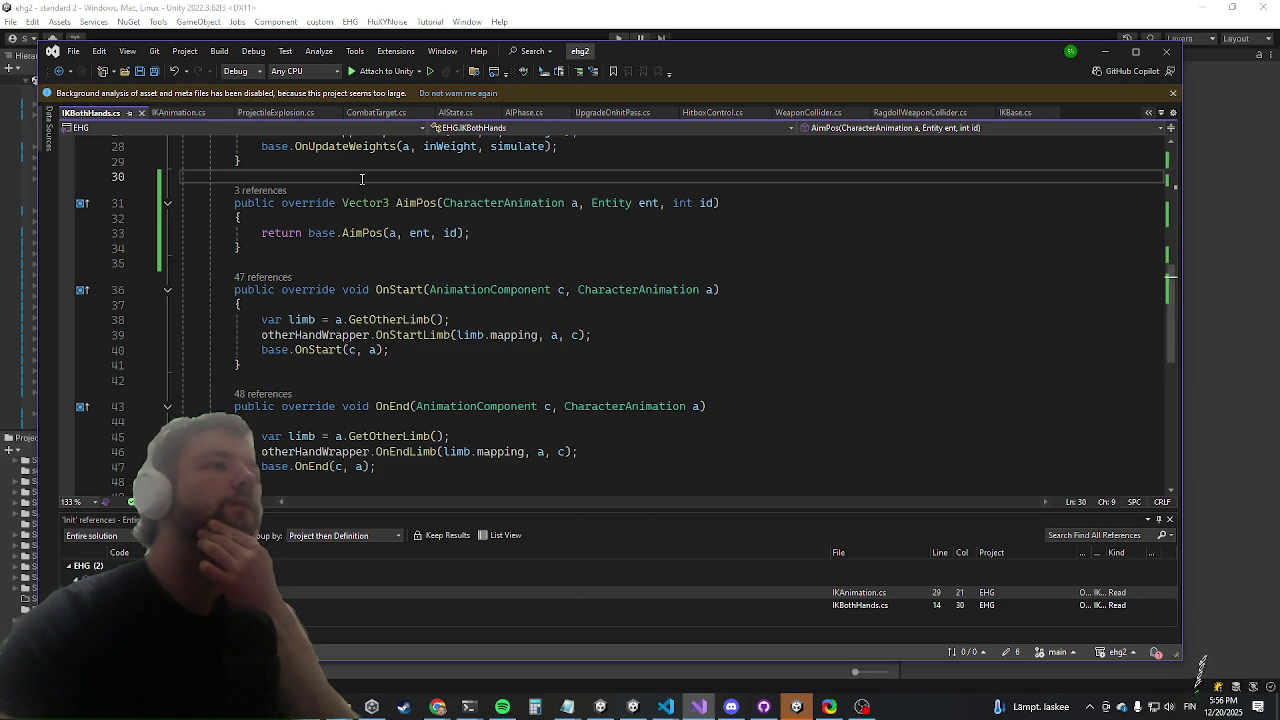
scroll(244, 296, "down", 3)
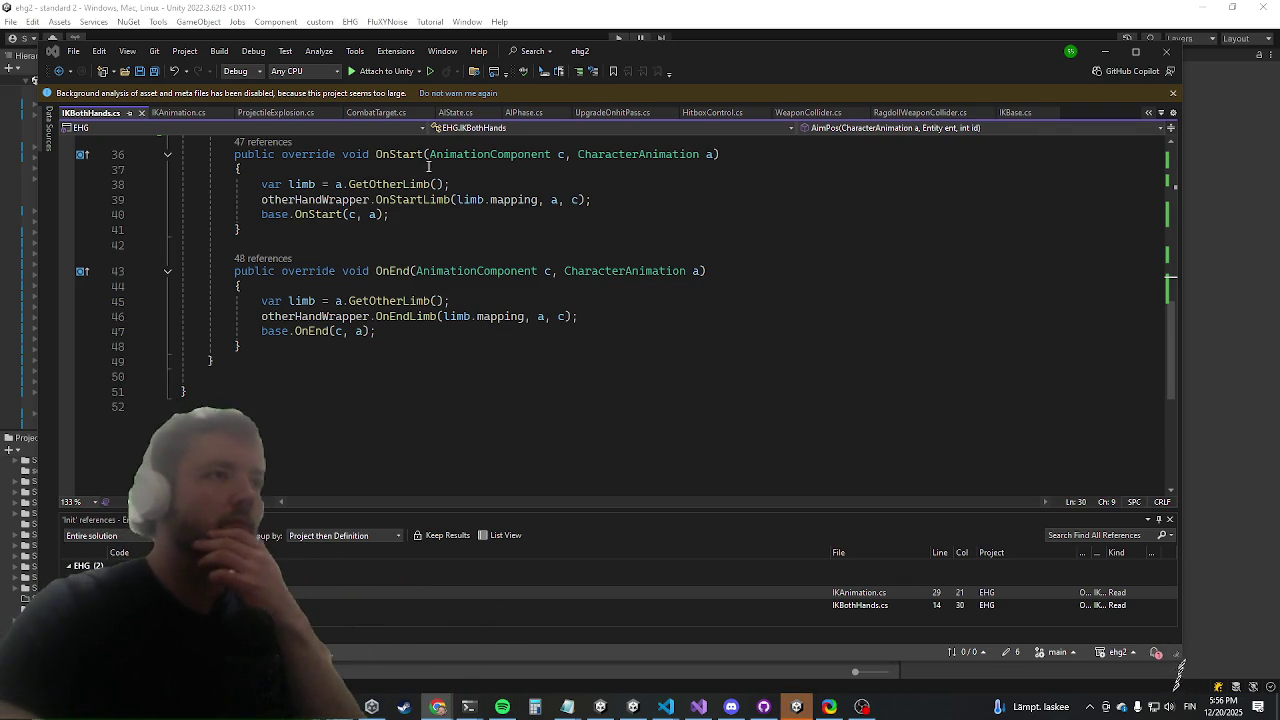
scroll(374, 247, "up", 5)
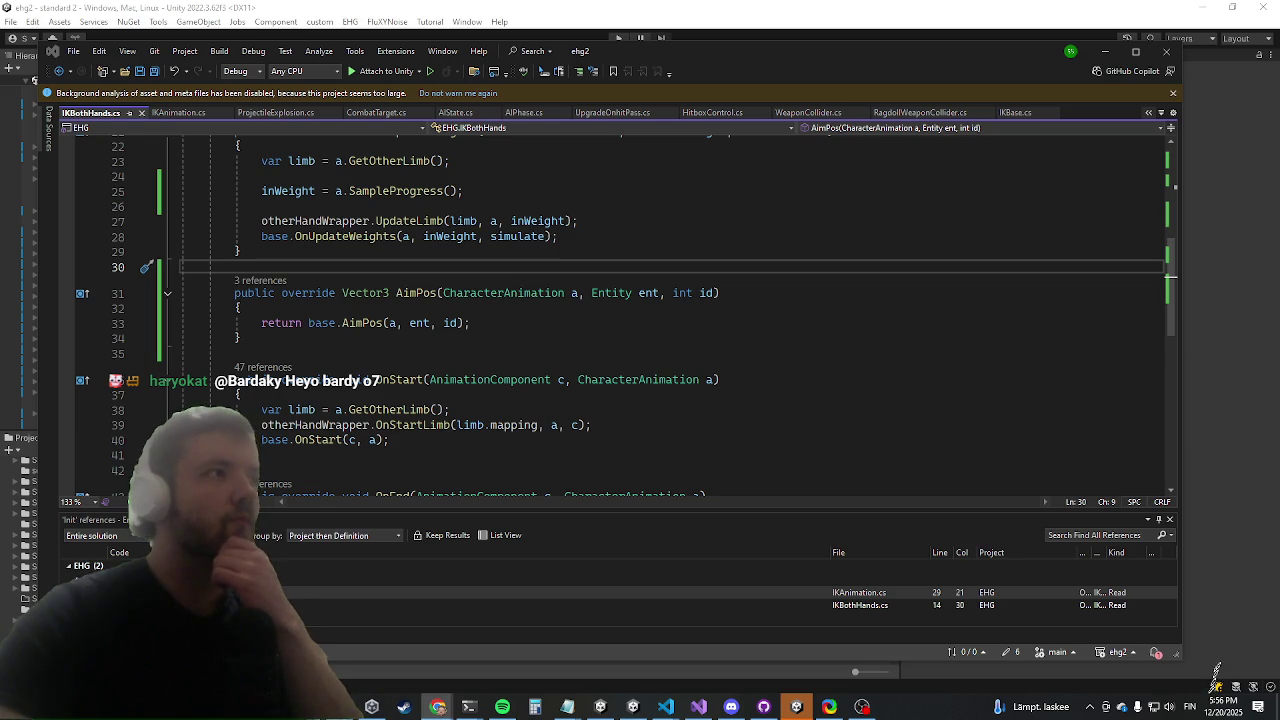
left_click(587, 328)
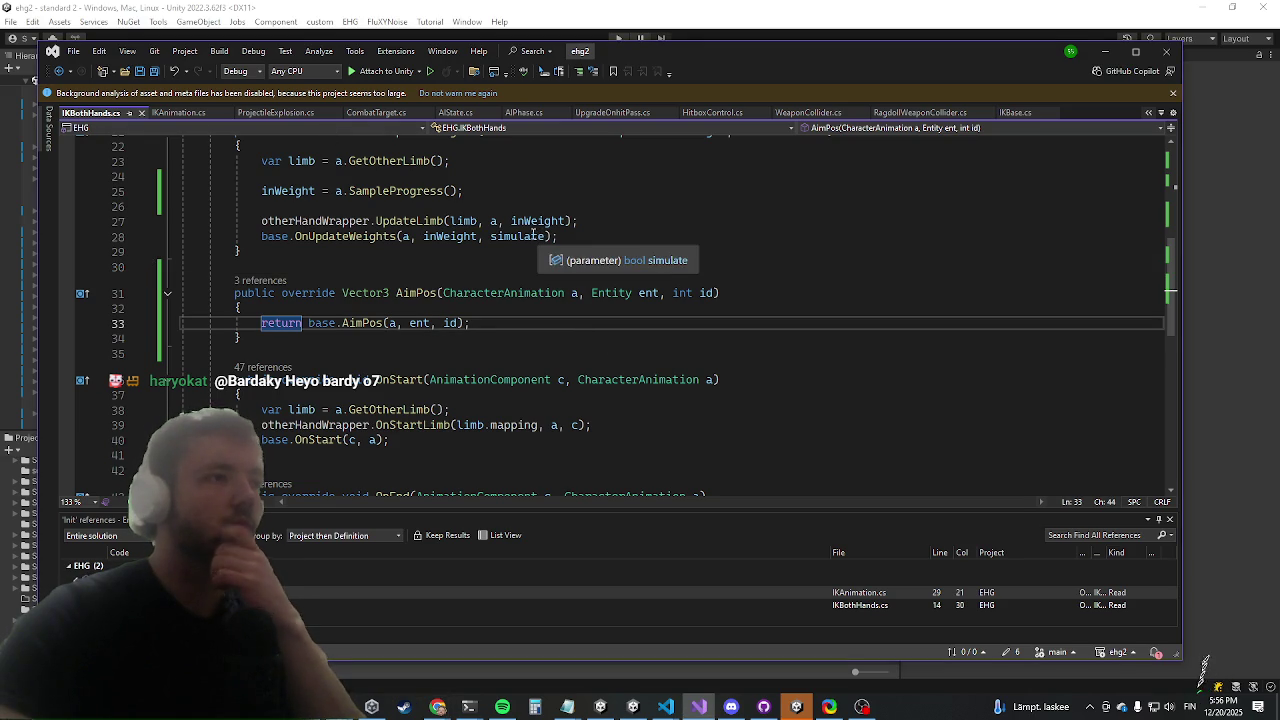
scroll(530, 266, "up", 3)
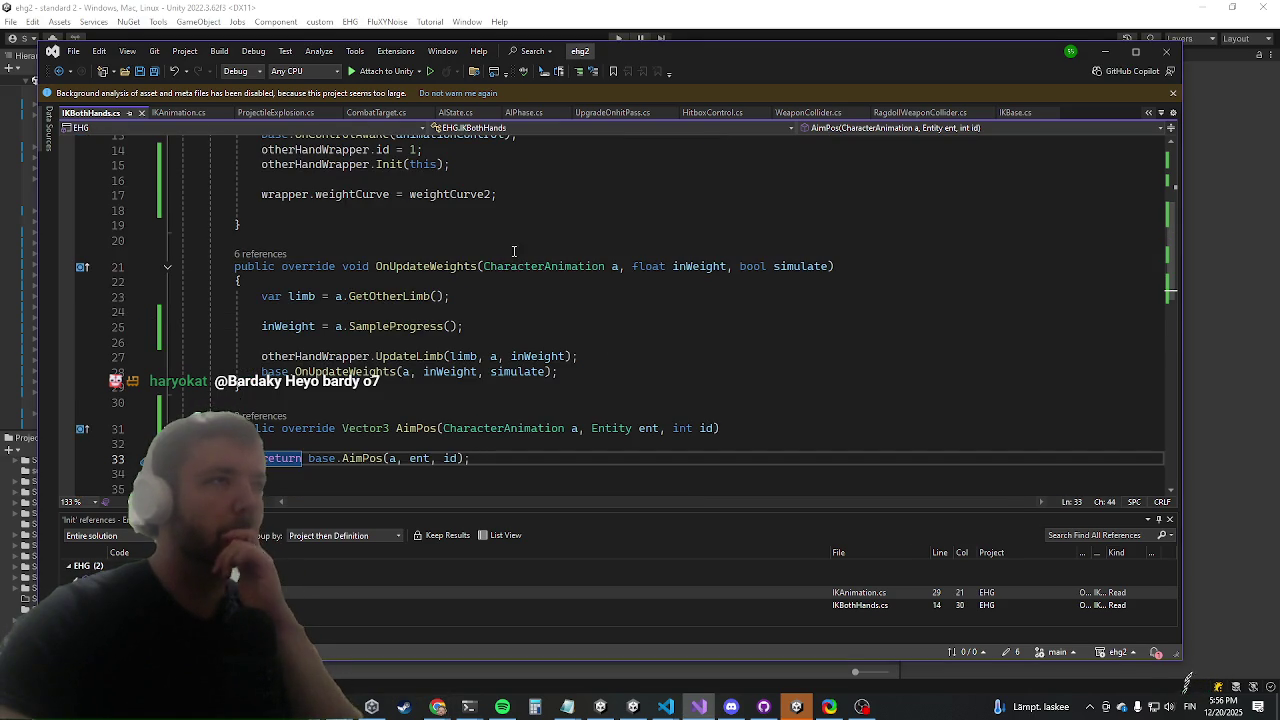
scroll(488, 275, "up", 5)
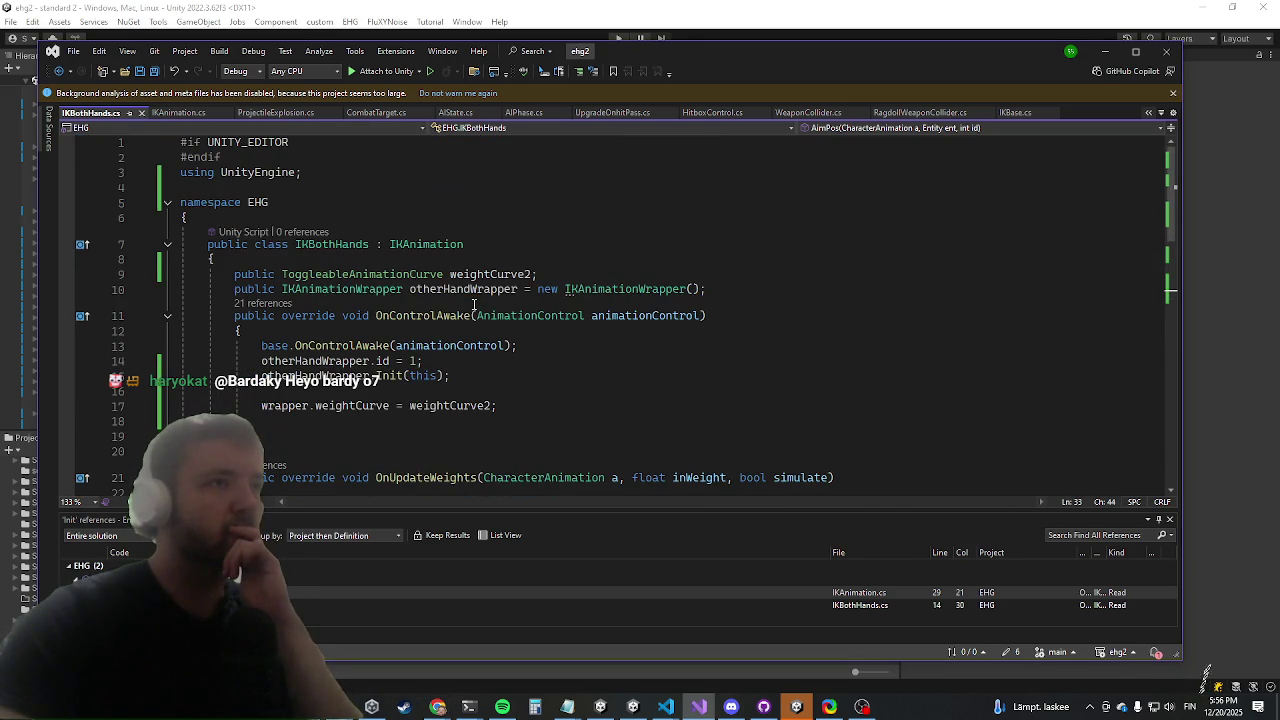
scroll(472, 305, "down", 10)
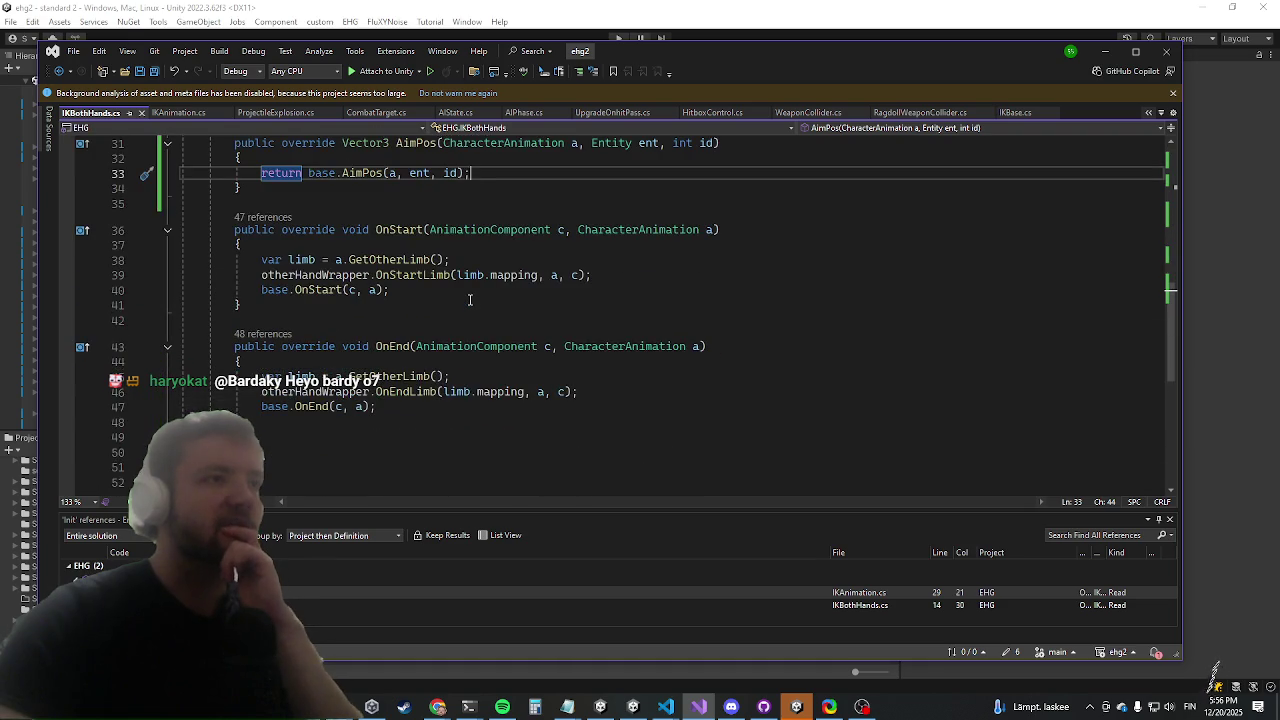
scroll(469, 286, "up", 3)
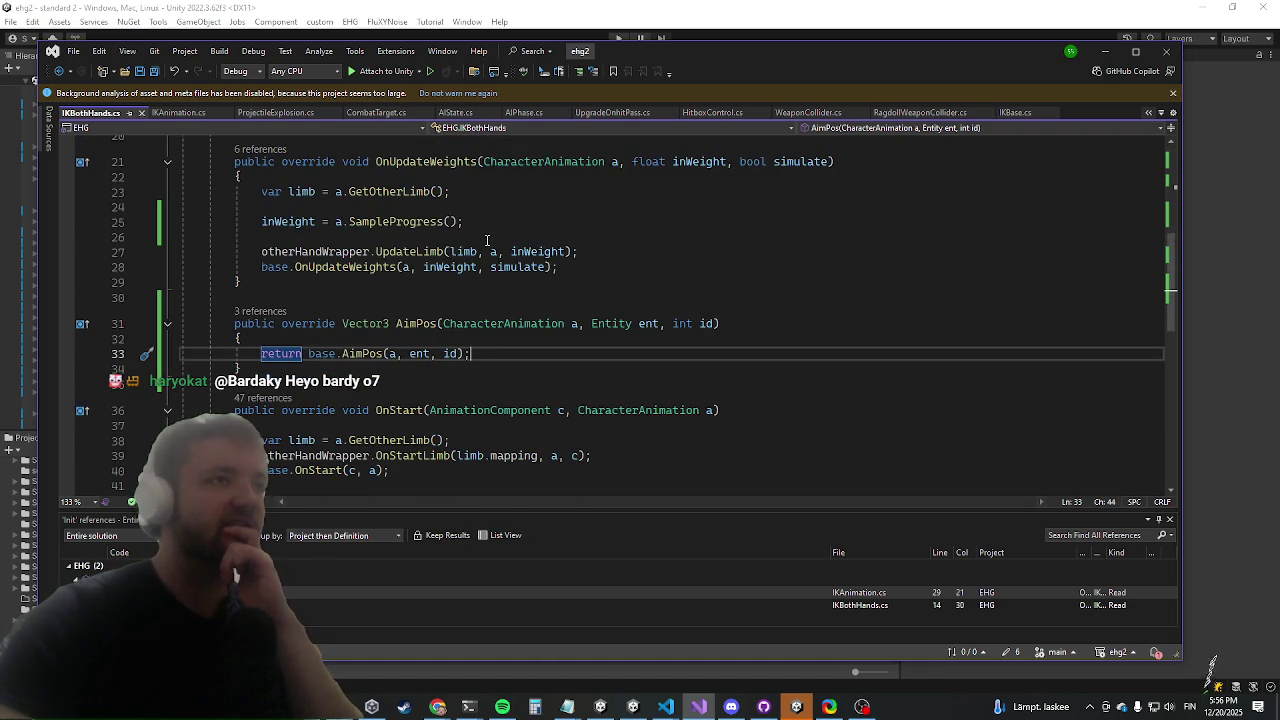
scroll(487, 240, "up", 5)
scroll(487, 238, "up", 2)
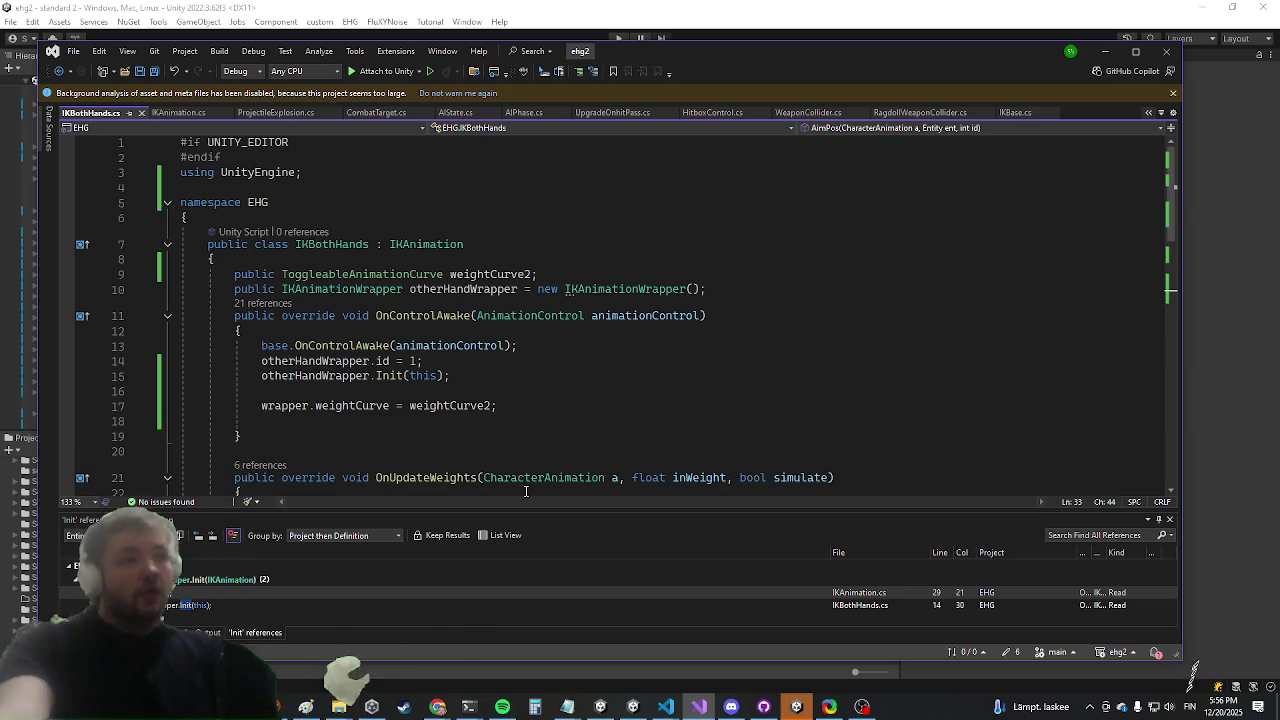
scroll(538, 425, "down", 7)
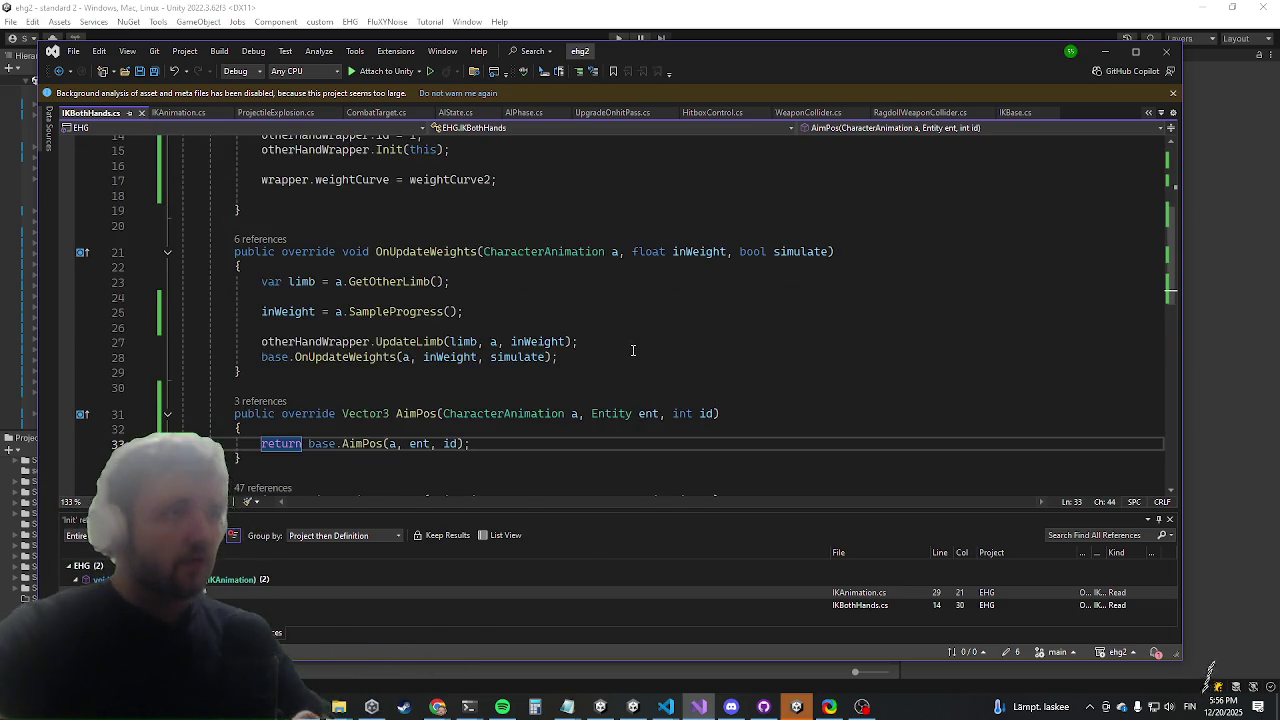
left_click(358, 338)
left_click(352, 303)
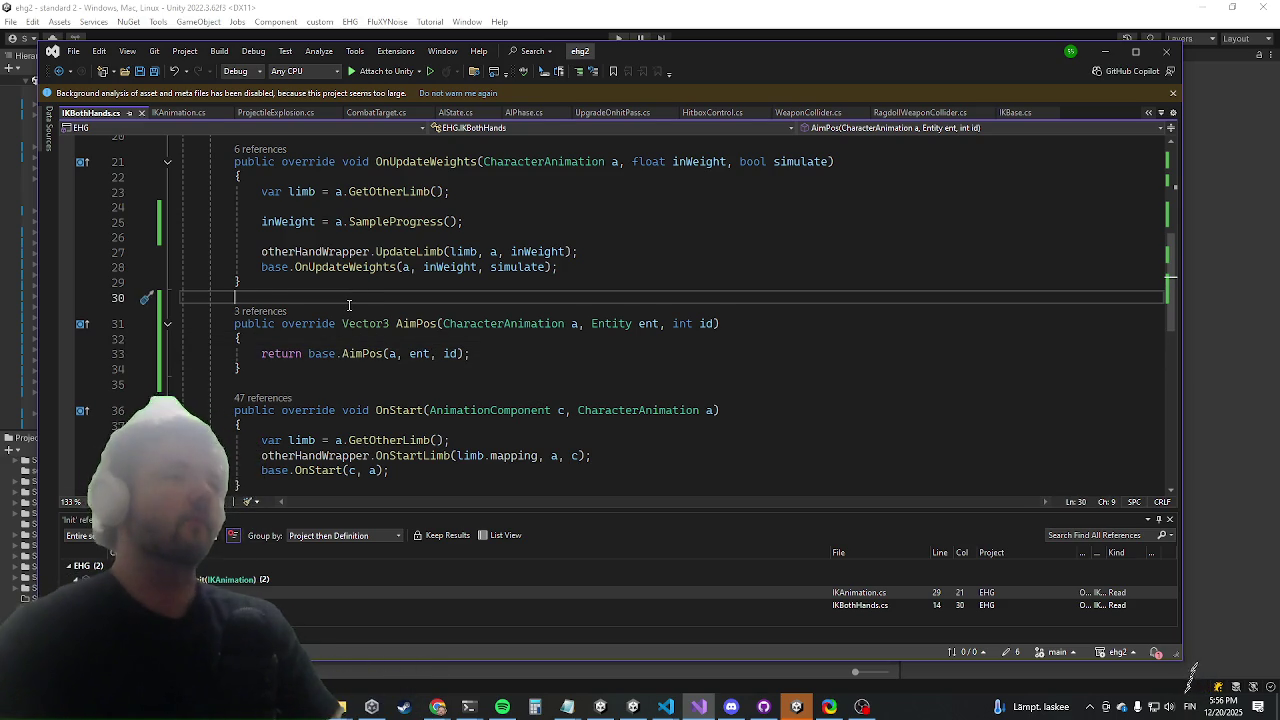
Declare 'public Transform[] handTargets;' and write handTargets[id].position into AimPos's return line
type("public trna")
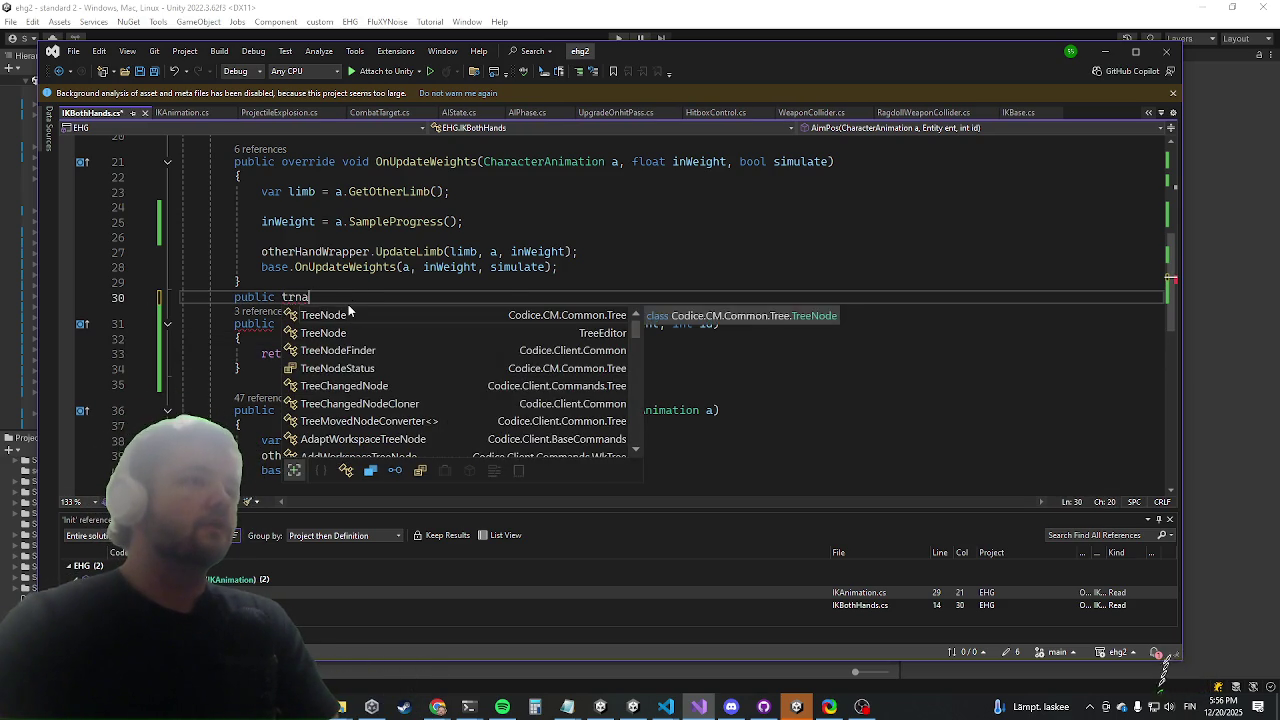
key("BackSpace")
key("BackSpace")
key("BackSpace")
type("rans")
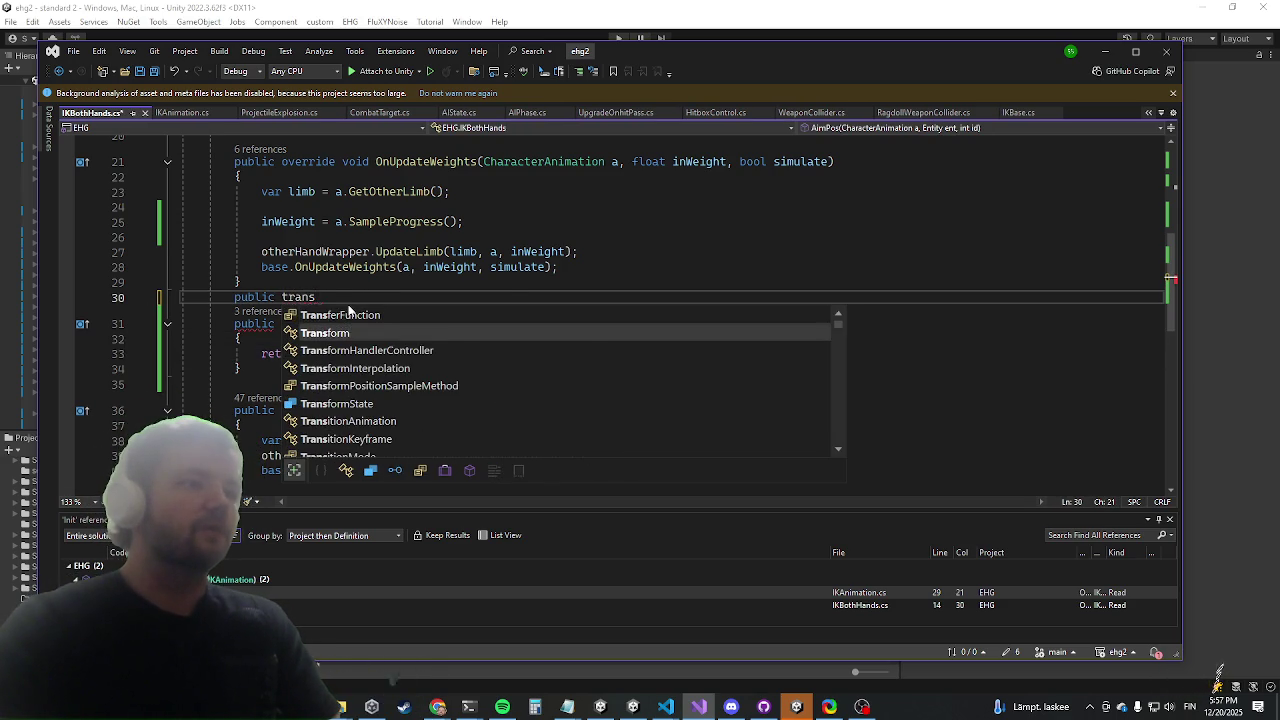
key("Tab")
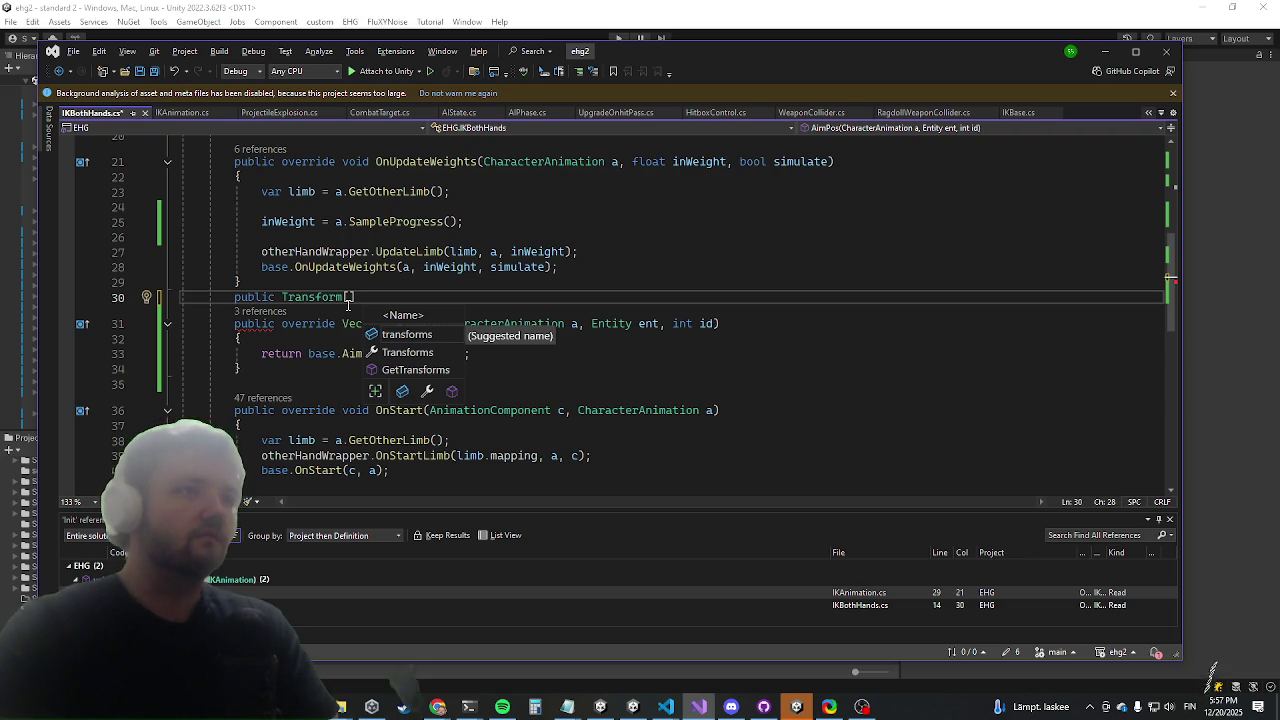
type("handTargets")
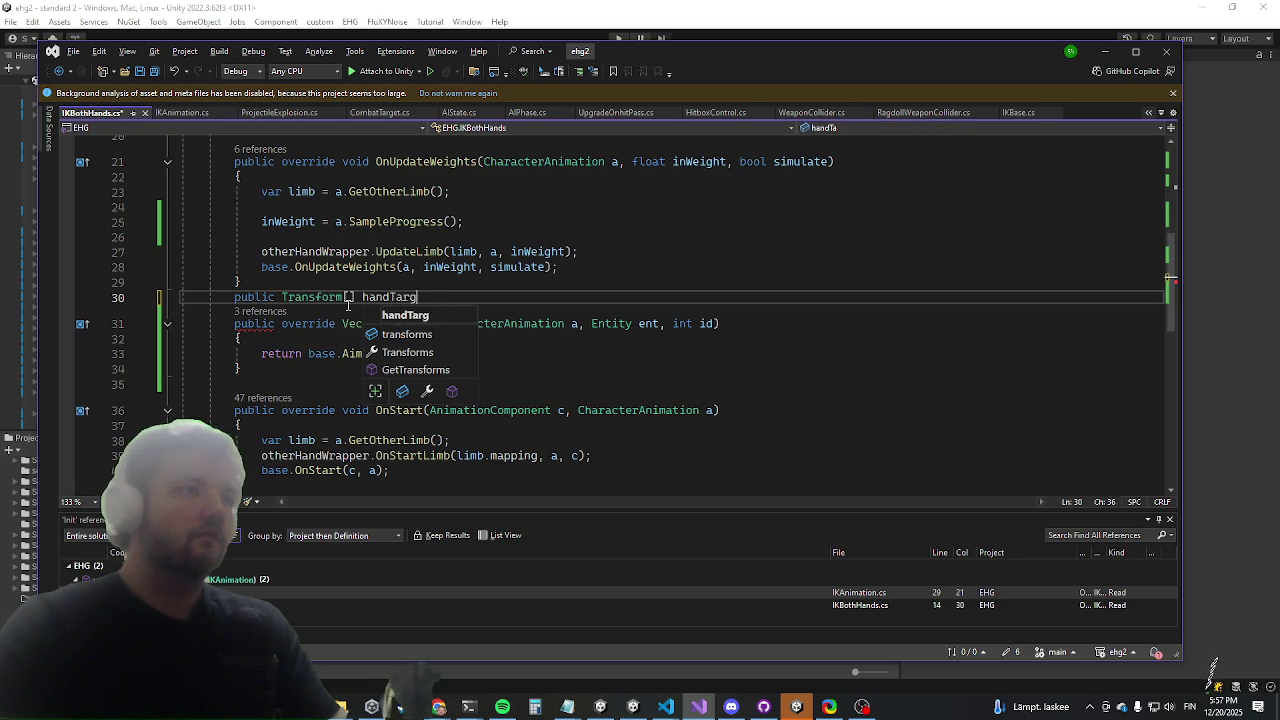
type(";")
key("Down")
key("Down")
key("Down")
type("//handTargets[i")
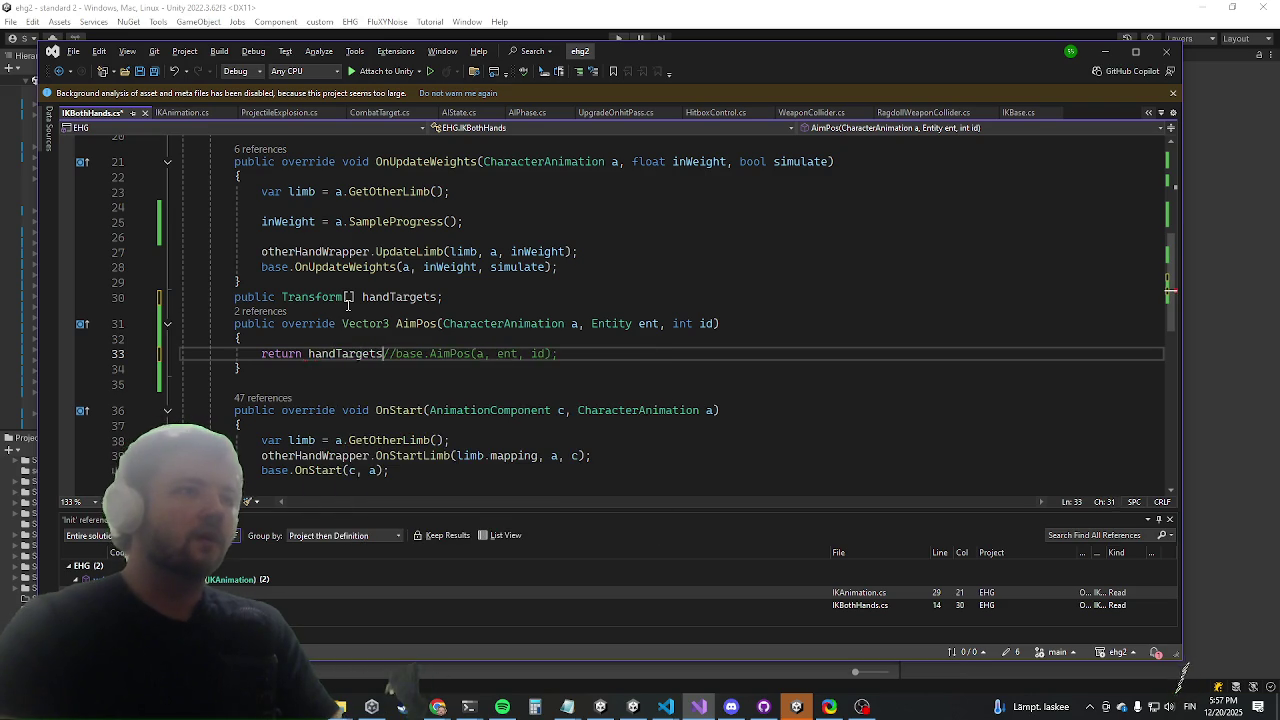
type("d].position;")
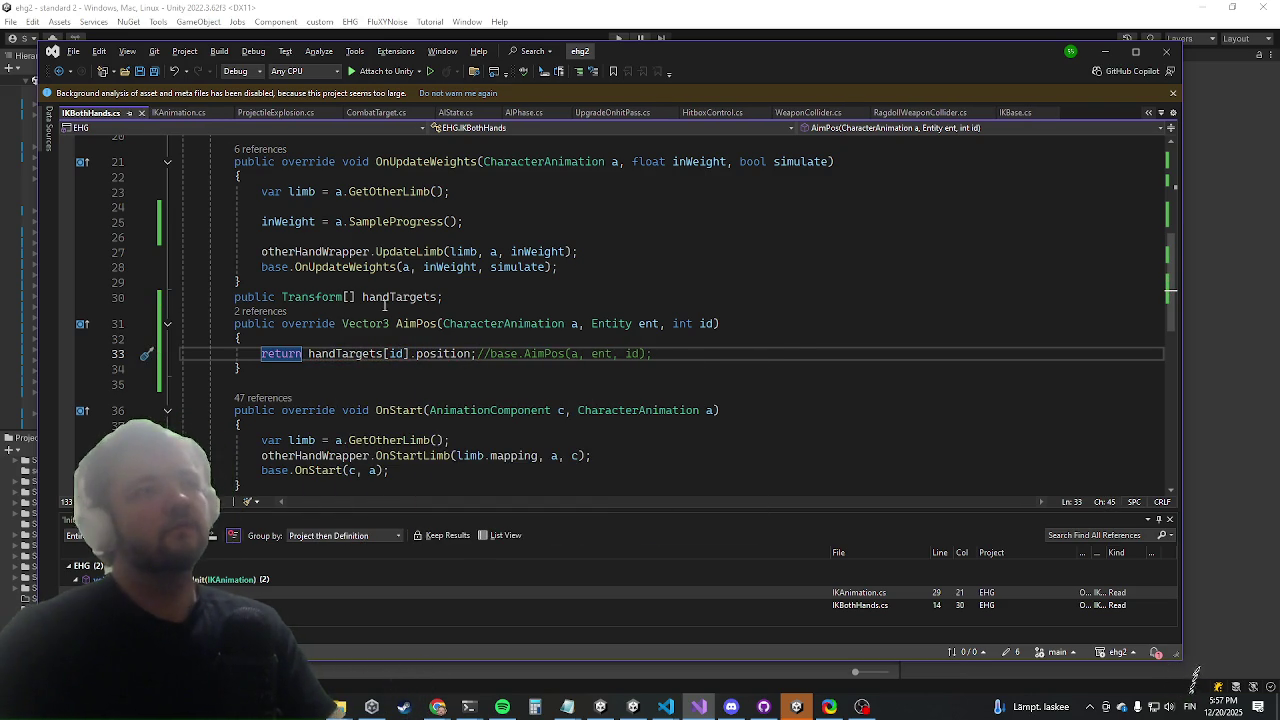
Move the handTargets declaration to the top of the class fields, then let Unity recompile
mouse_move(446, 298)
left_mouse_down()
mouse_move(190, 298)
mouse_move(205, 298)
left_mouse_up()
key("ctrl+x")
scroll(322, 254, "up", 7)
left_click(300, 260)
key("Return")
key("ctrl+v")
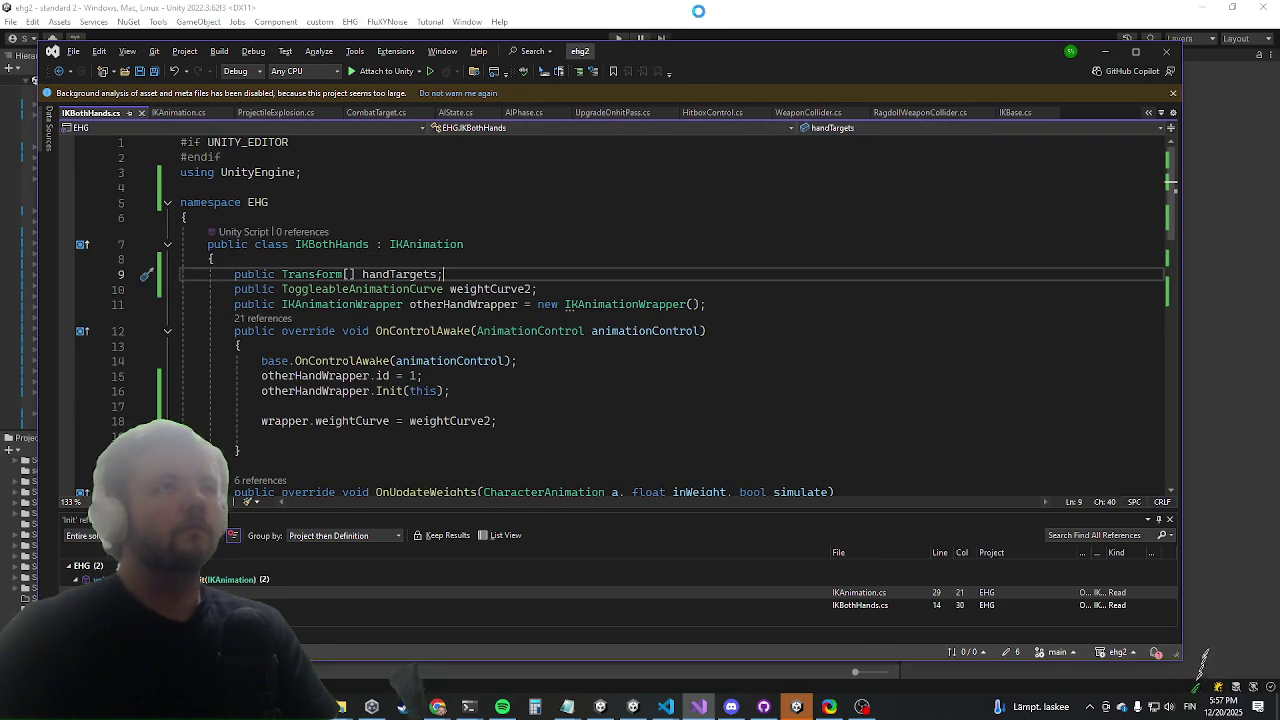
left_click(701, 17)
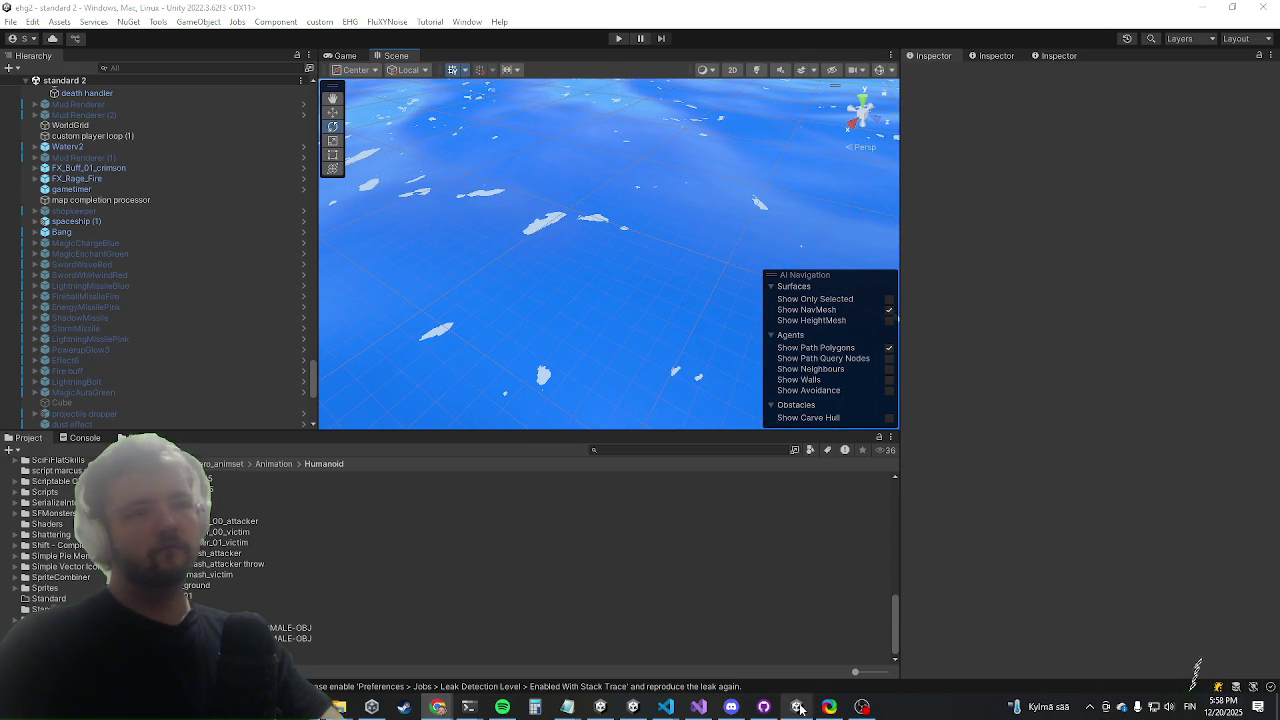
left_click(700, 706)
Search the Project for 'durco enc' and open the durco encounter prefab
left_click(703, 704)
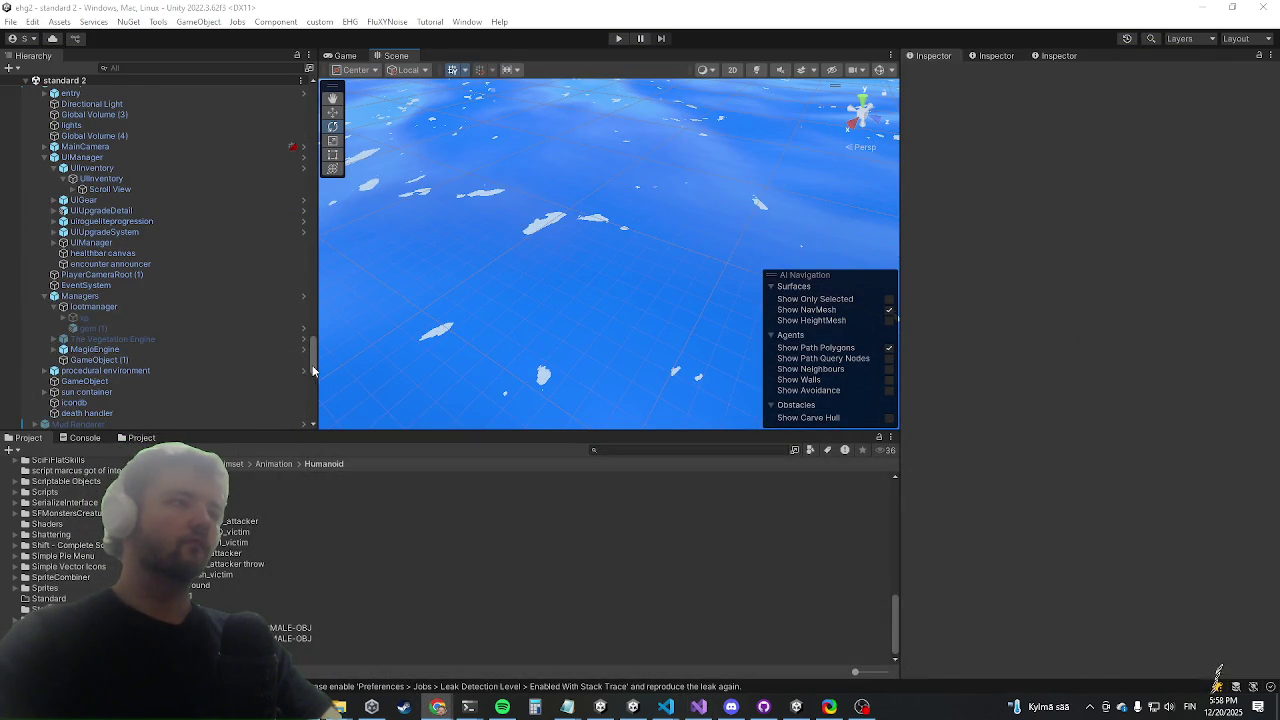
scroll(312, 370, "up", 10)
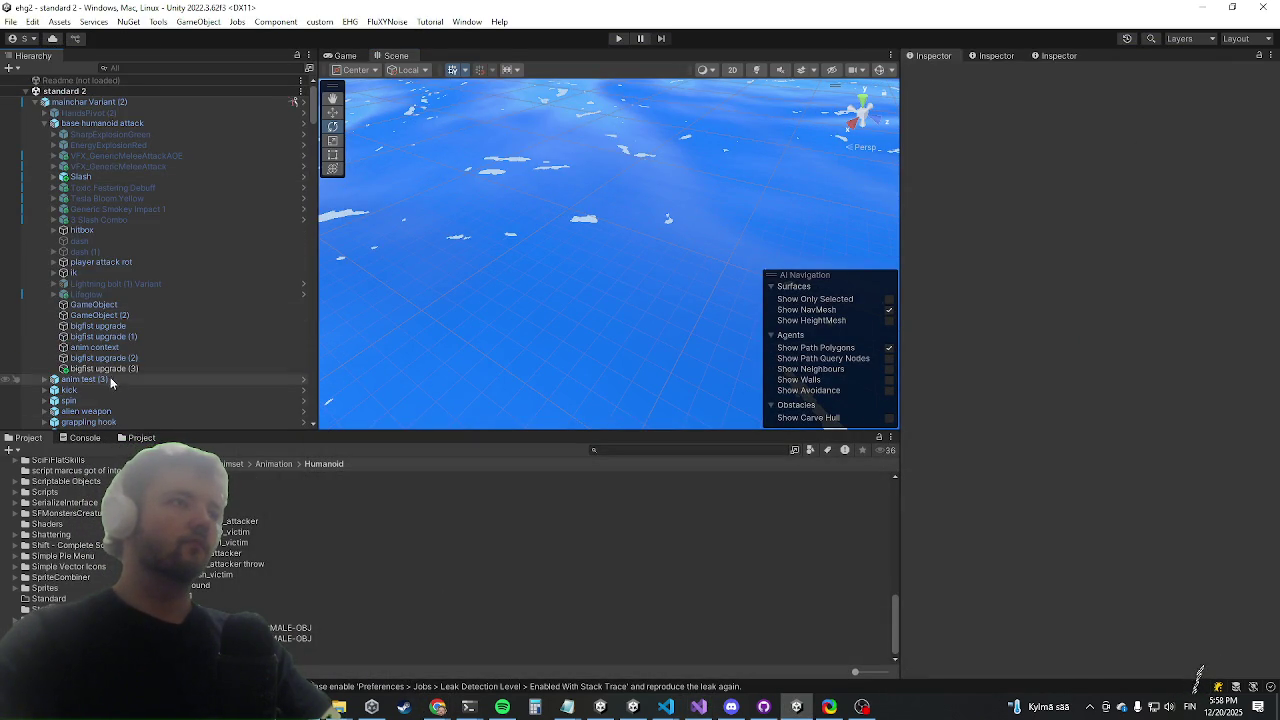
scroll(111, 383, "down", 2)
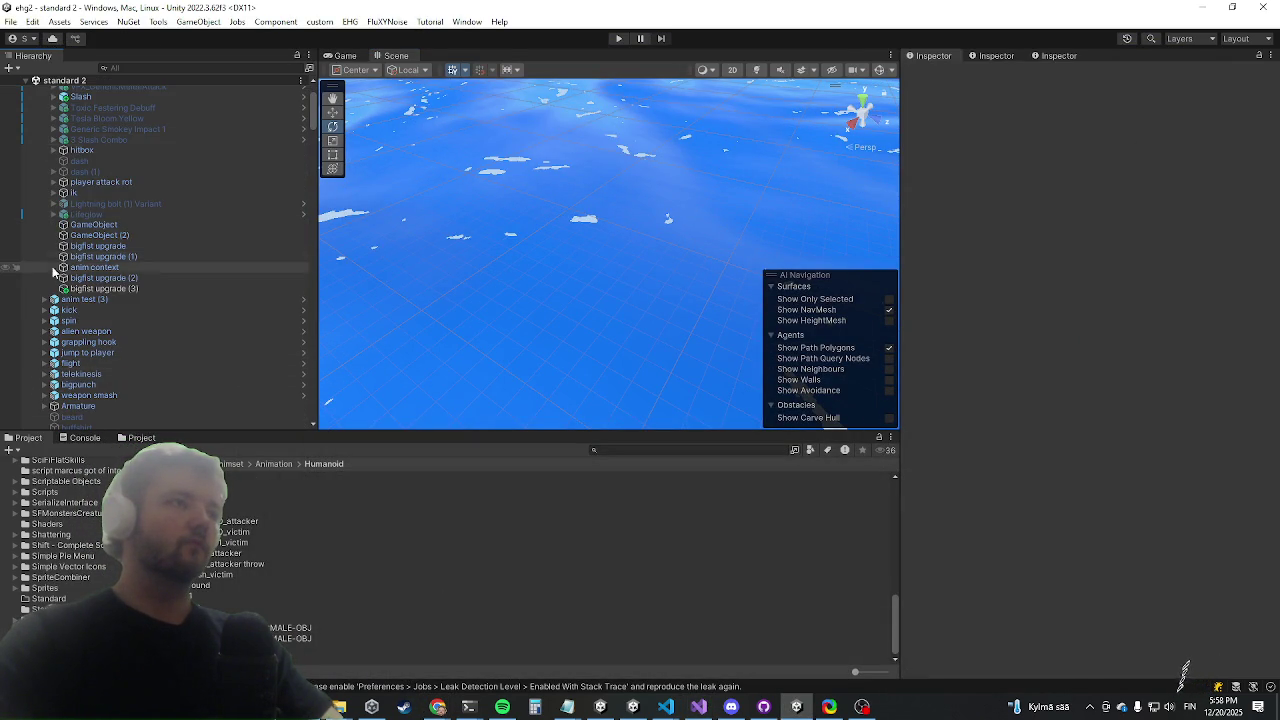
scroll(53, 266, "up", 2)
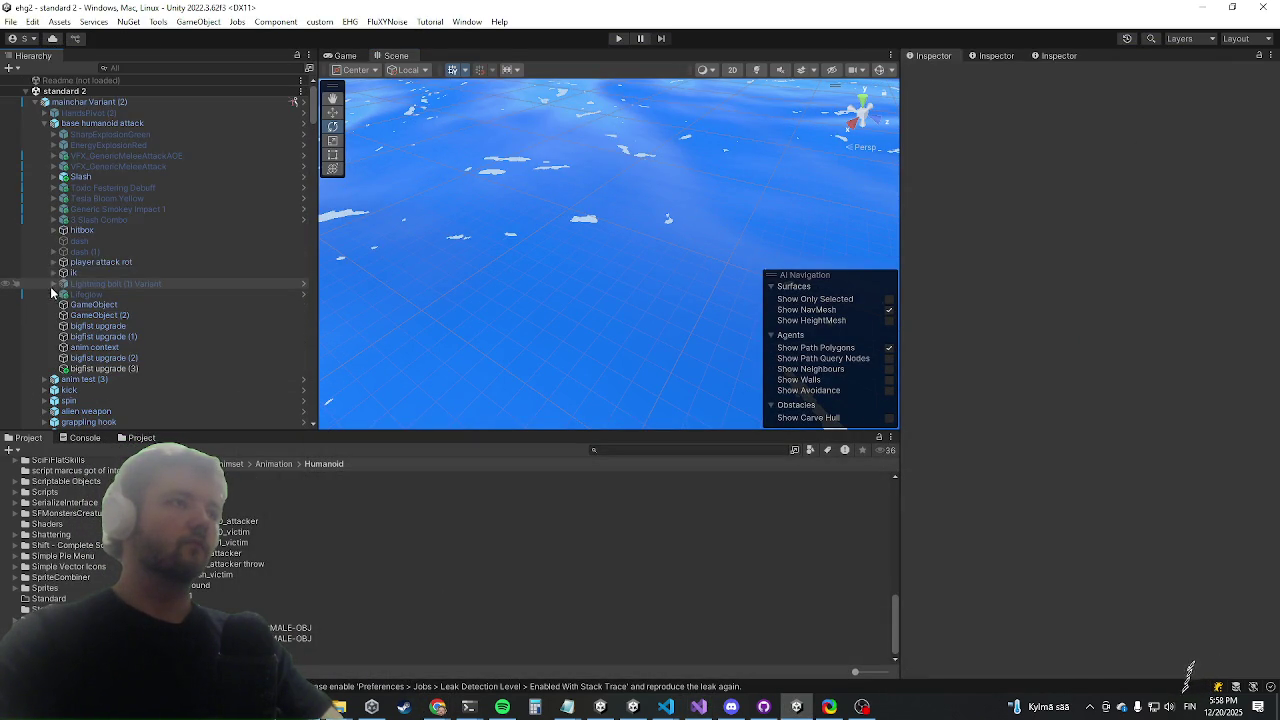
left_click(612, 450)
type("durco enc")
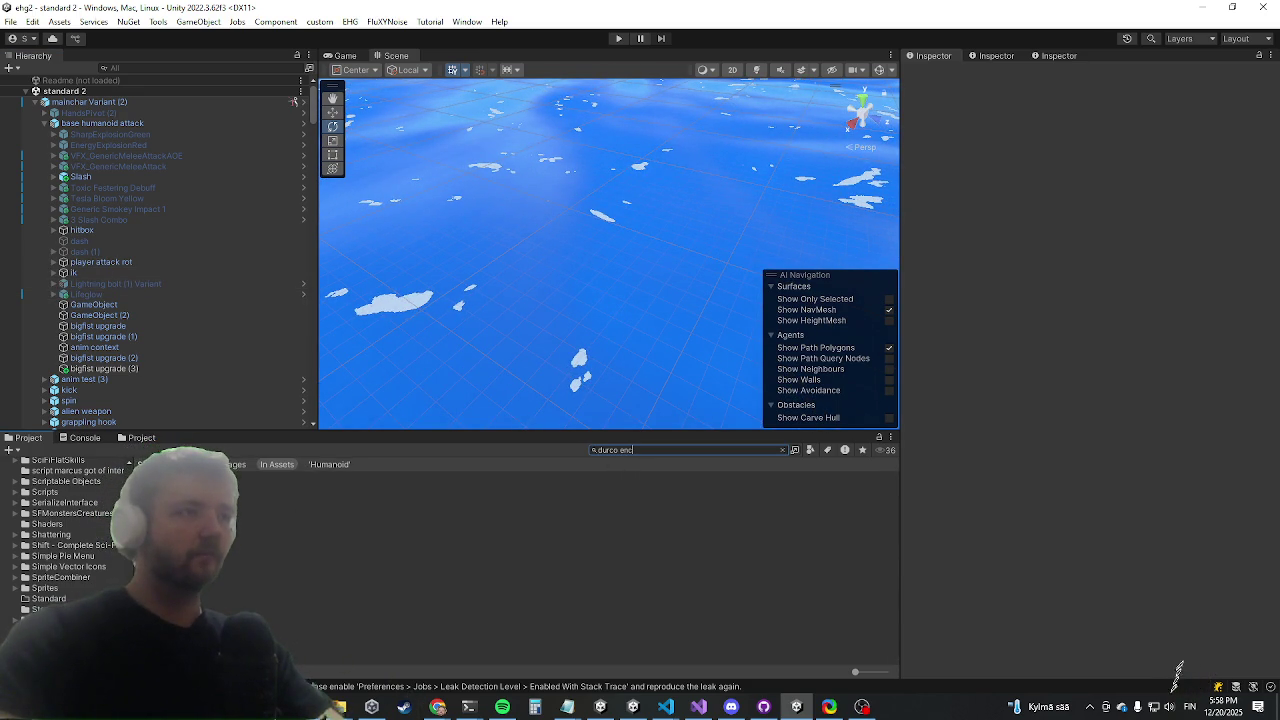
double_click(180, 476)
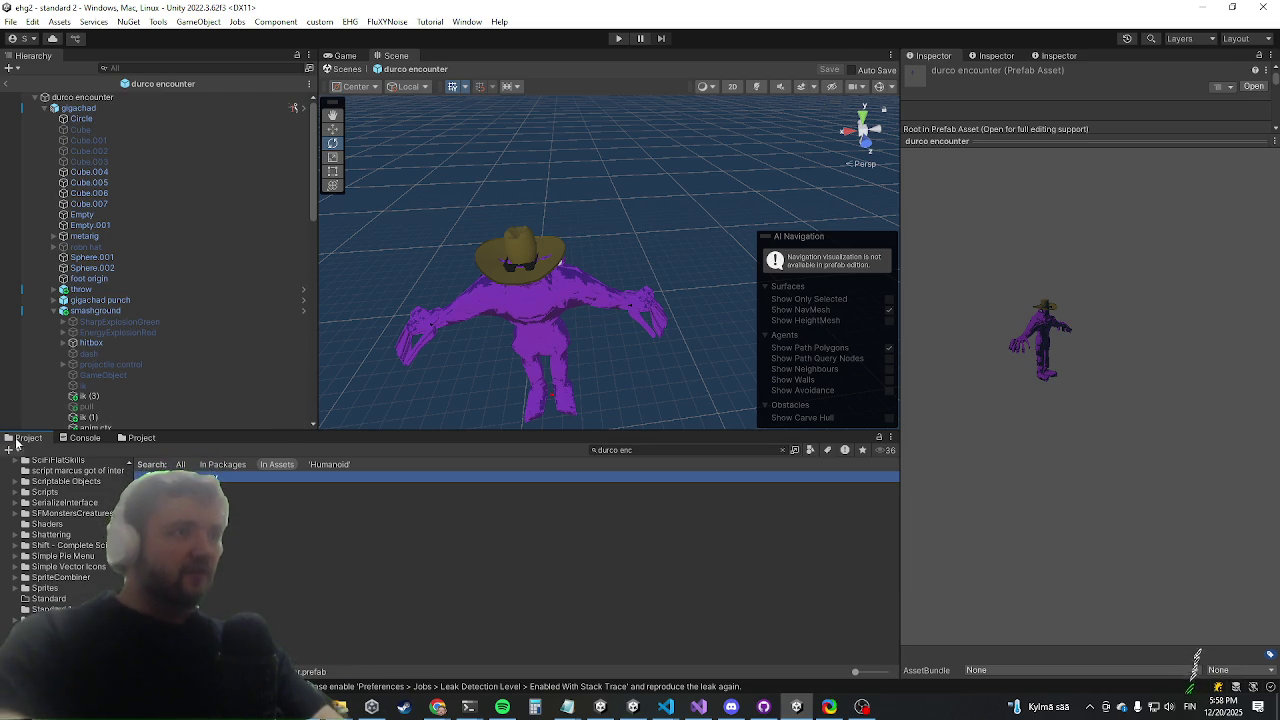
scroll(144, 324, "down", 3)
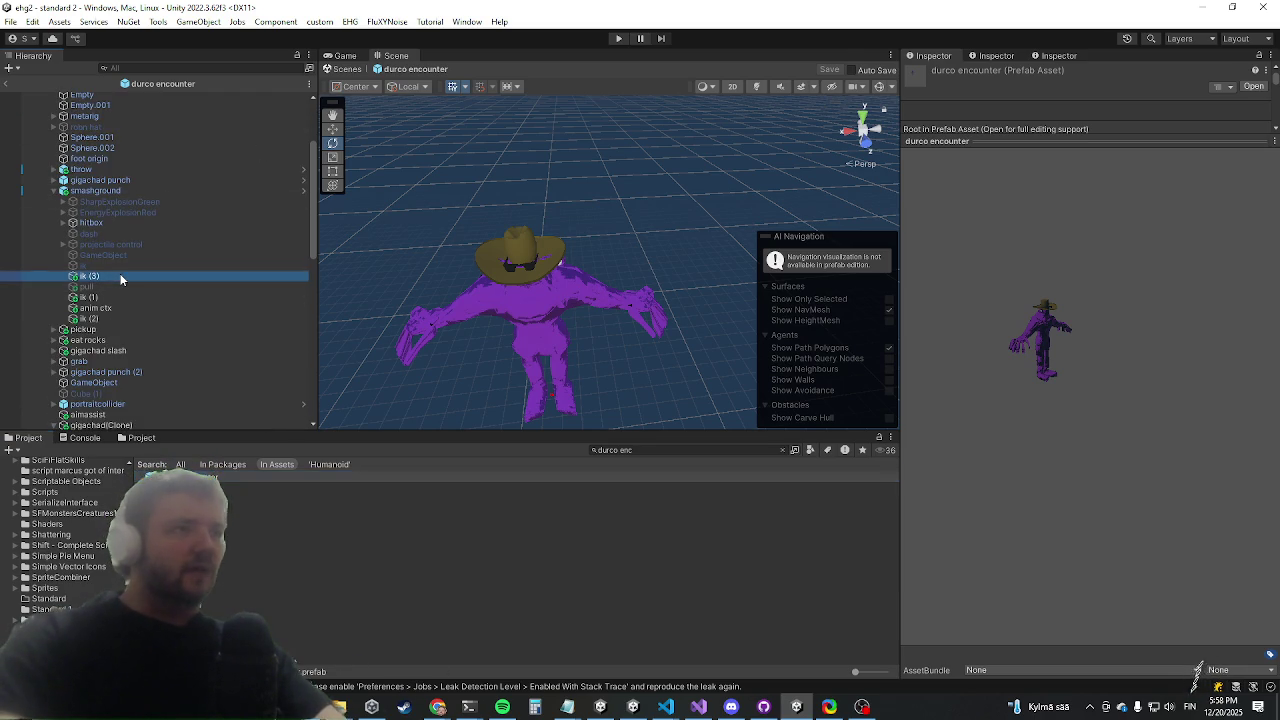
Select ik (3) under smashground and turn on syncing its particles to the collider
left_click(120, 277)
scroll(1051, 297, "down", 5)
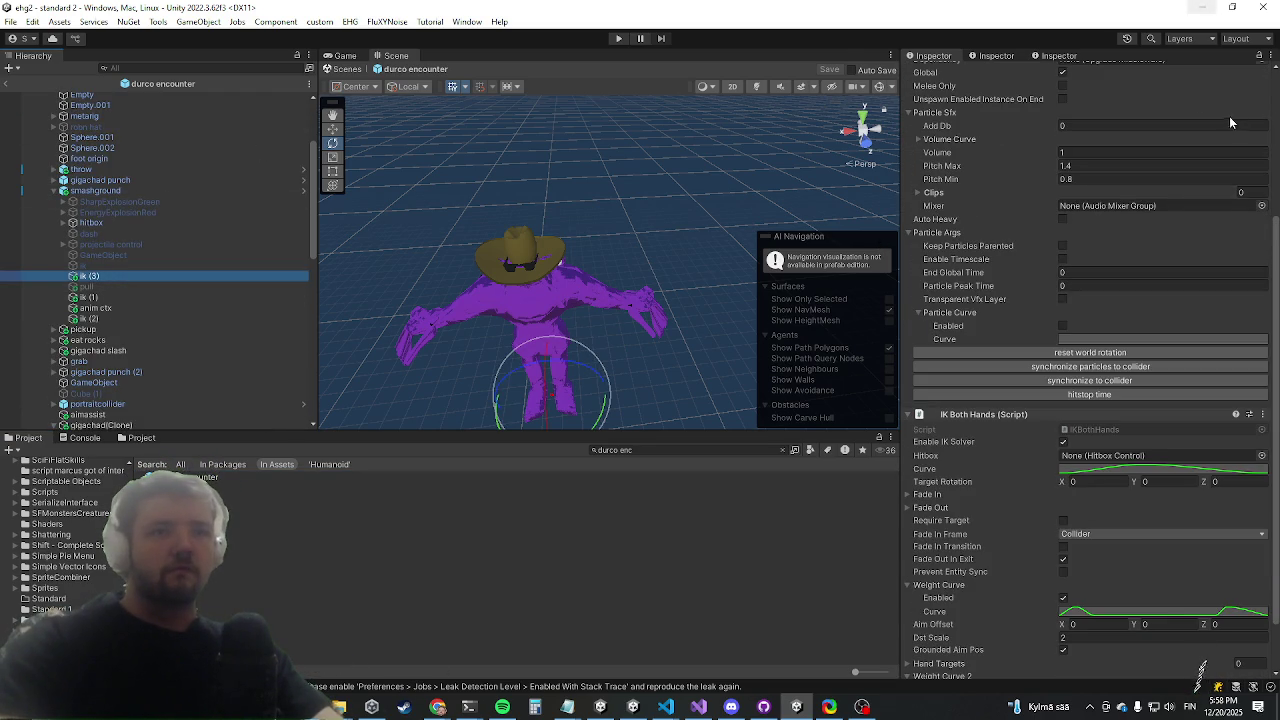
scroll(1033, 432, "down", 2)
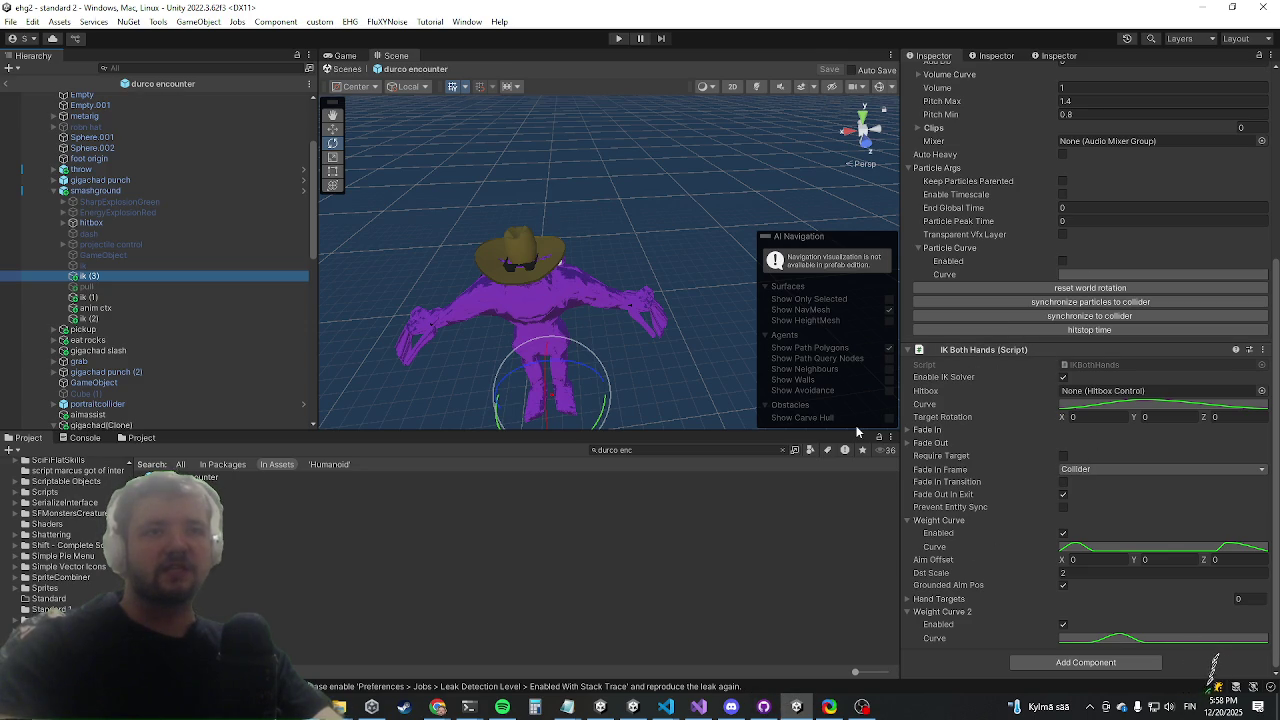
left_click(956, 302)
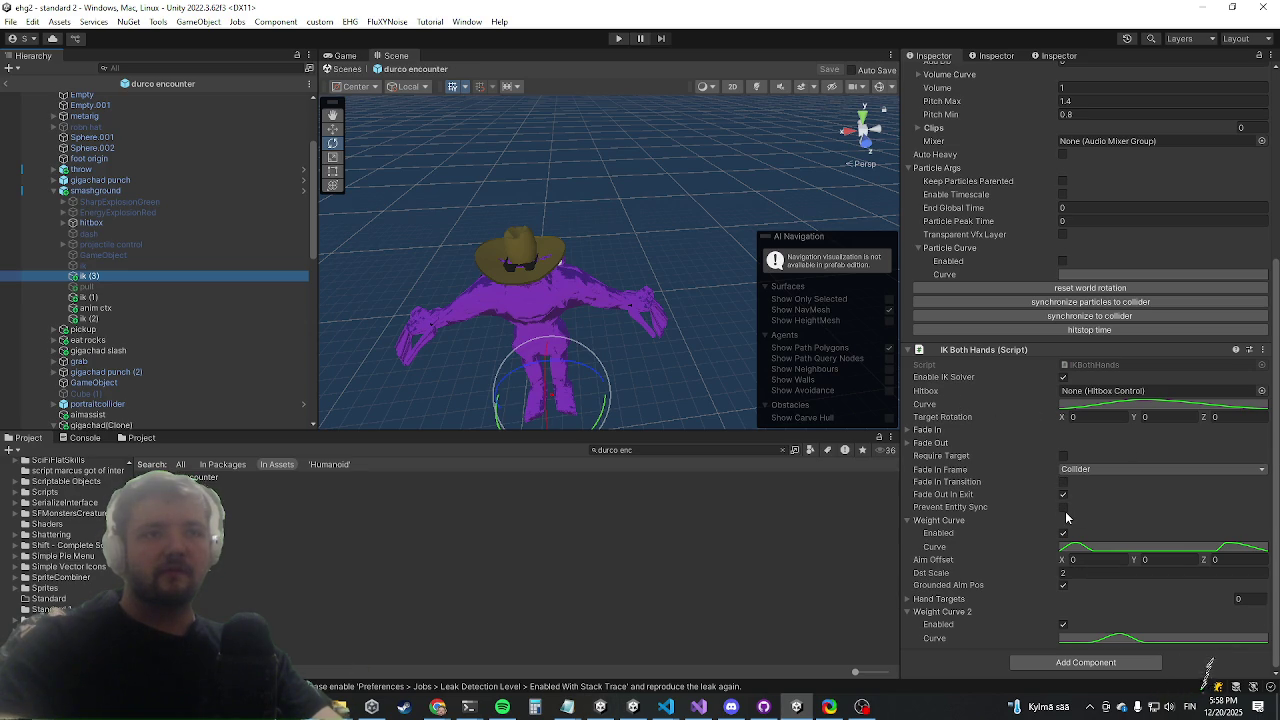
Compare gigachad punch's ik objects, then reselect smashground's ik (3) down to IK Both Hands
left_click(52, 180)
left_click(122, 275)
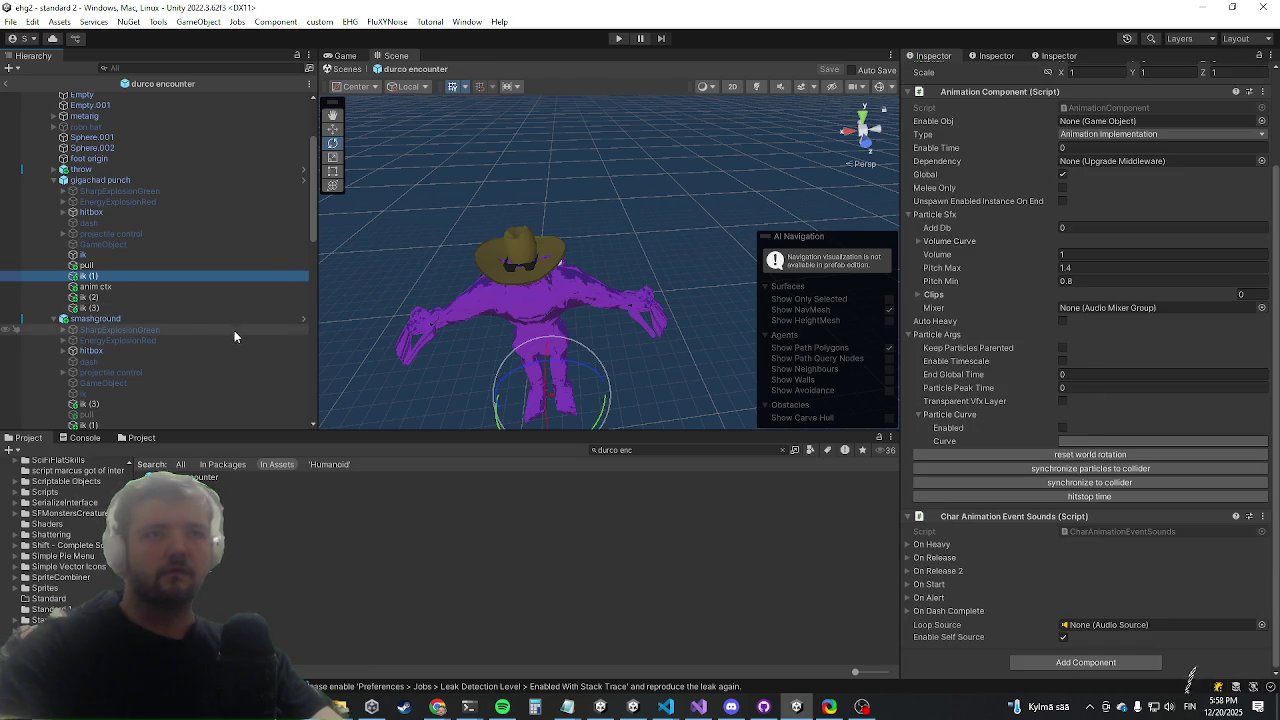
left_click(112, 255)
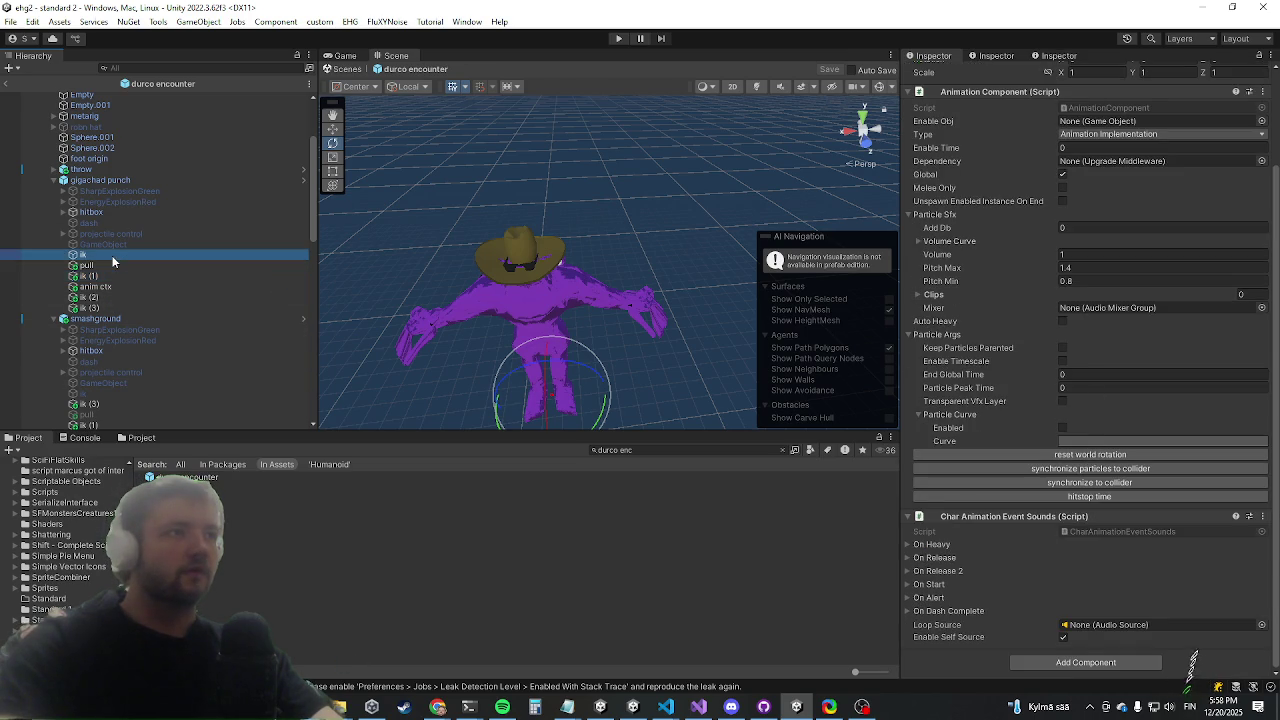
scroll(1144, 432, "down", 3)
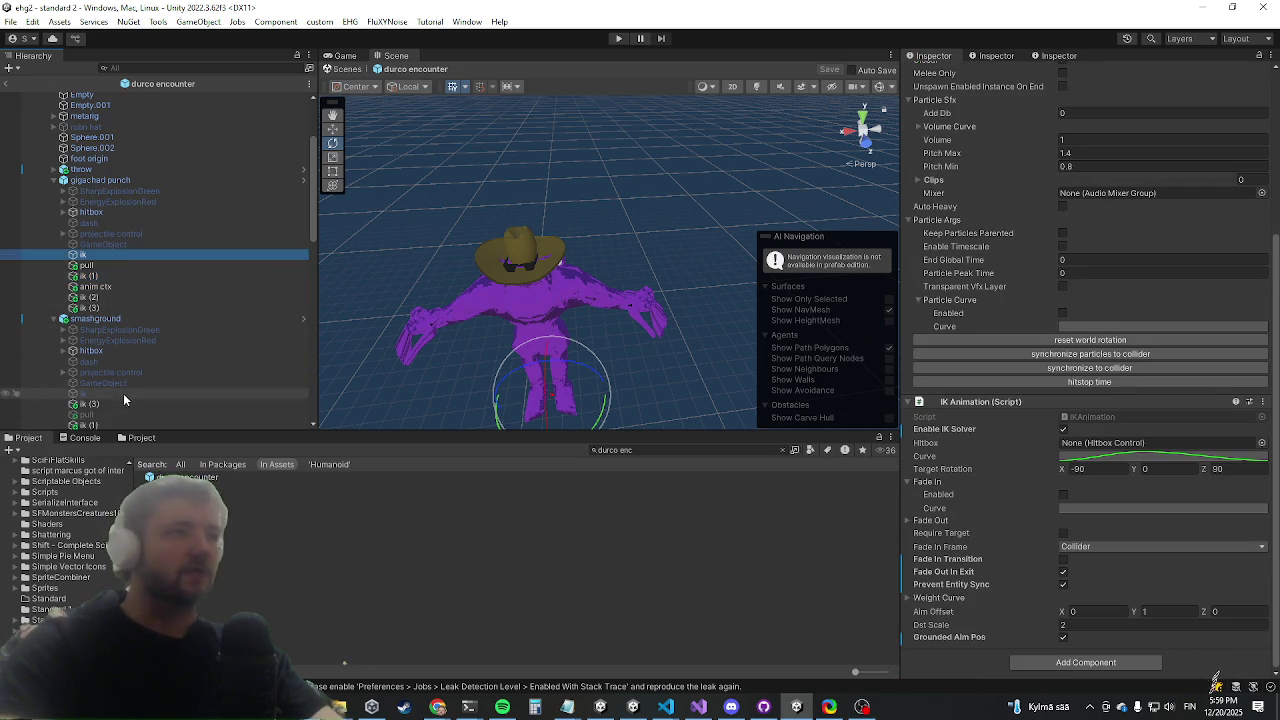
scroll(160, 351, "down", 4)
left_click(122, 244)
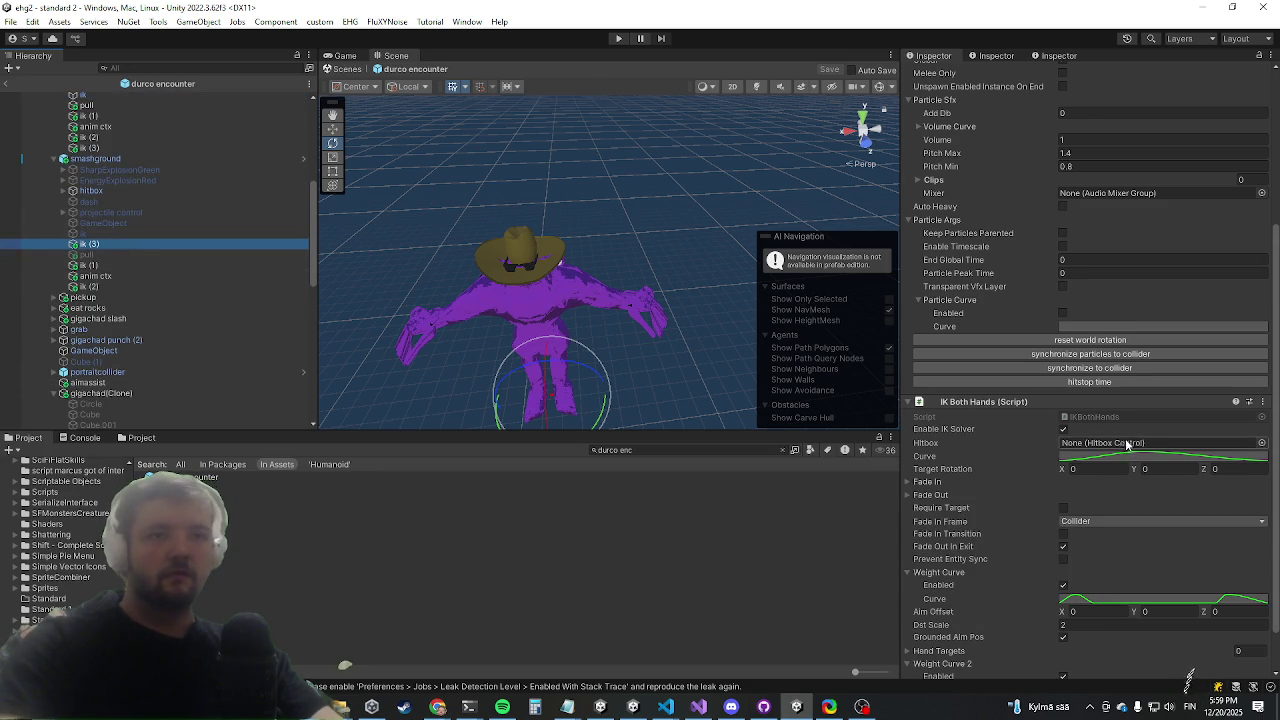
scroll(1051, 371, "down", 2)
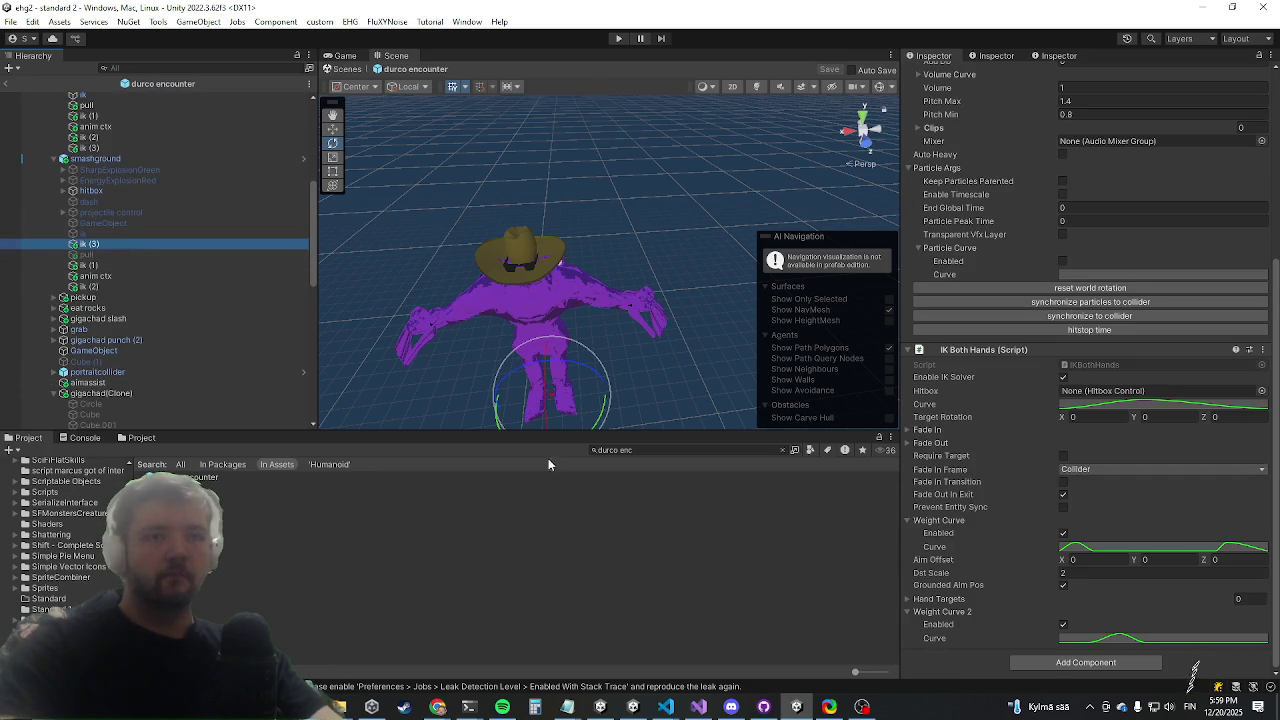
Add a Cube under ik (3) and move it to the boss's side, in front
right_click(96, 253)
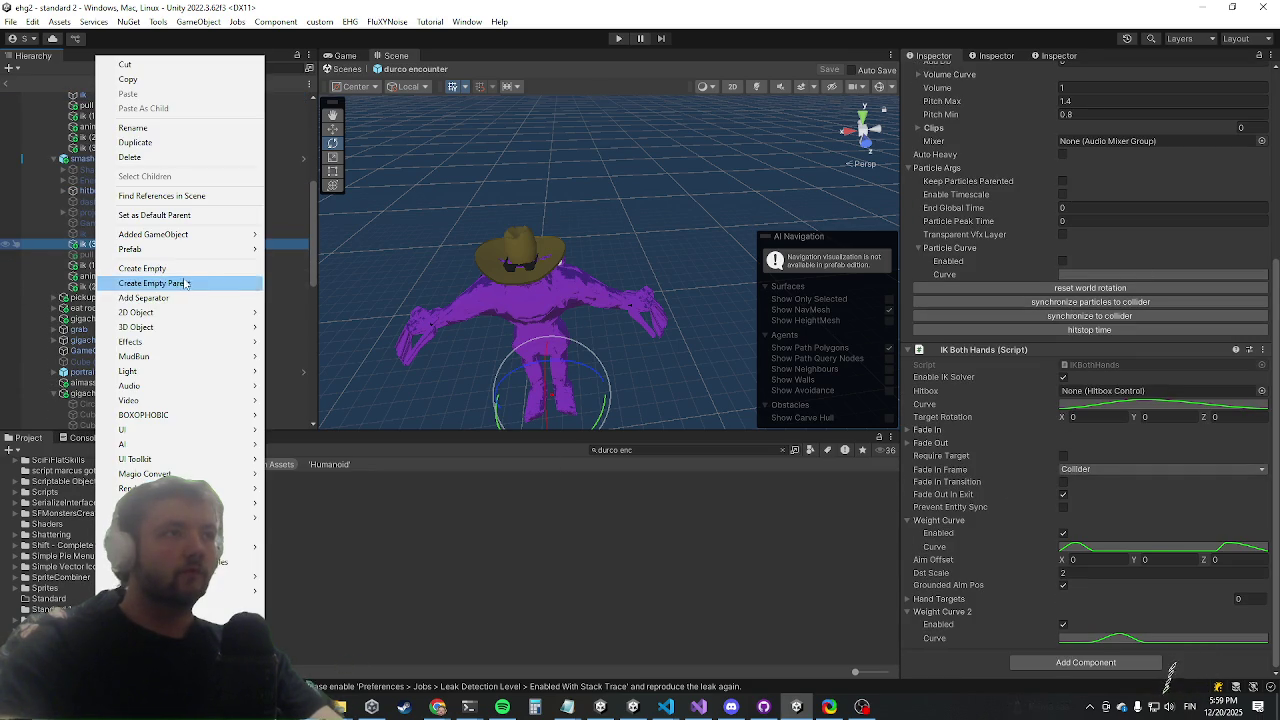
mouse_move(160, 330)
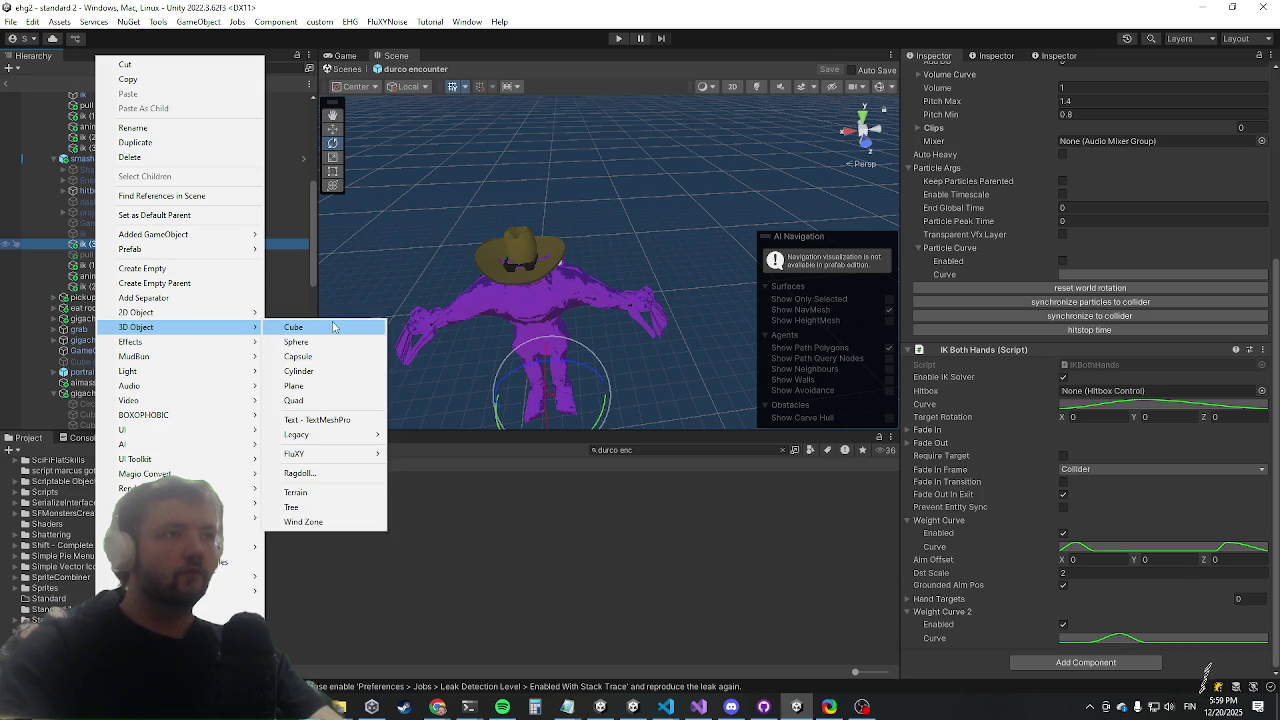
left_click(300, 326)
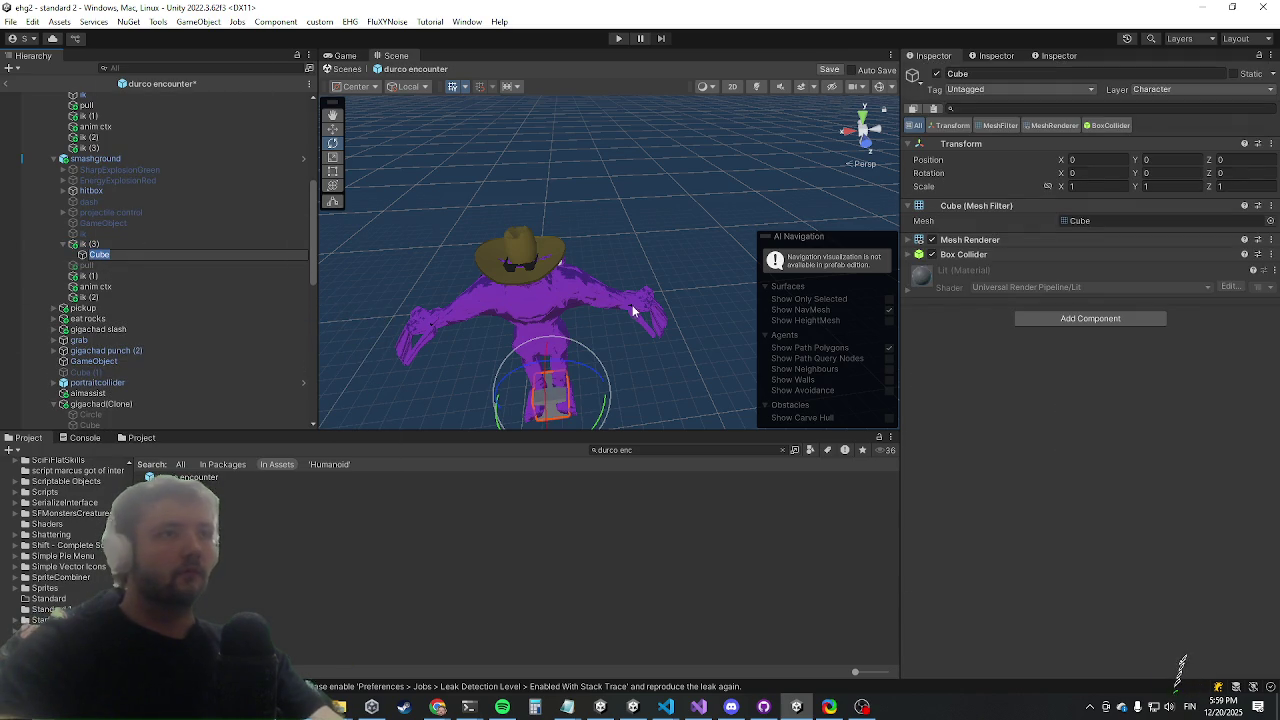
key("f")
mouse_move(612, 238)
left_mouse_down()
mouse_move(429, 350)
mouse_move(737, 209)
mouse_move(719, 274)
mouse_move(510, 178)
mouse_move(523, 240)
mouse_move(575, 246)
left_mouse_up()
left_click(334, 129)
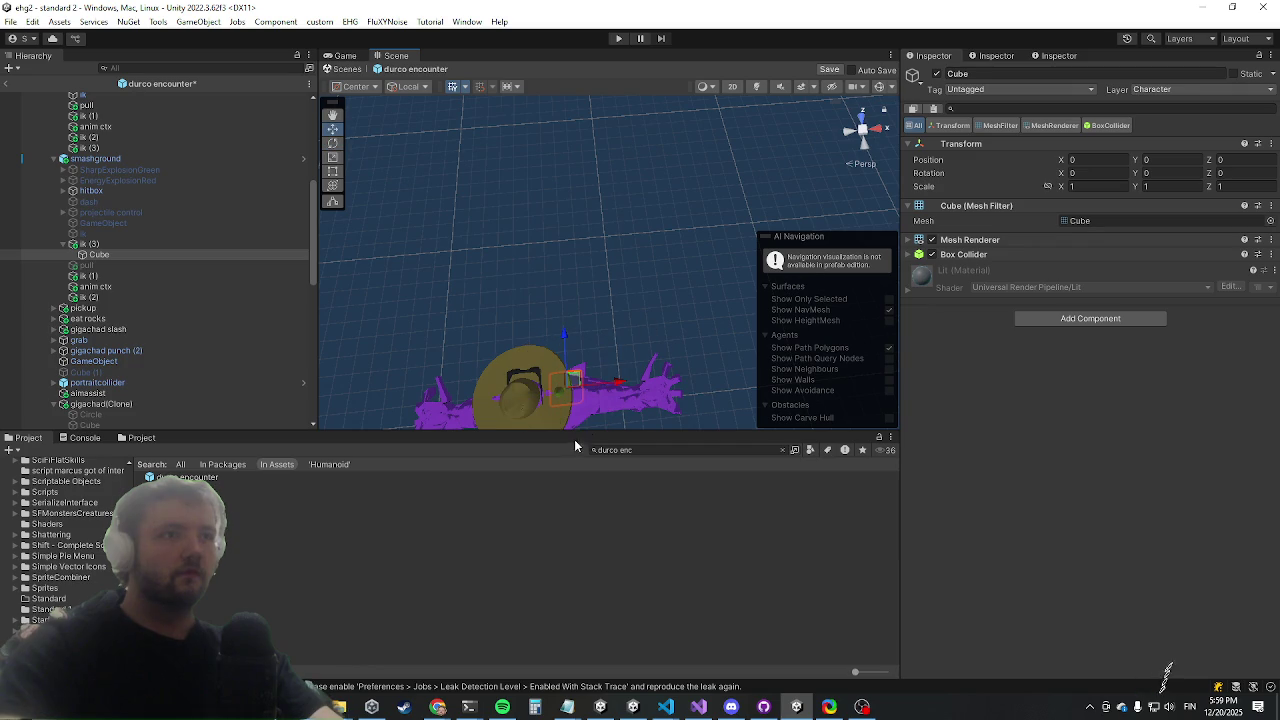
mouse_move(608, 390)
left_mouse_down()
mouse_move(674, 374)
mouse_move(660, 376)
left_mouse_up()
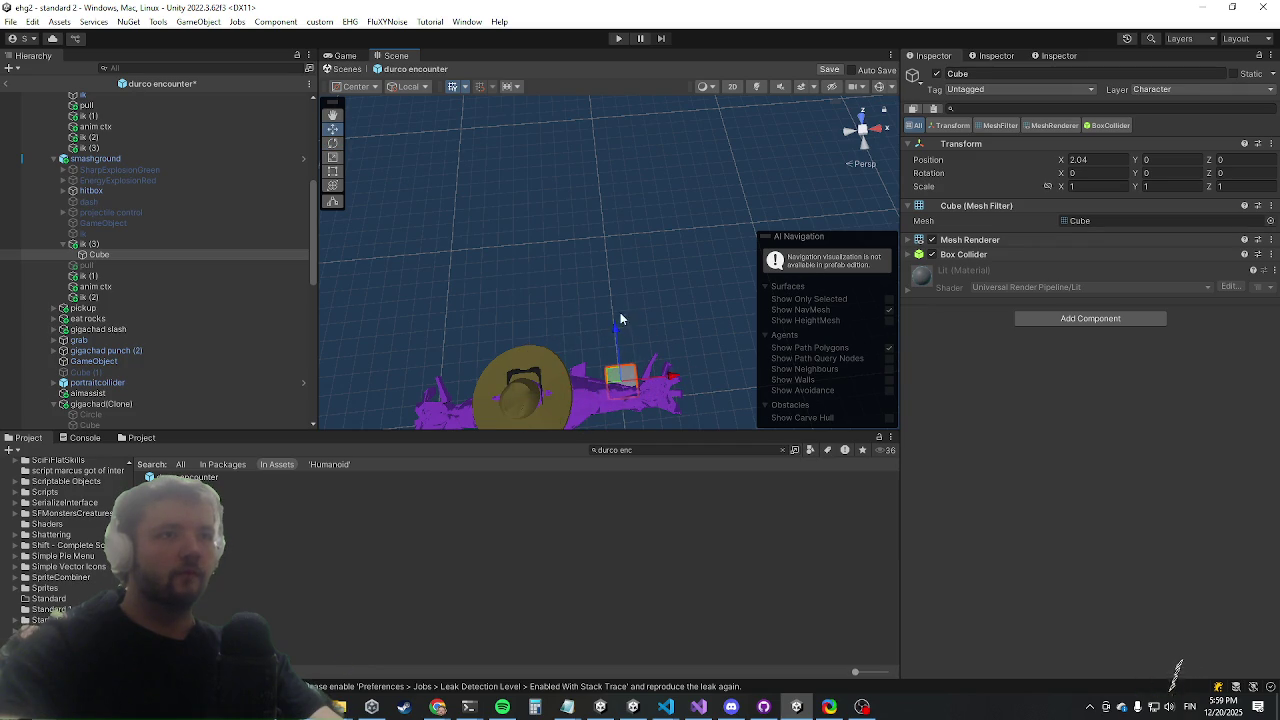
left_click_drag(614, 322, 591, 260)
Duplicate the cube onto the boss's other side and remove both cubes' Box Colliders
left_click(138, 252)
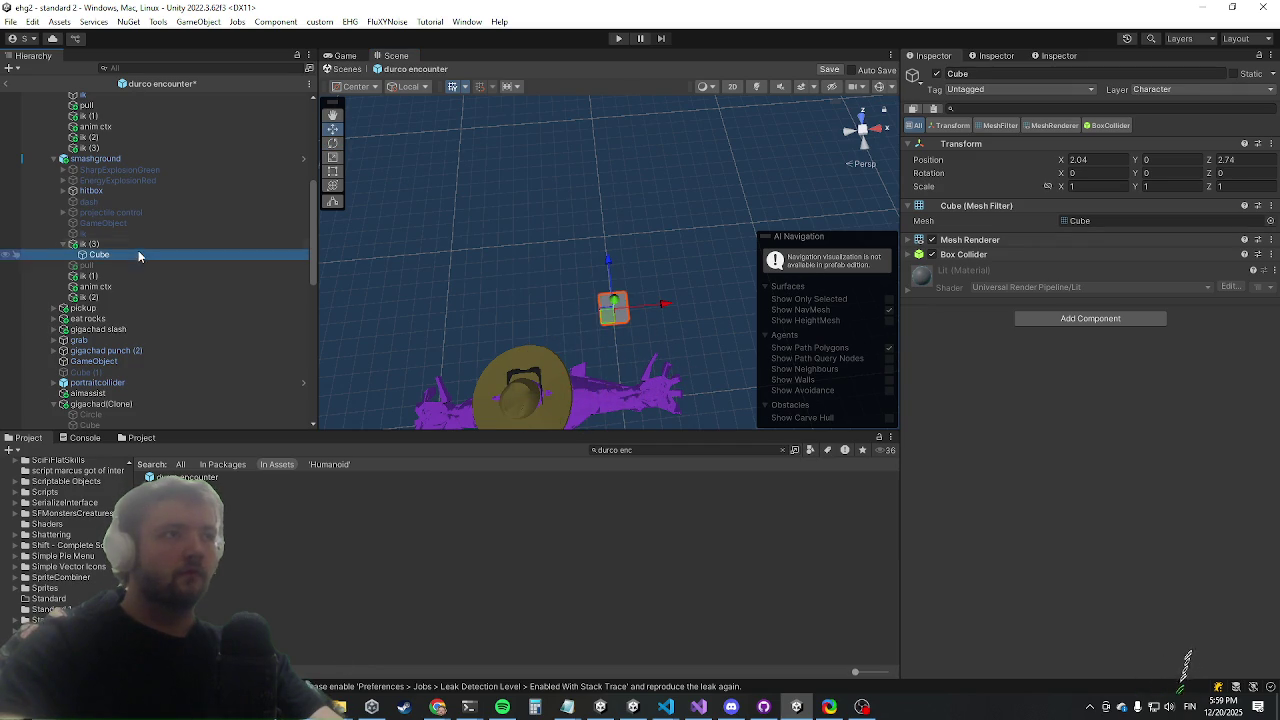
key("ctrl+d")
mouse_move(669, 306)
left_mouse_down()
mouse_move(523, 297)
mouse_move(500, 280)
mouse_move(521, 300)
left_mouse_up()
left_click(111, 255, "ctrl")
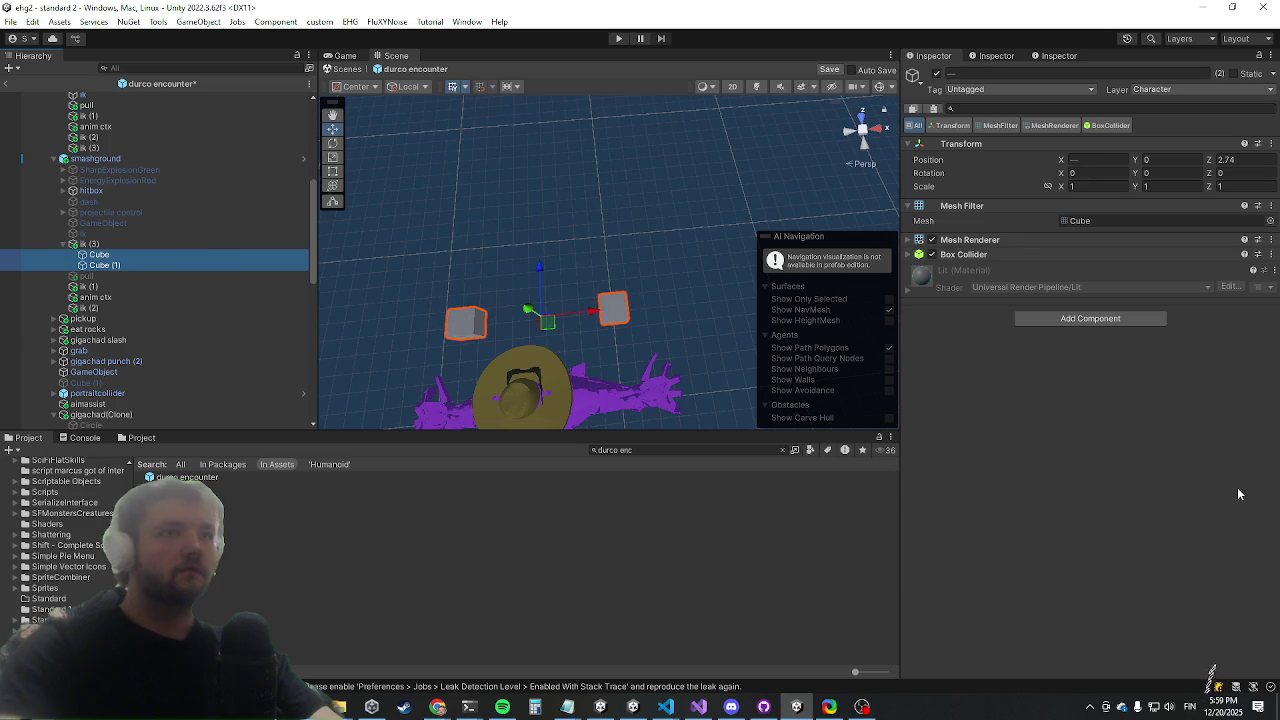
right_click(950, 258)
left_click(1008, 284)
Assign the cubes as ik (3)'s Hand Targets and leave prefab mode
left_click(190, 244)
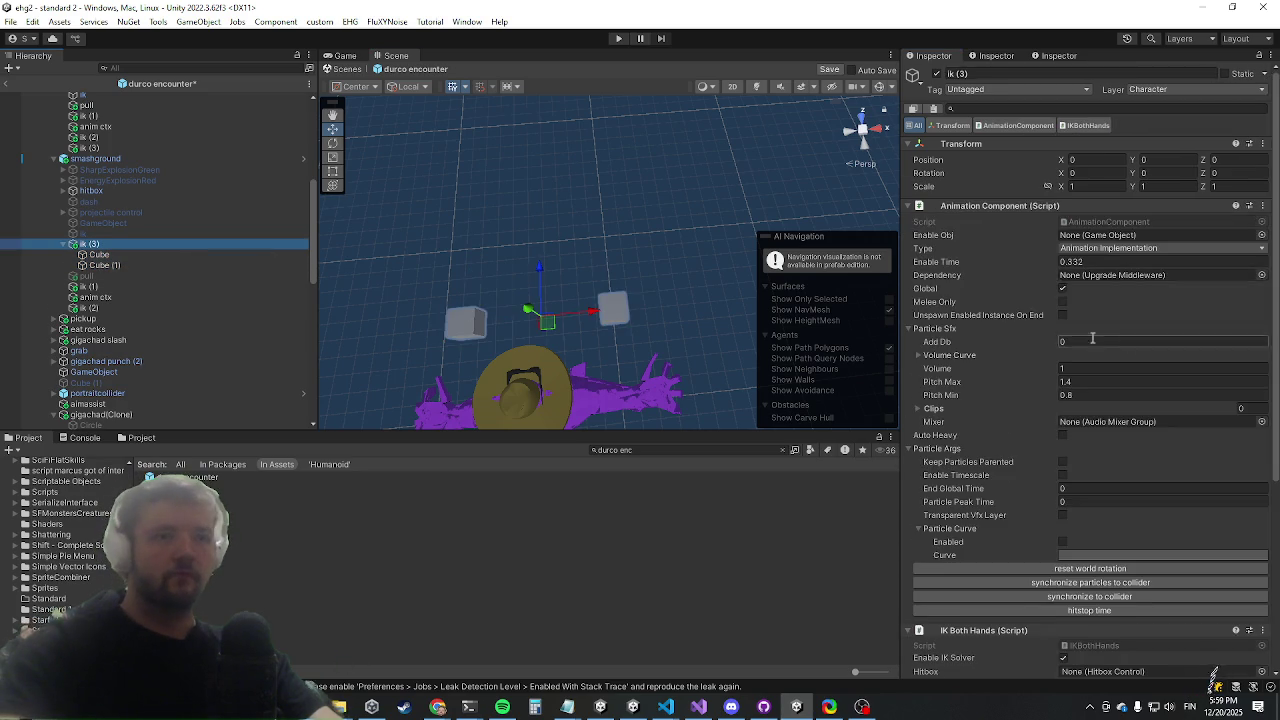
scroll(1060, 320, "down", 6)
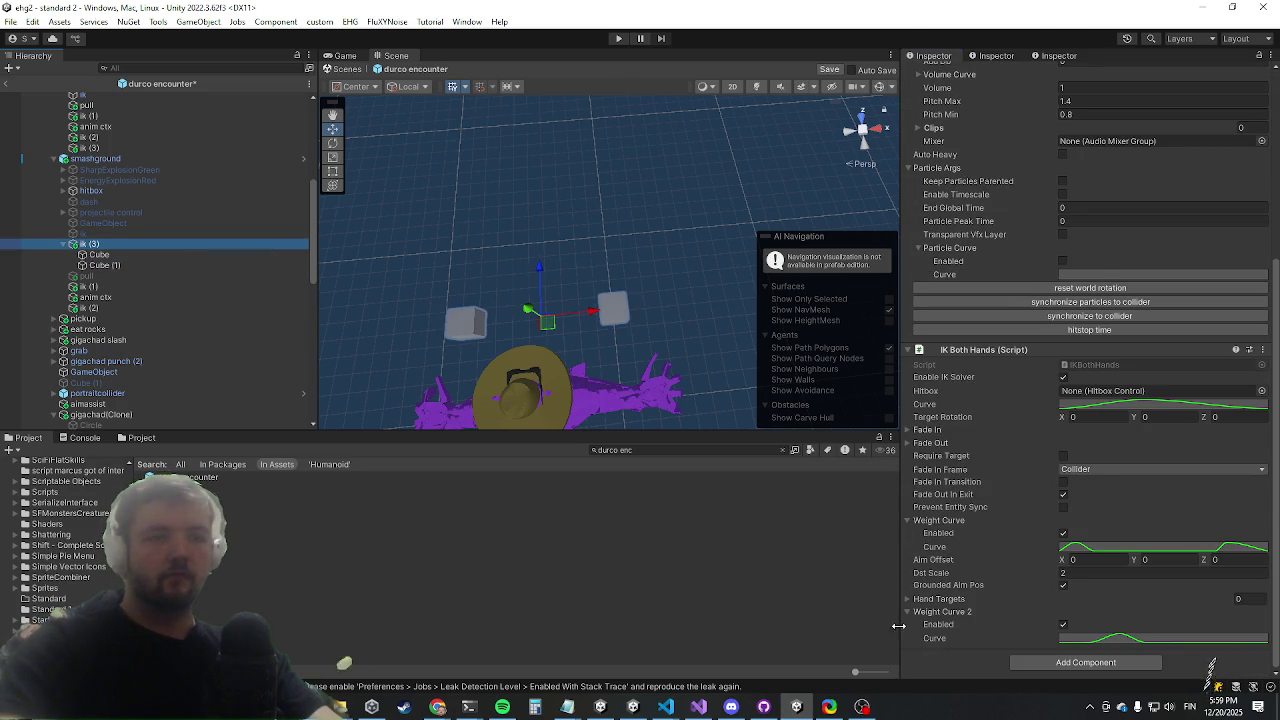
left_click(937, 599)
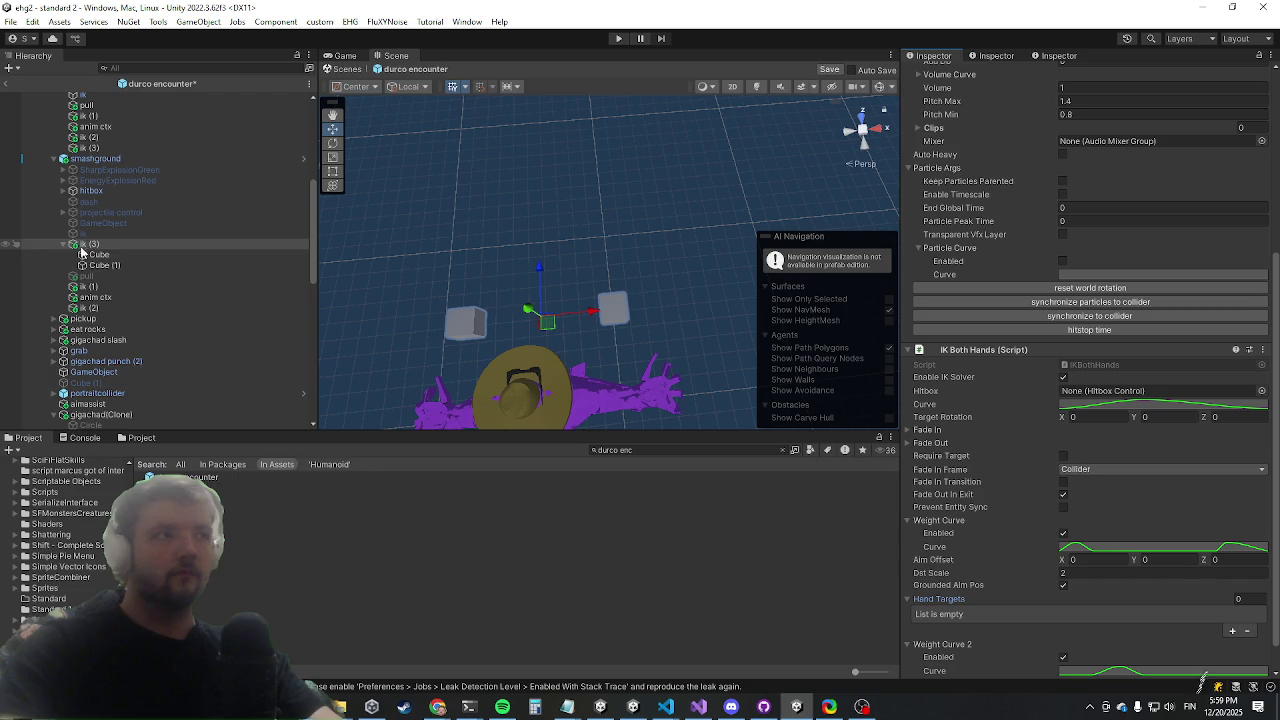
left_click_drag(92, 254, 951, 606)
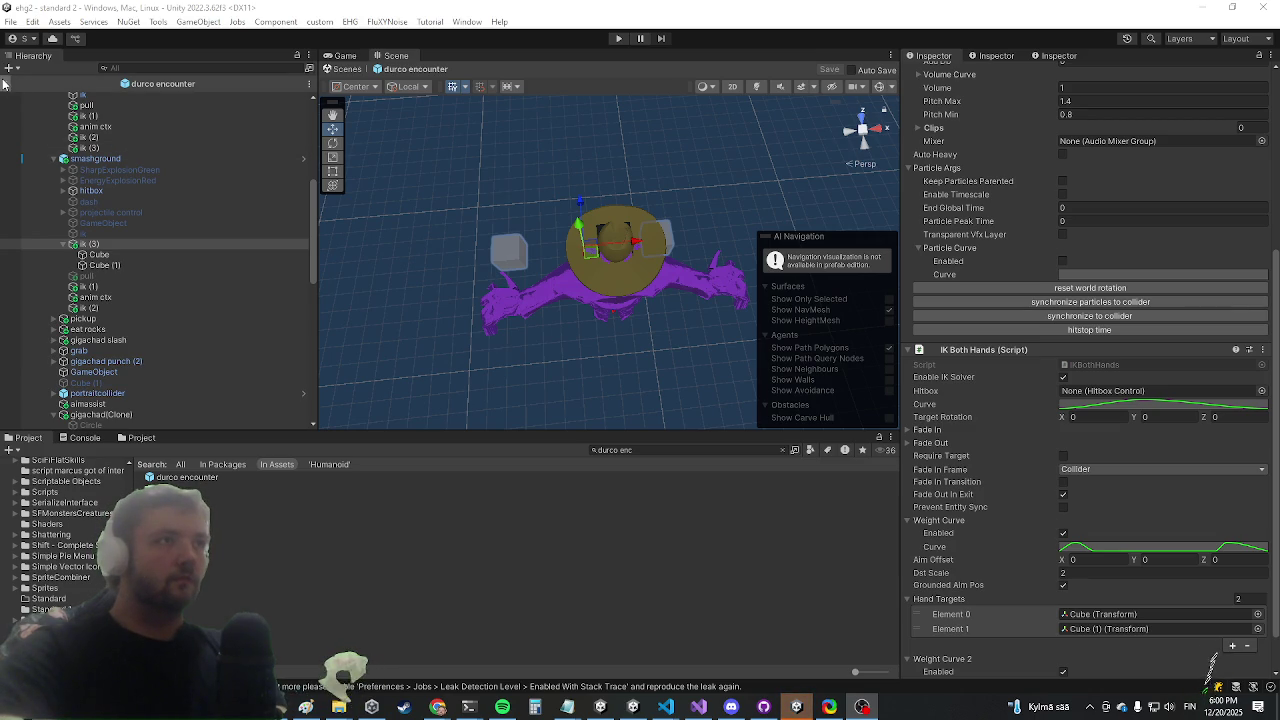
left_click(4, 84)
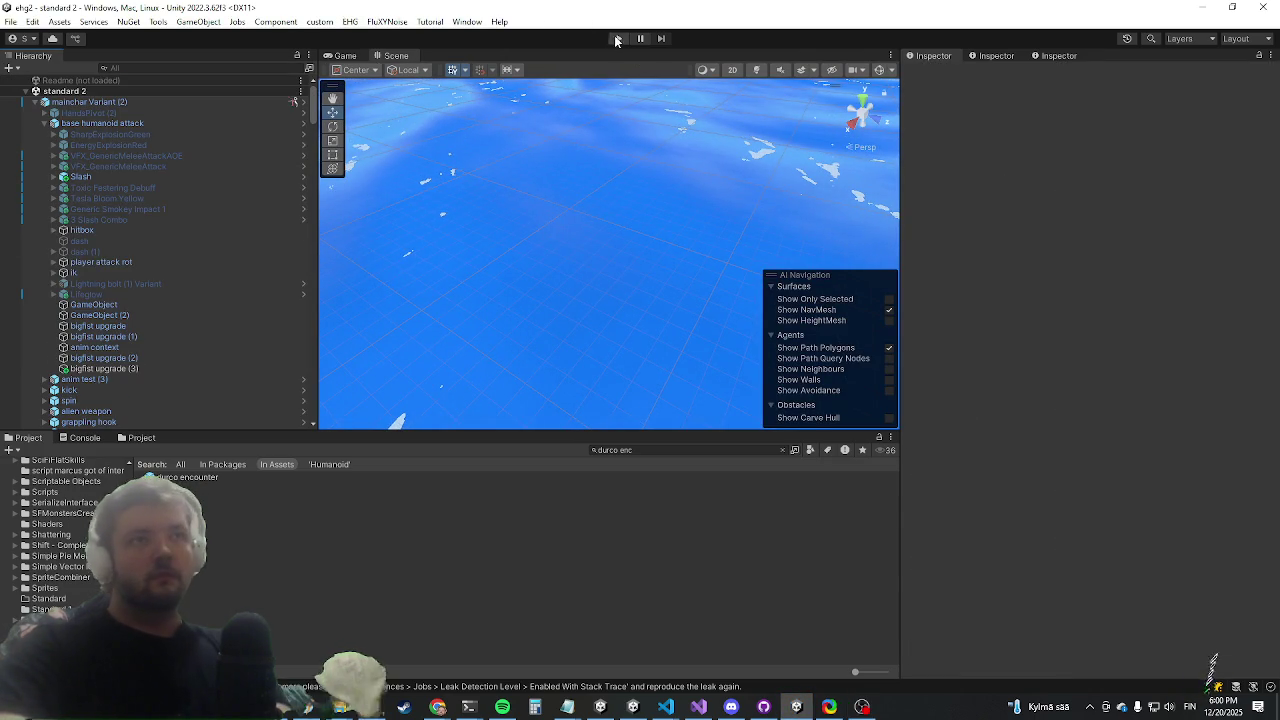
Start play mode, briefly bringing up Visual Studio before returning to Unity
left_click(616, 39)
left_click(710, 710)
left_click(711, 706)
left_click(701, 707)
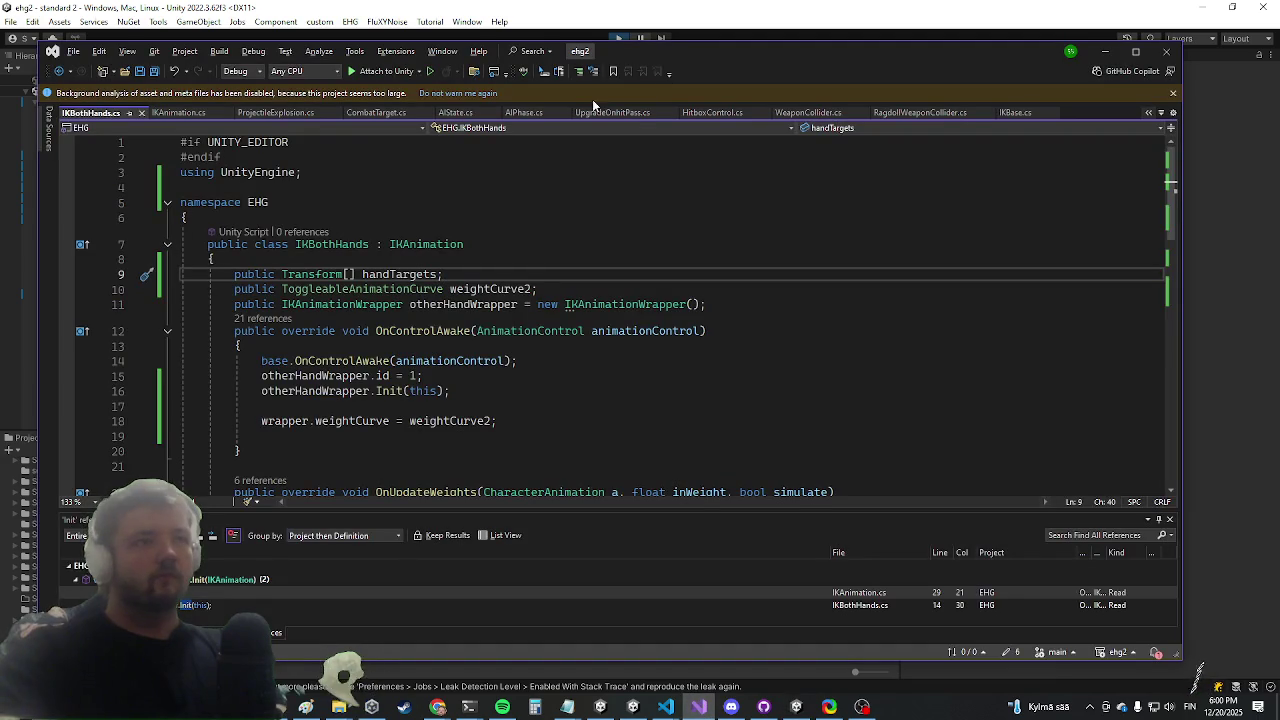
left_click(1104, 51)
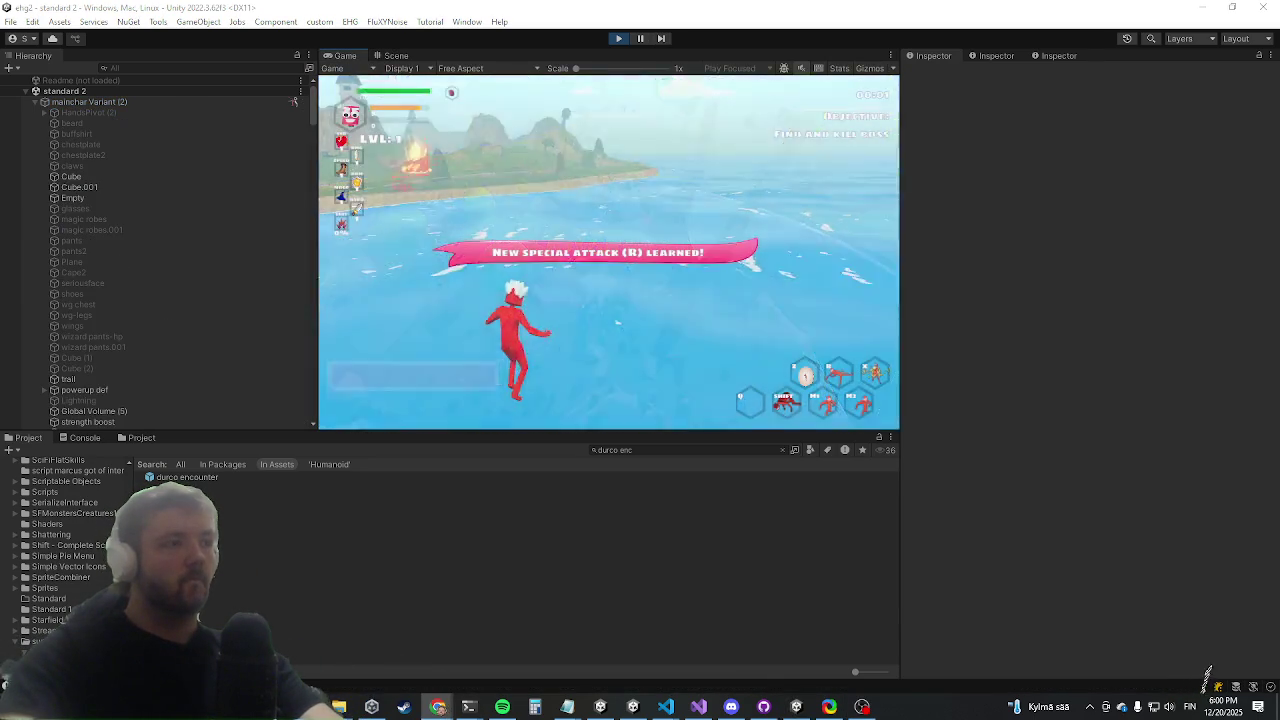
Maximize the Game view and dash the character around the boss arena
key("shift+space")
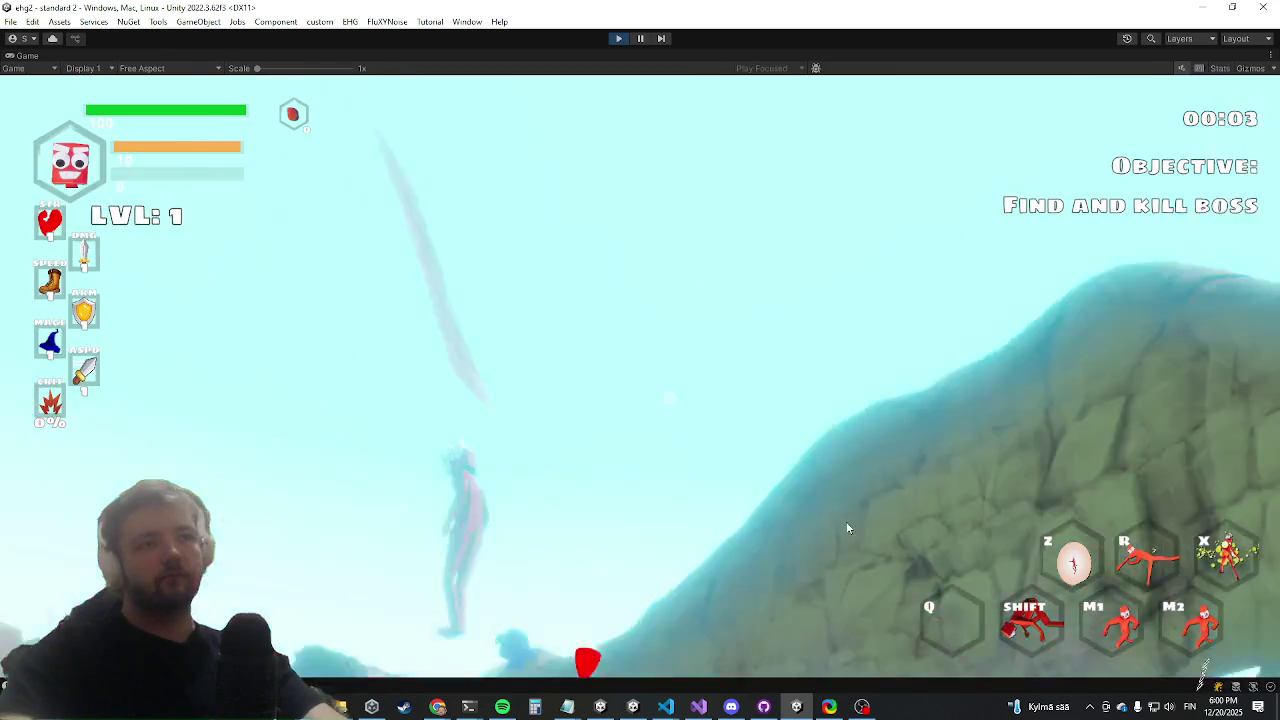
key("shift")
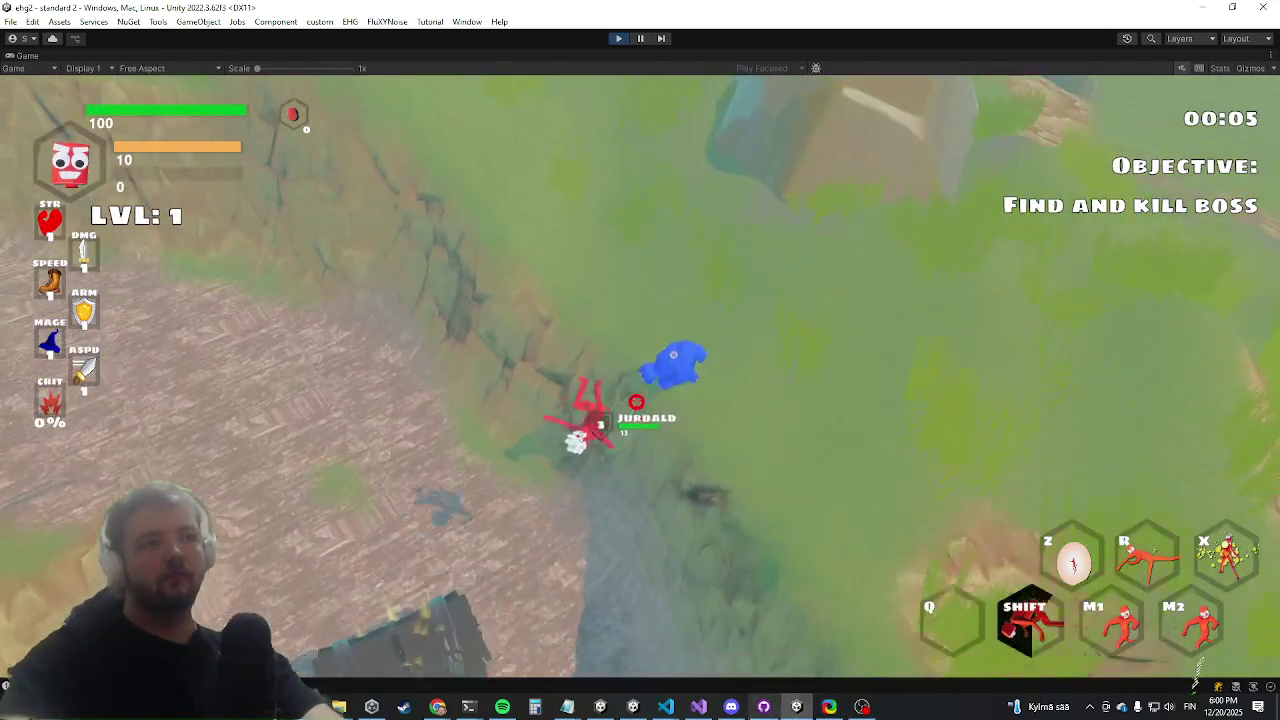
key("s")
key("a")
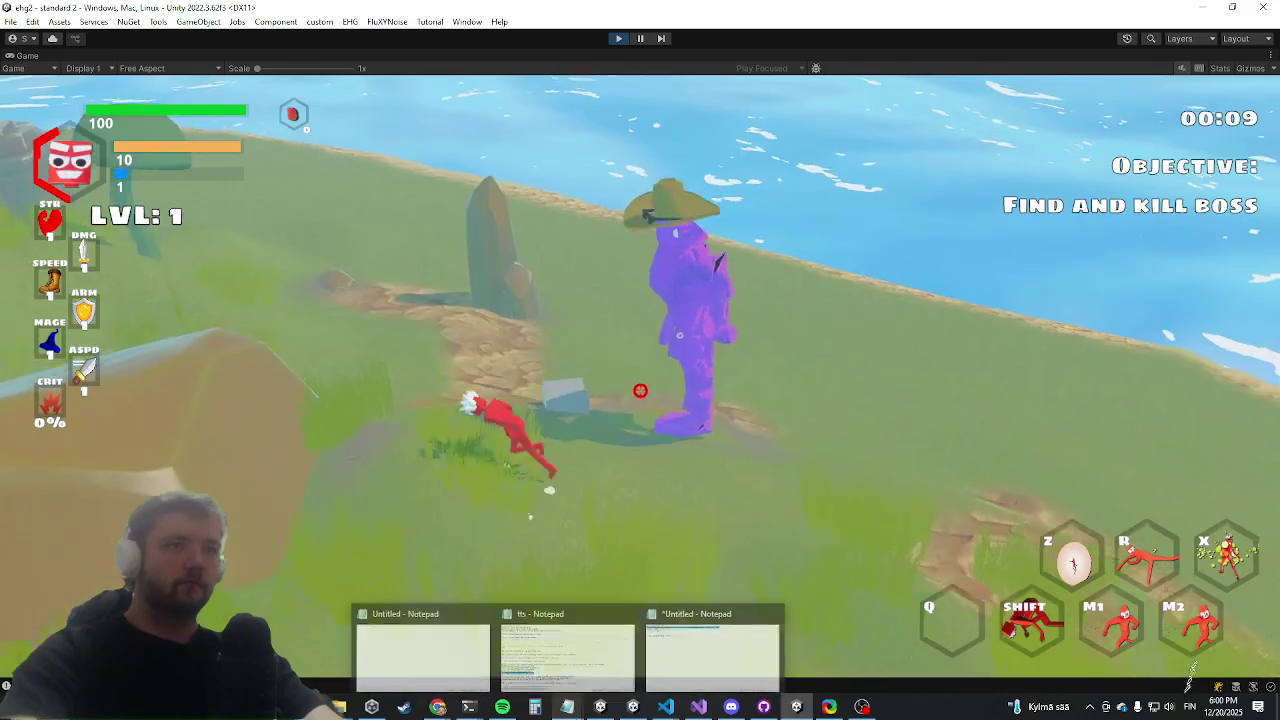
key("super")
key("super")
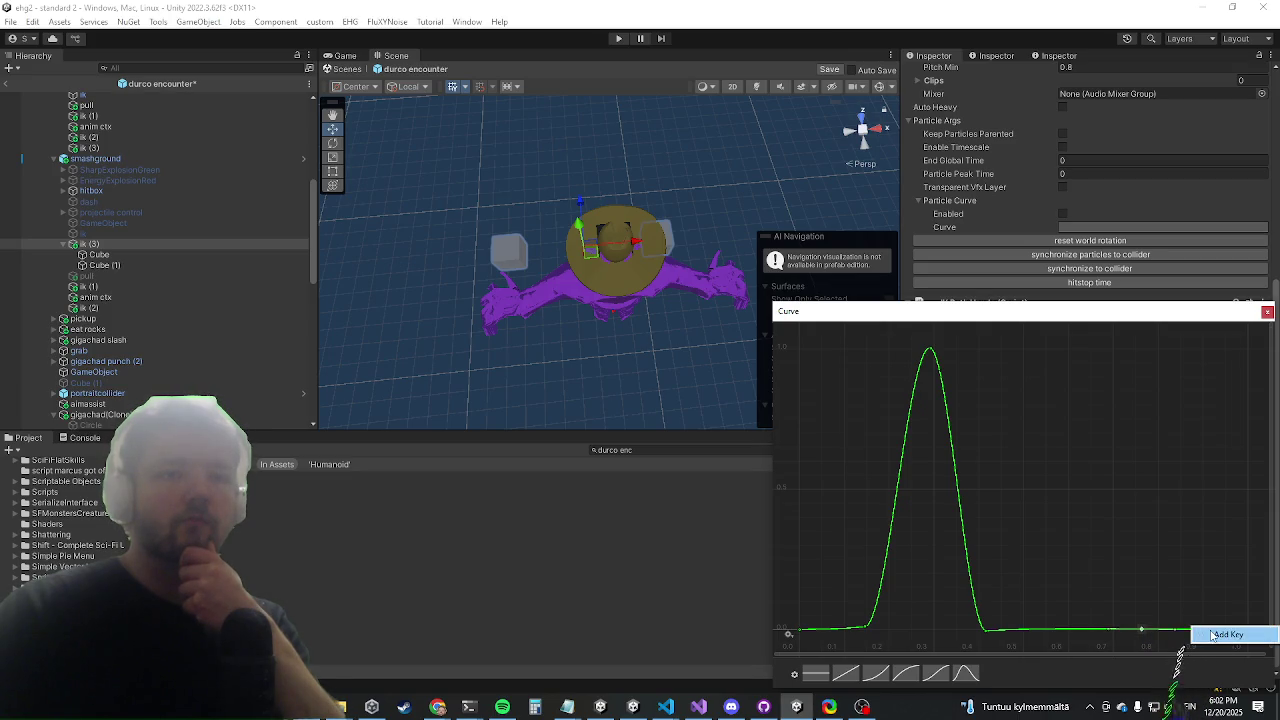
Add a Weight Curve 2 key near 0.82 raised to about 0.97, then exit prefab and play
right_click(1174, 635)
left_click_drag(1172, 632, 1169, 351)
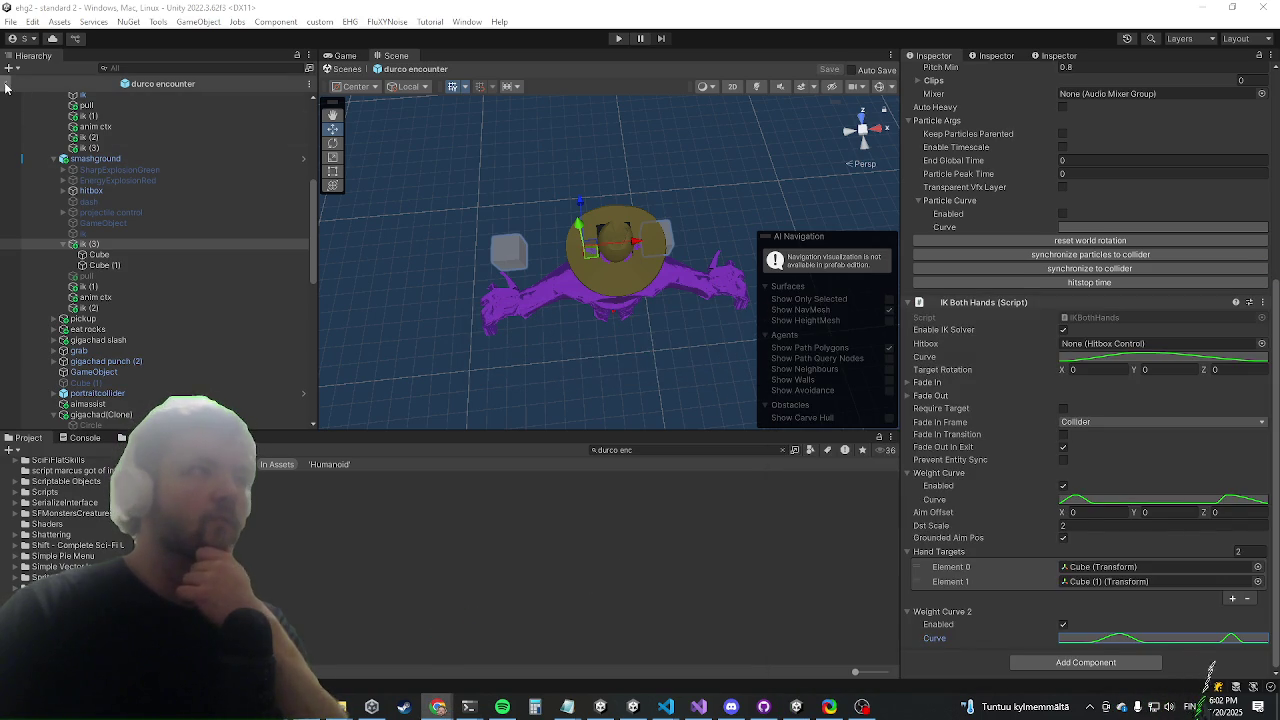
left_click(8, 85)
left_click(616, 39)
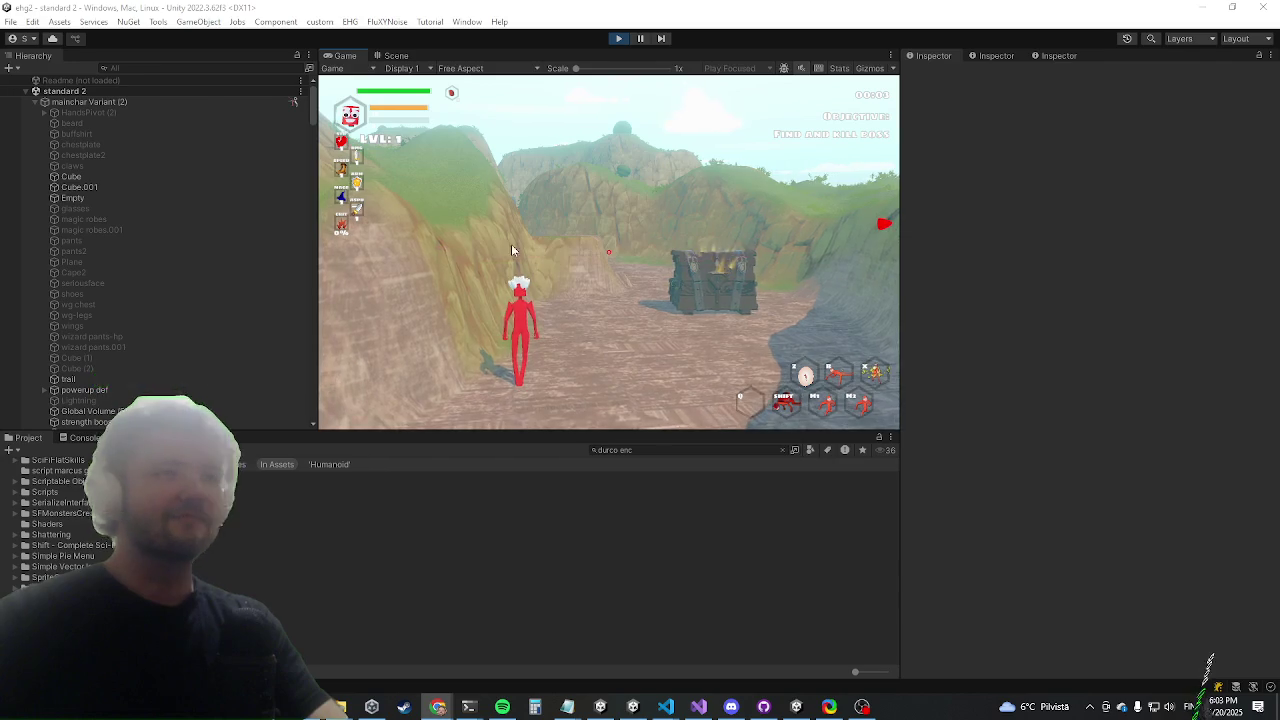
Maximize the Game view and run the killwave command in the in-game console
key("shift+space")
key("w")
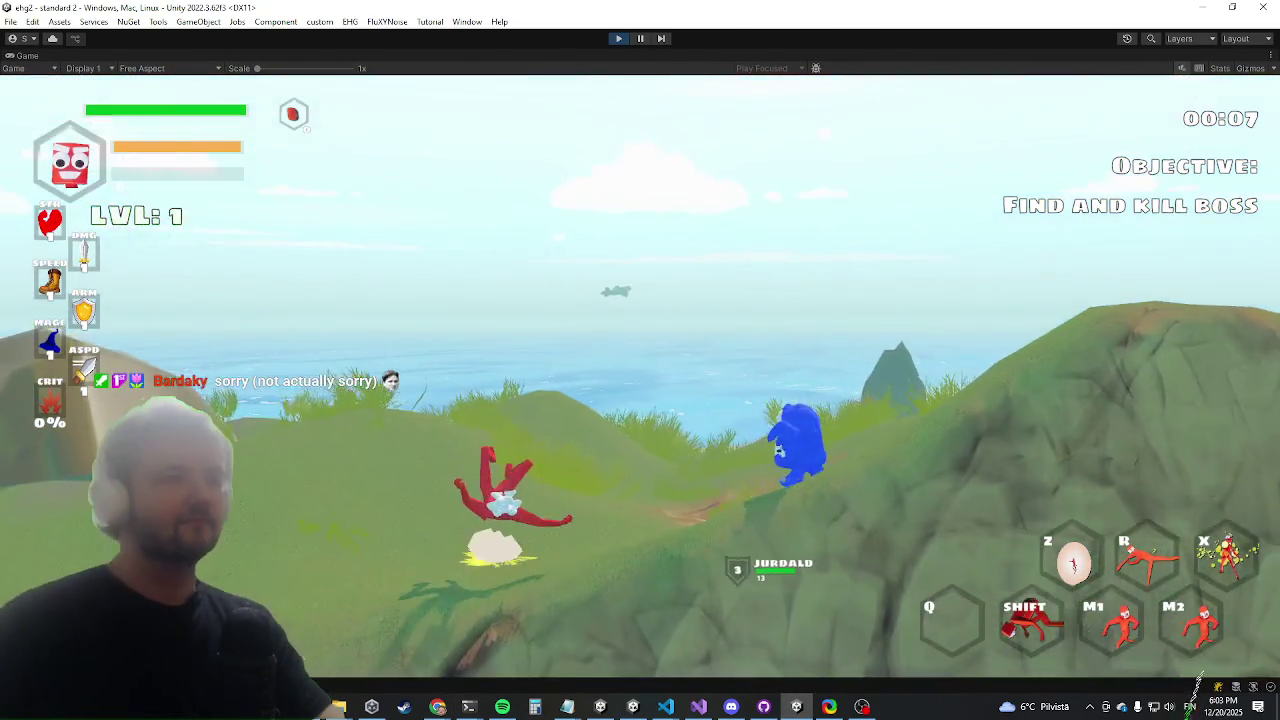
key("grave")
type("killwave")
key("Return")
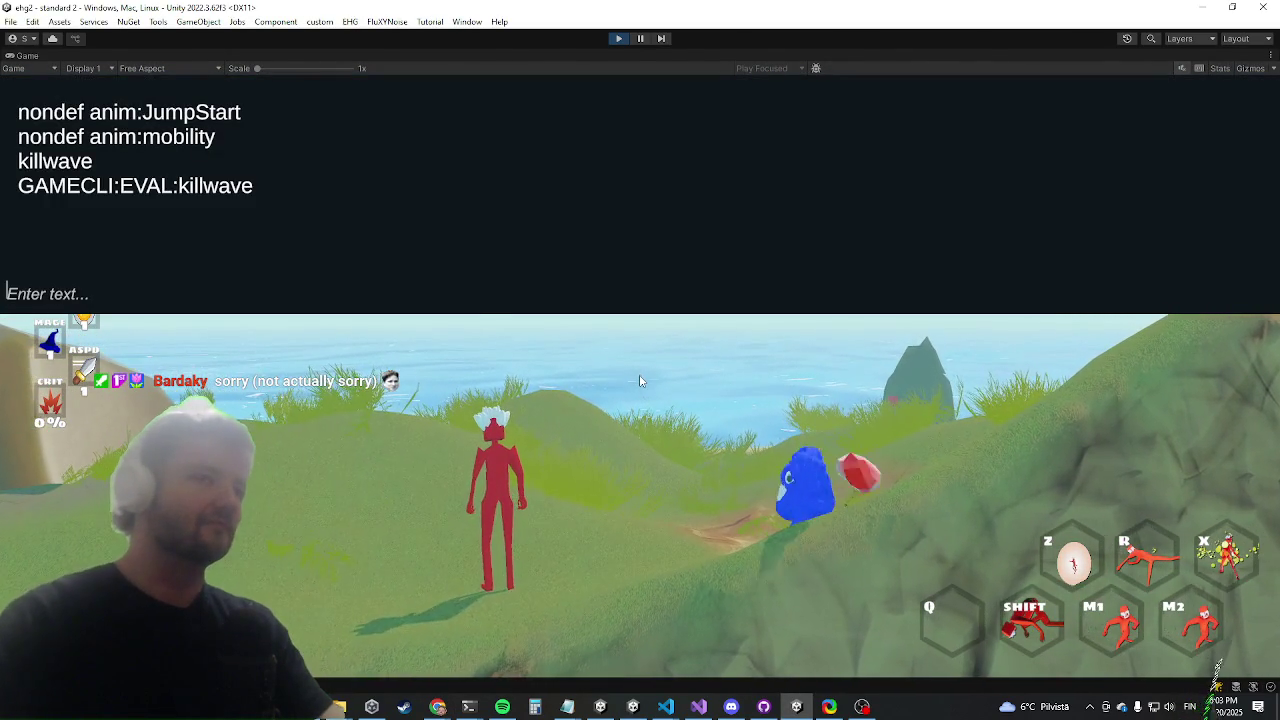
key("grave")
Approach the purple boss to trigger its smash, then restore the editor layout
key("w")
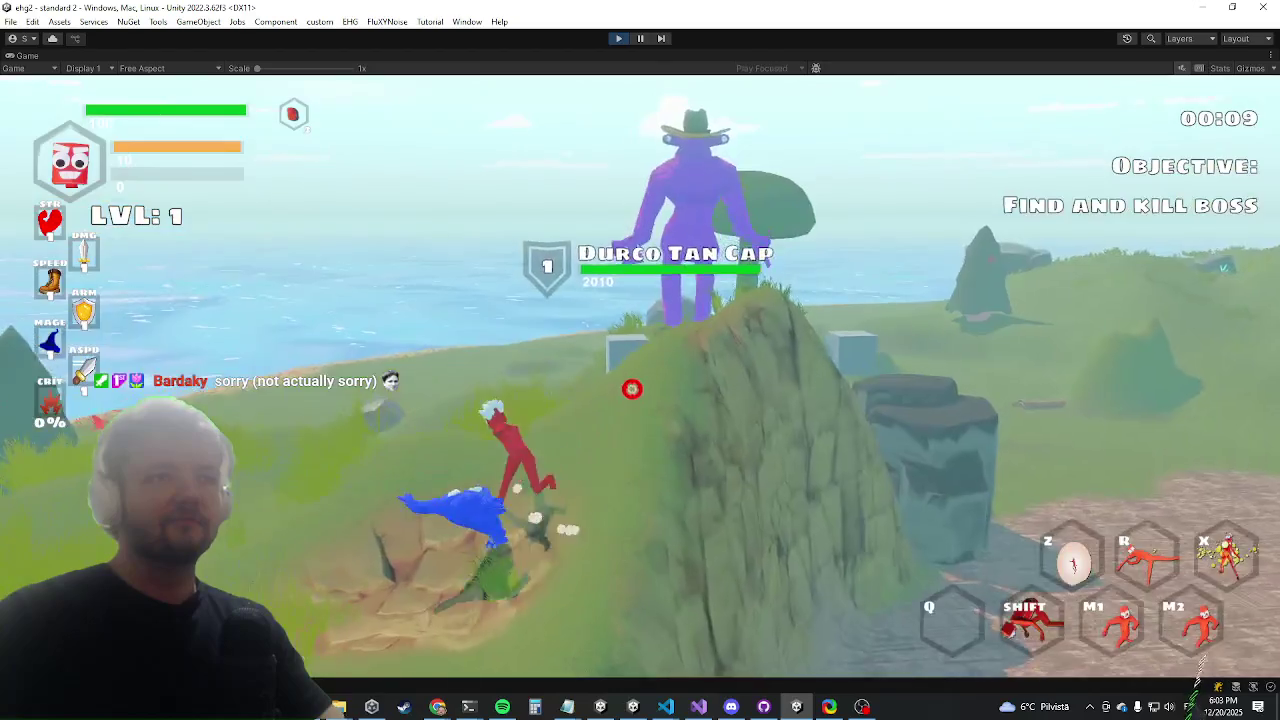
key("w")
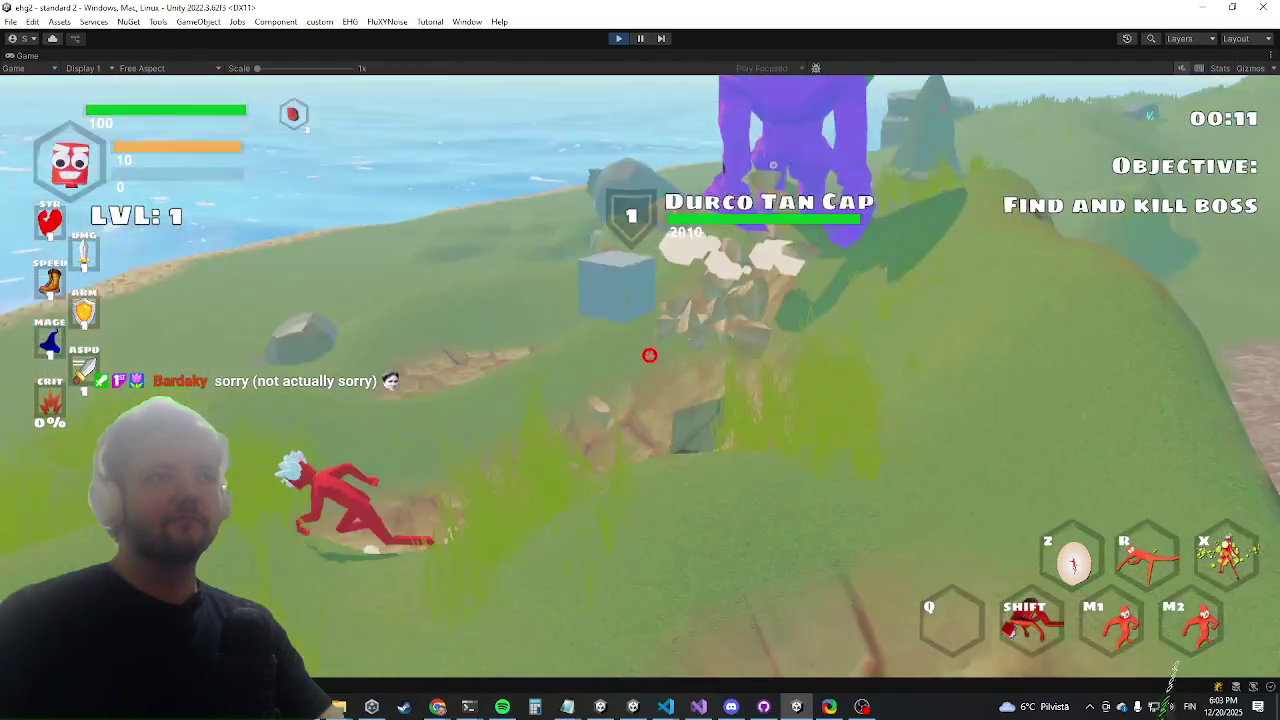
key("d")
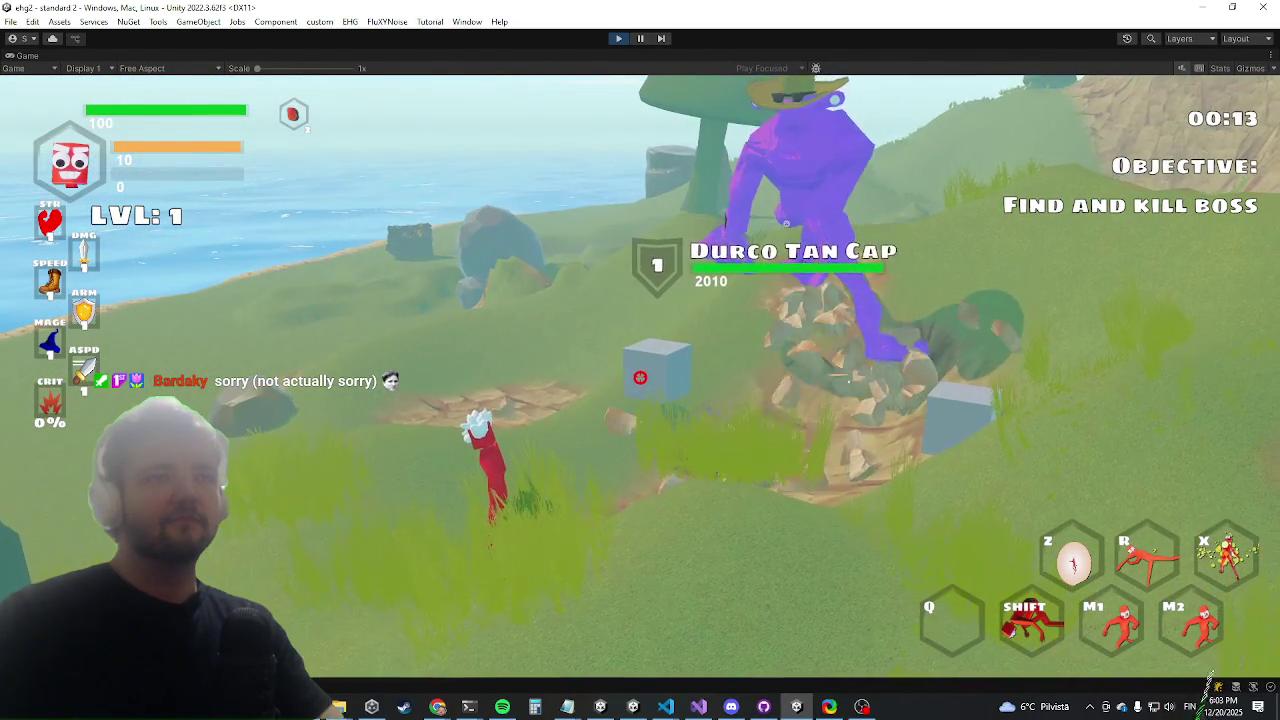
key("a")
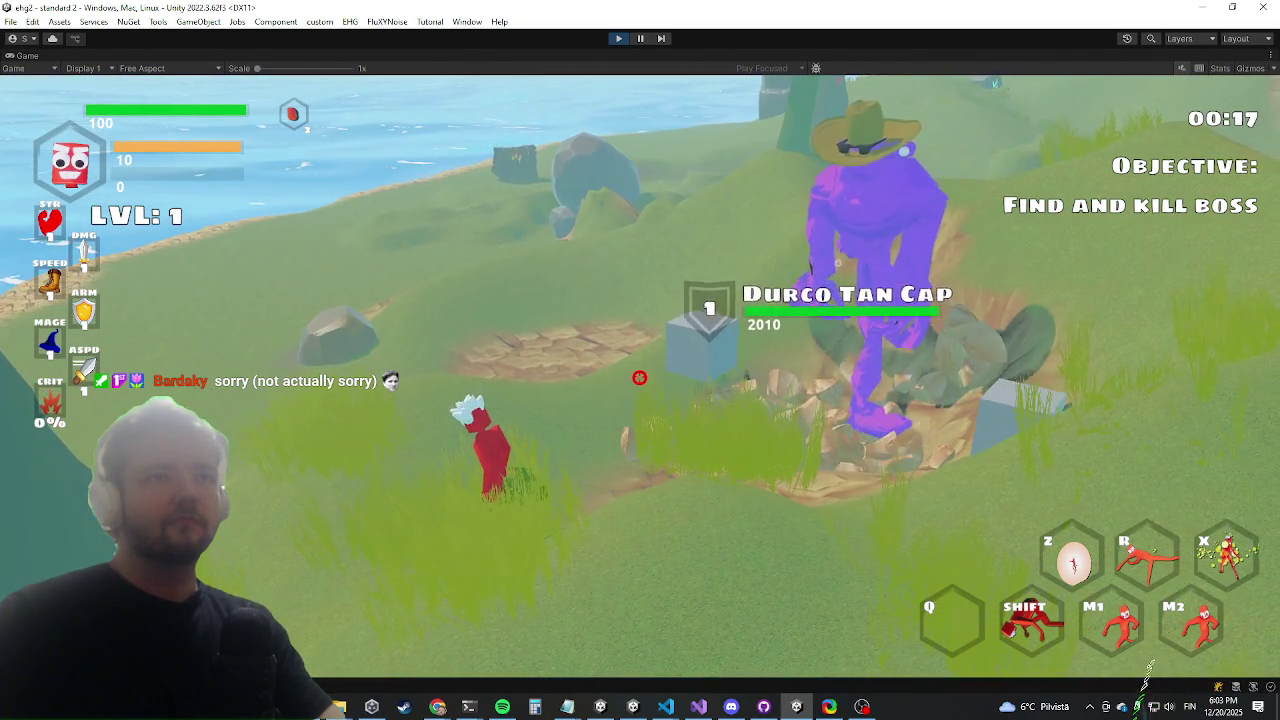
key("d")
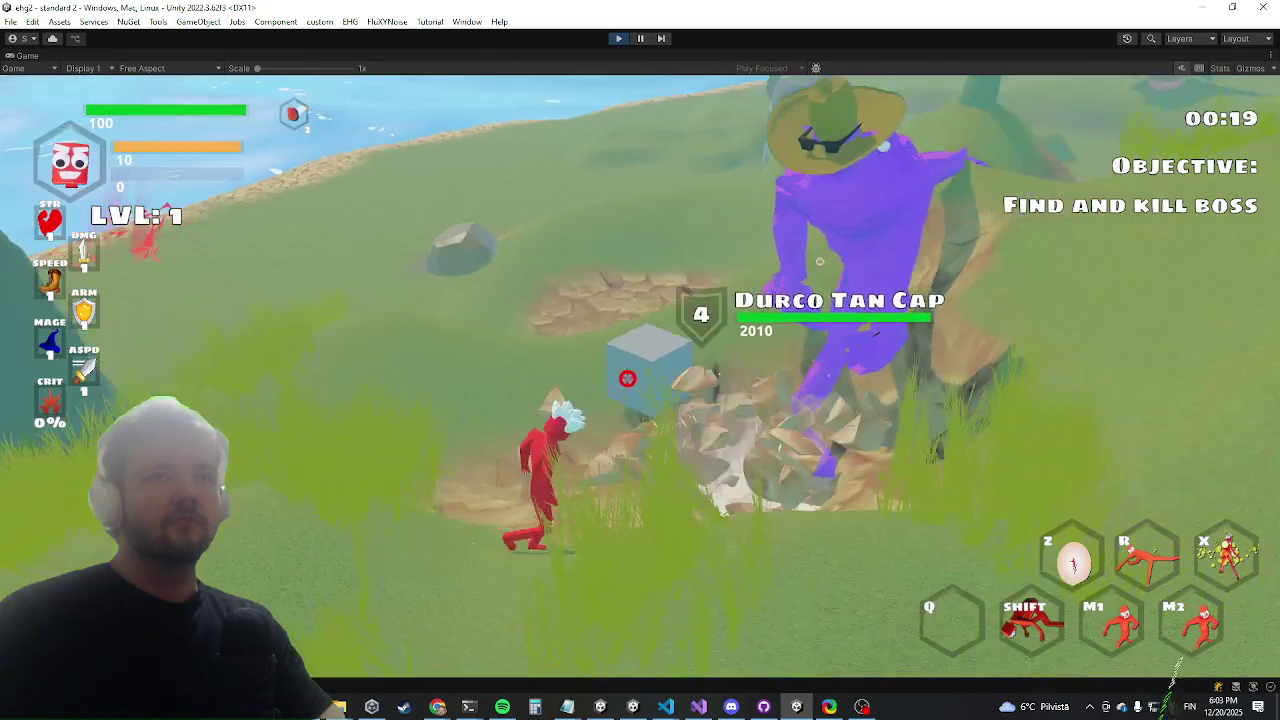
key("d")
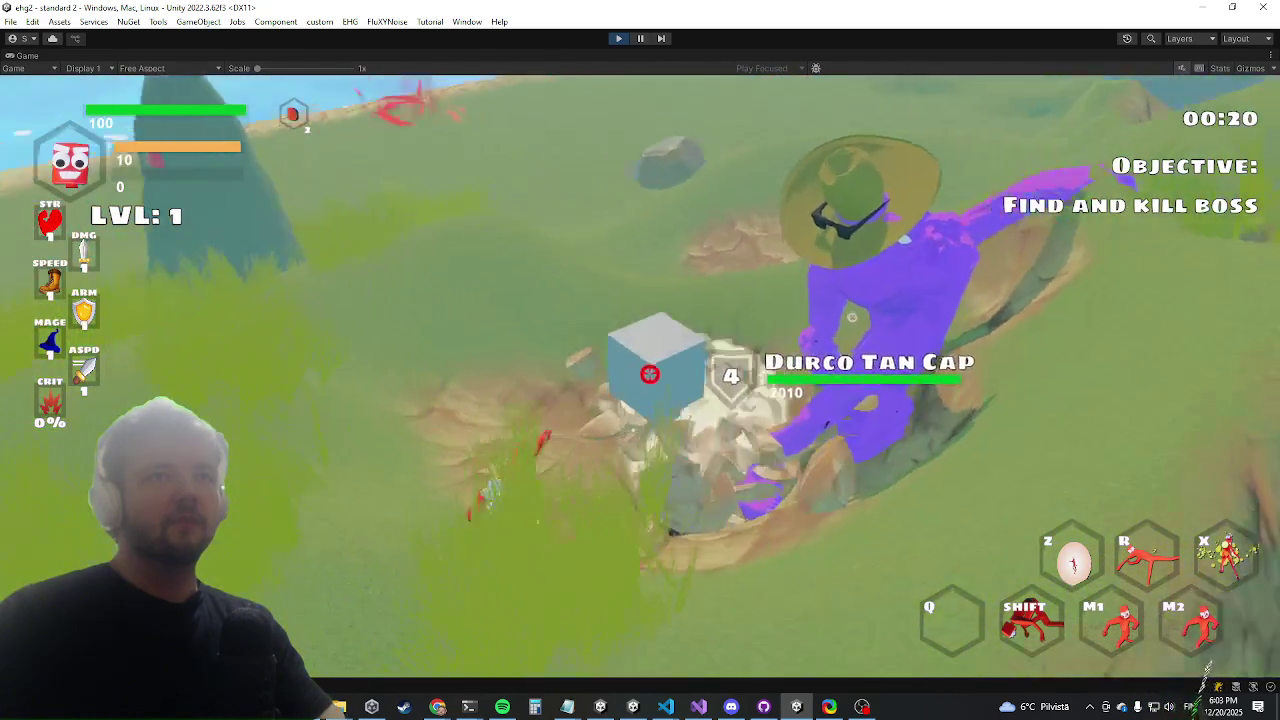
key("a")
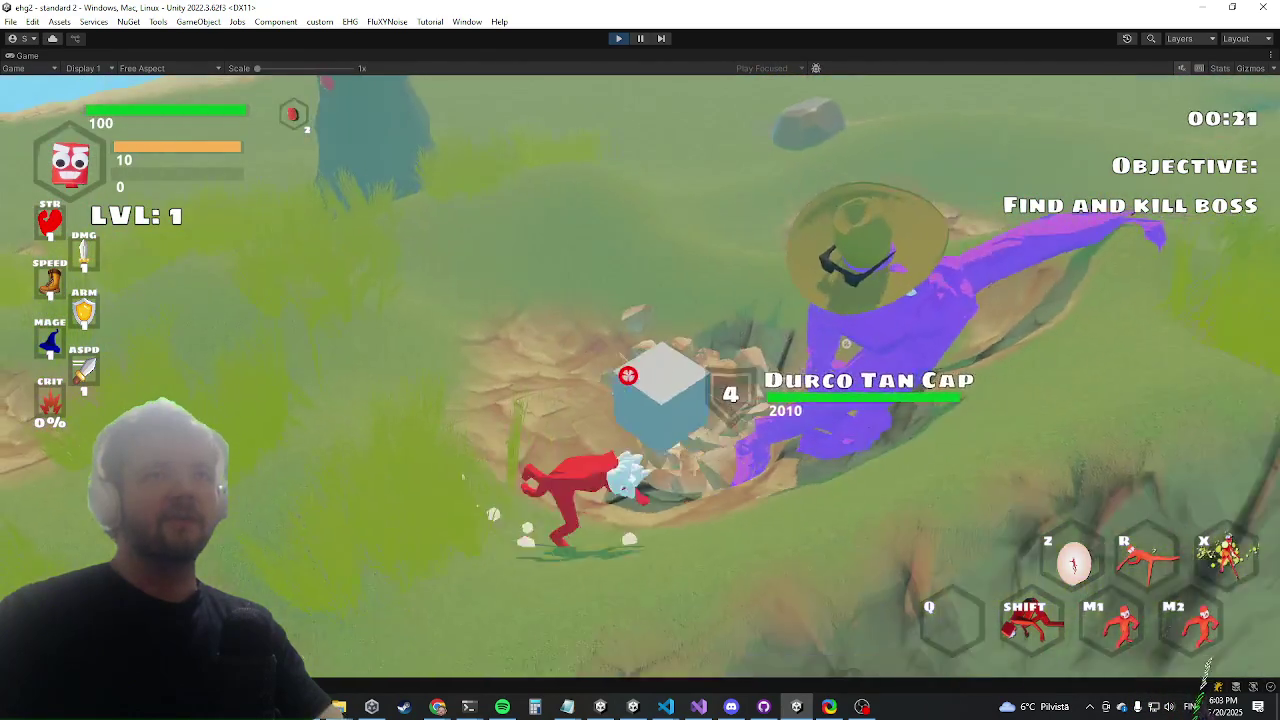
key("a")
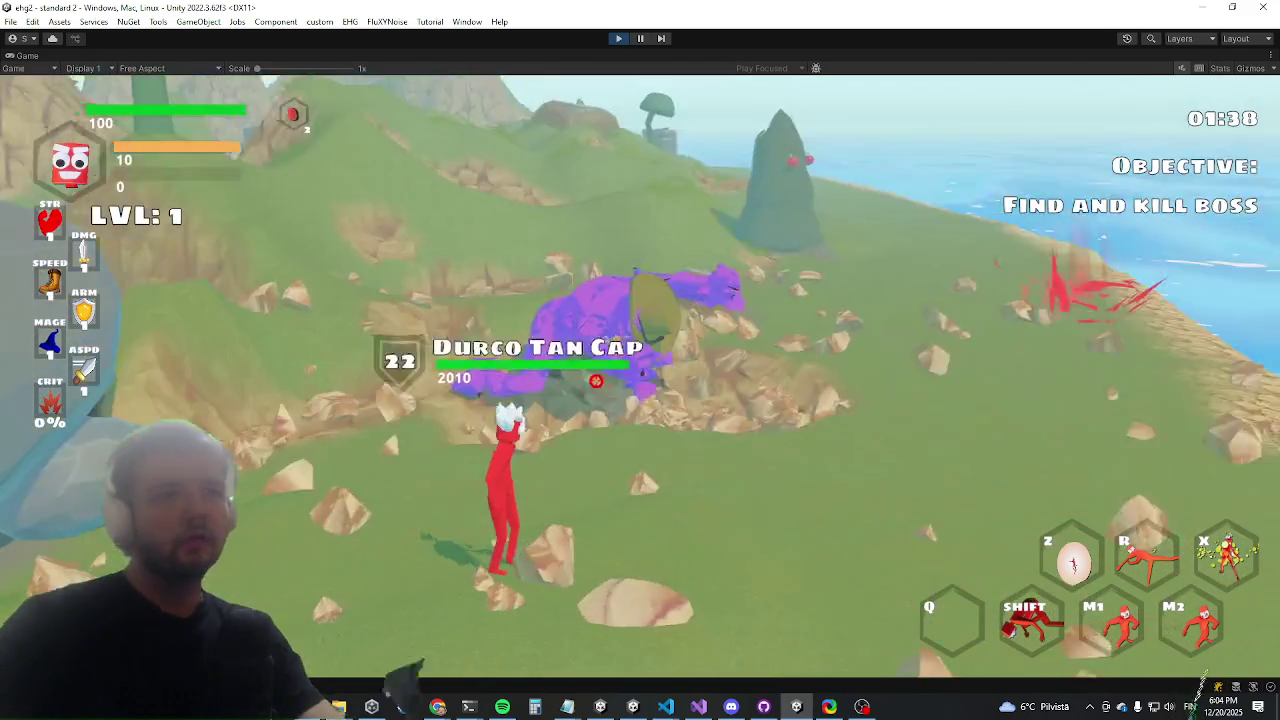
key("shift+space")
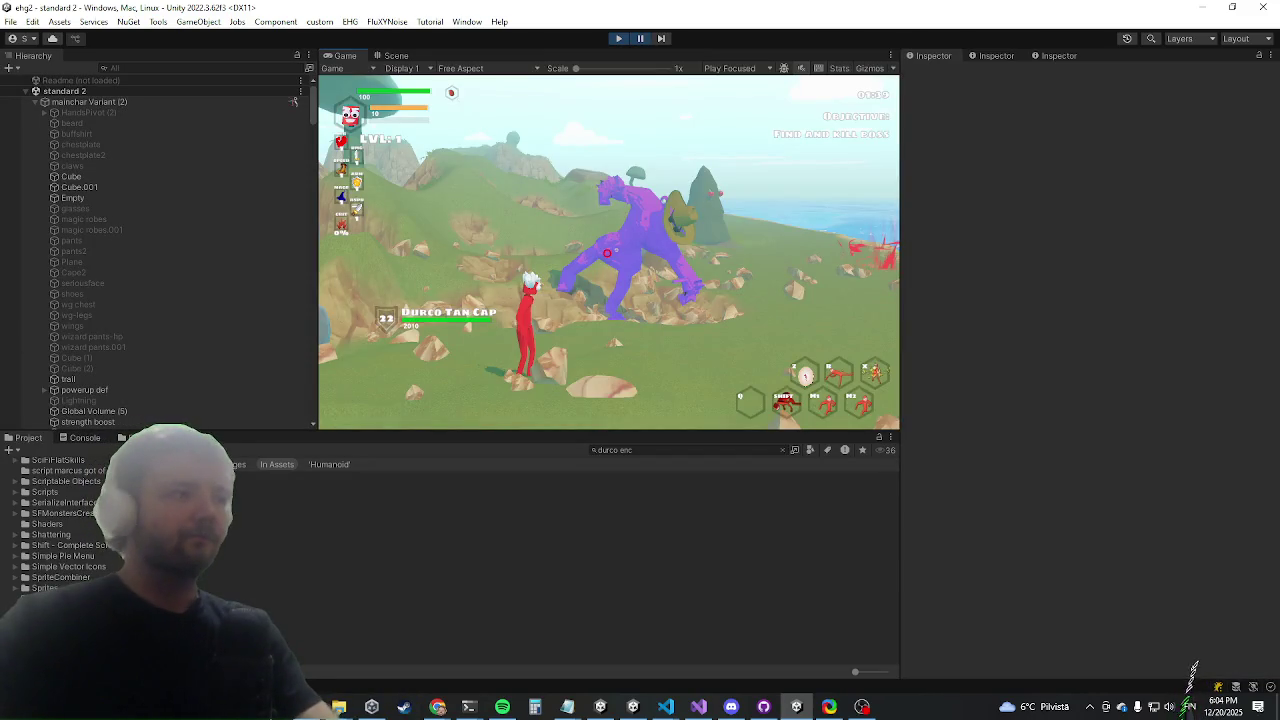
Show the Console and select ik (3) under smashground
left_click(85, 438)
left_click(300, 572)
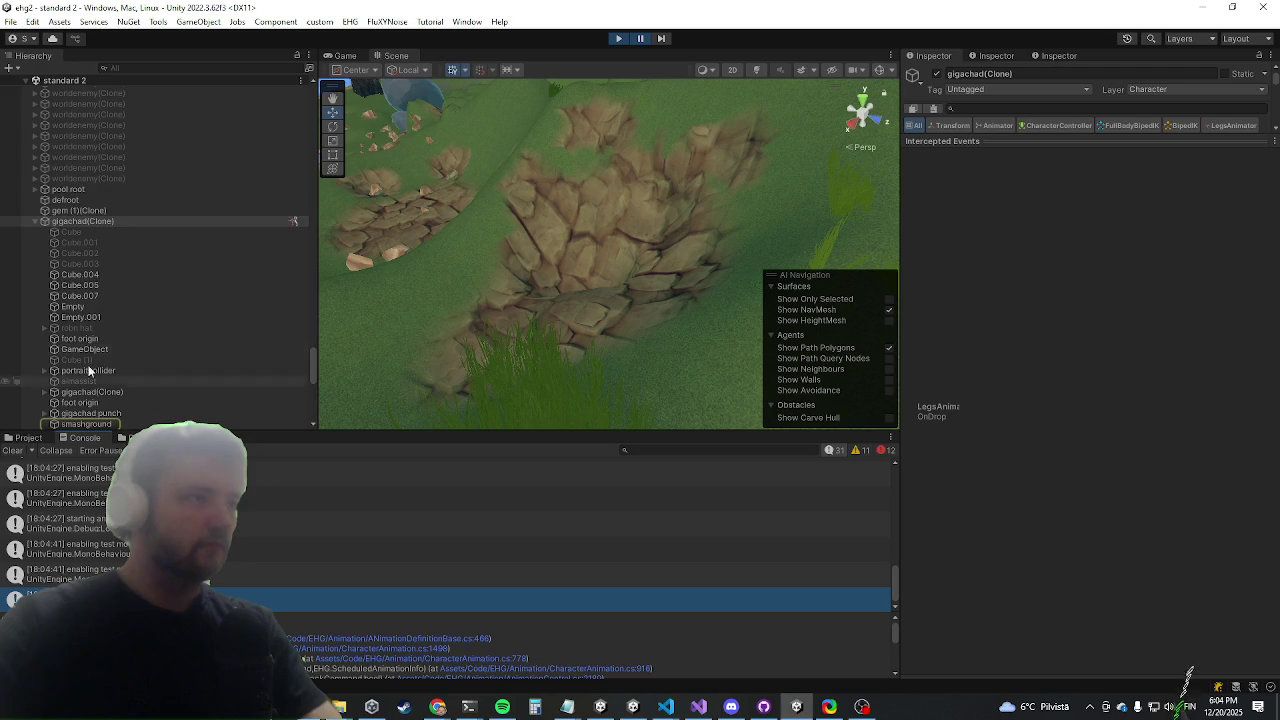
scroll(90, 350, "down", 2)
left_click(40, 344)
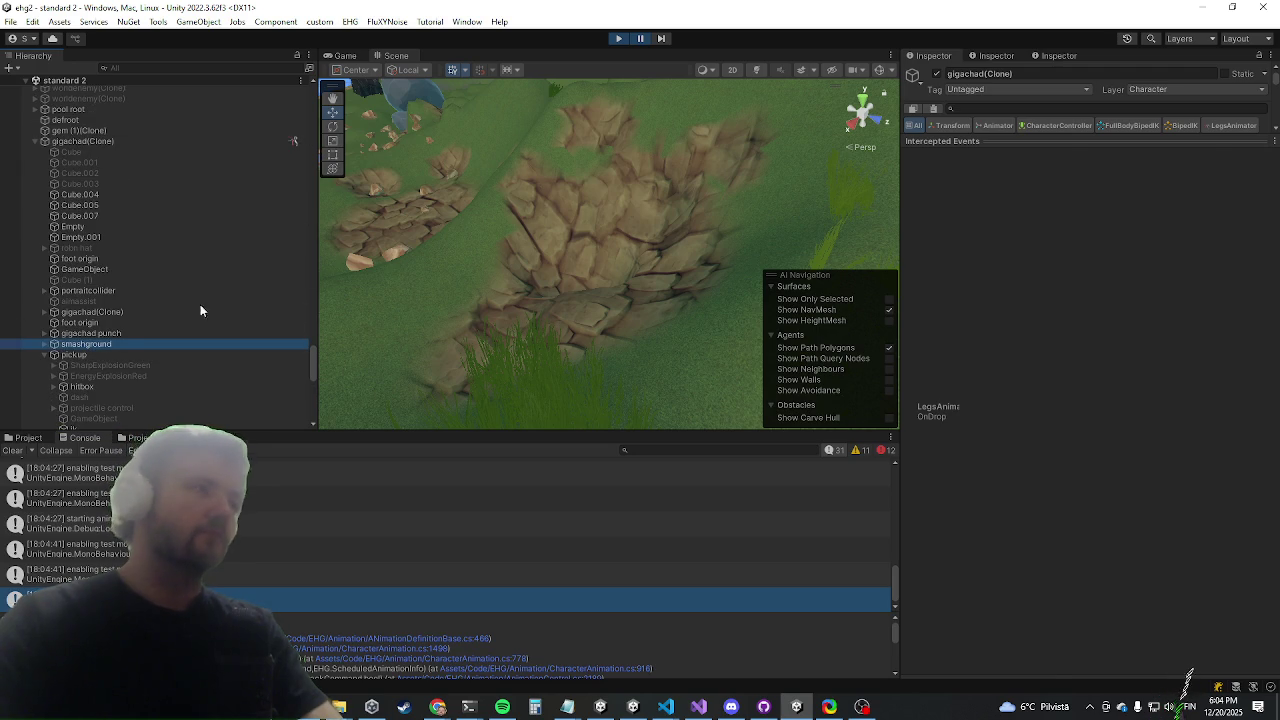
left_click(45, 345)
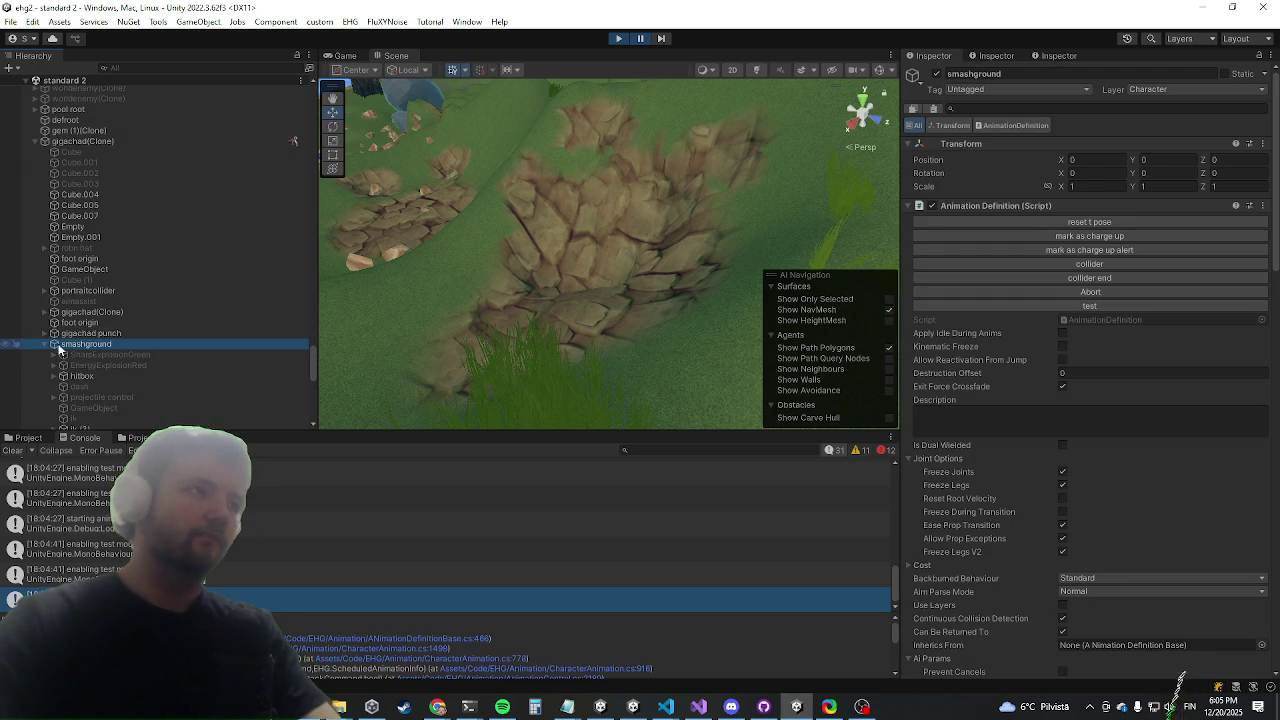
scroll(97, 341, "down", 3)
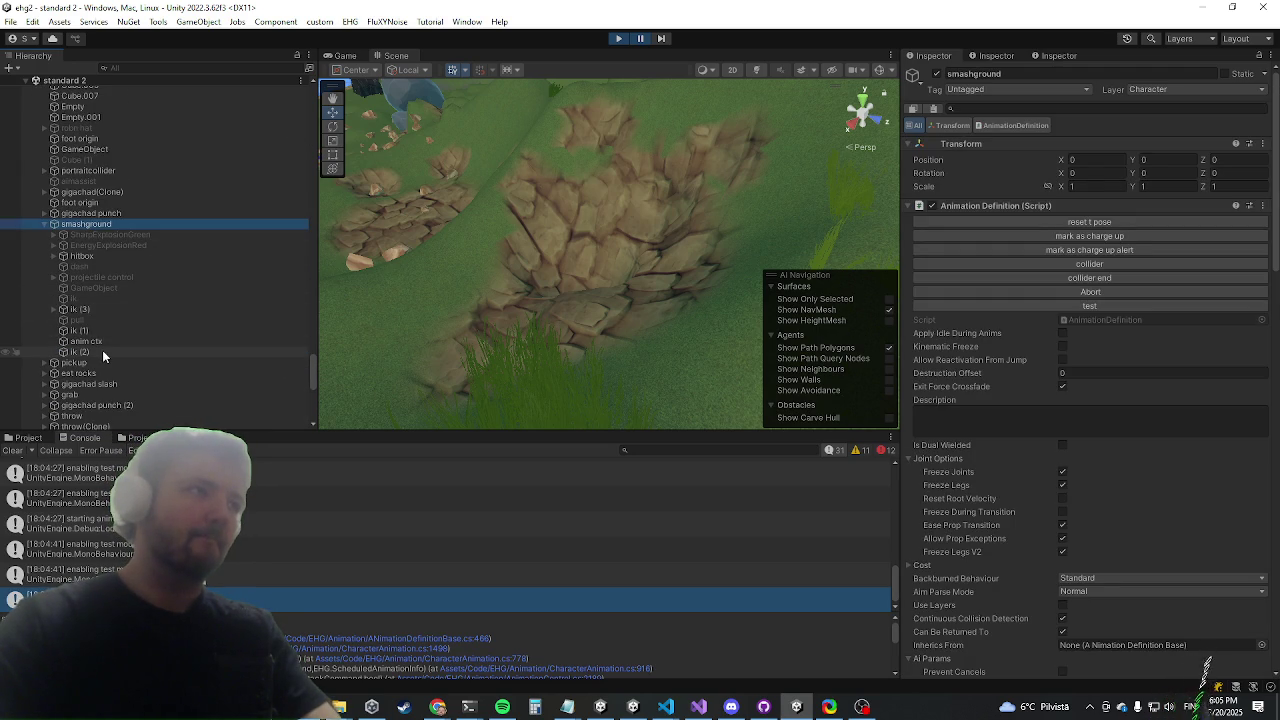
left_click(110, 310)
Collapse Hand Targets, enable Prevent Entity Sync on IK Both Hands, and clear the console
scroll(1117, 513, "down", 2)
scroll(1117, 513, "down", 5)
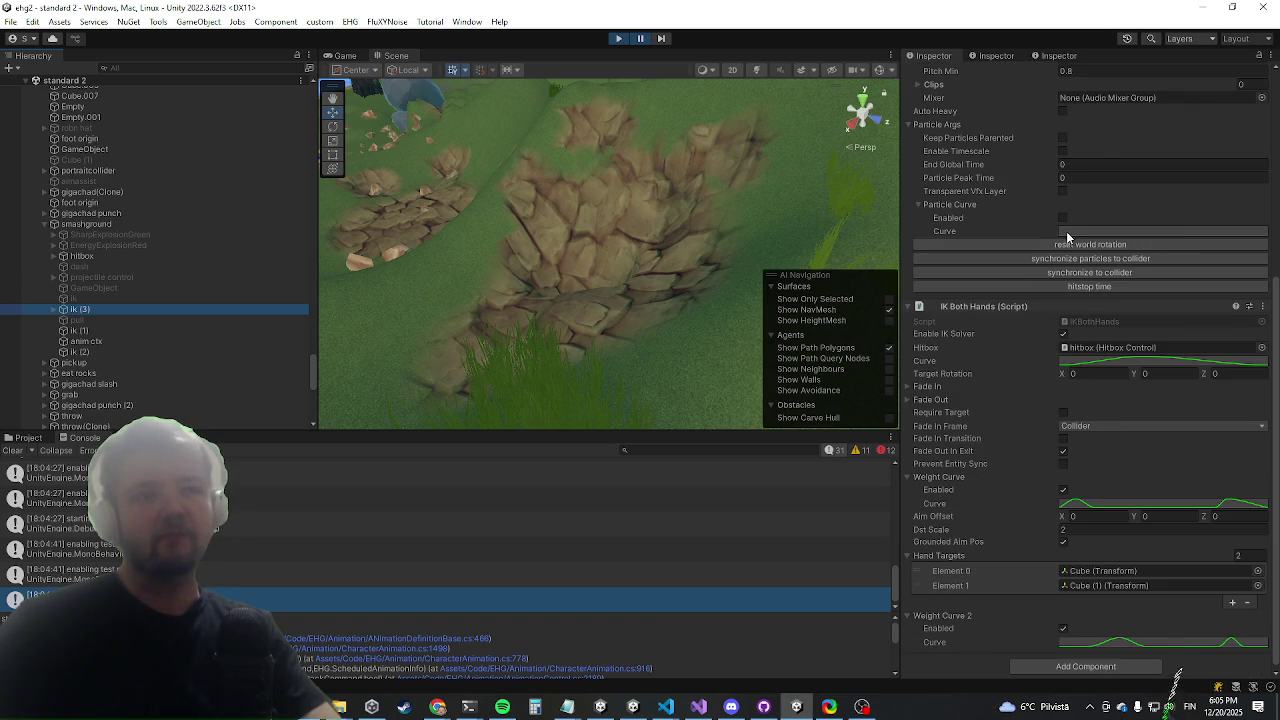
left_click(948, 558)
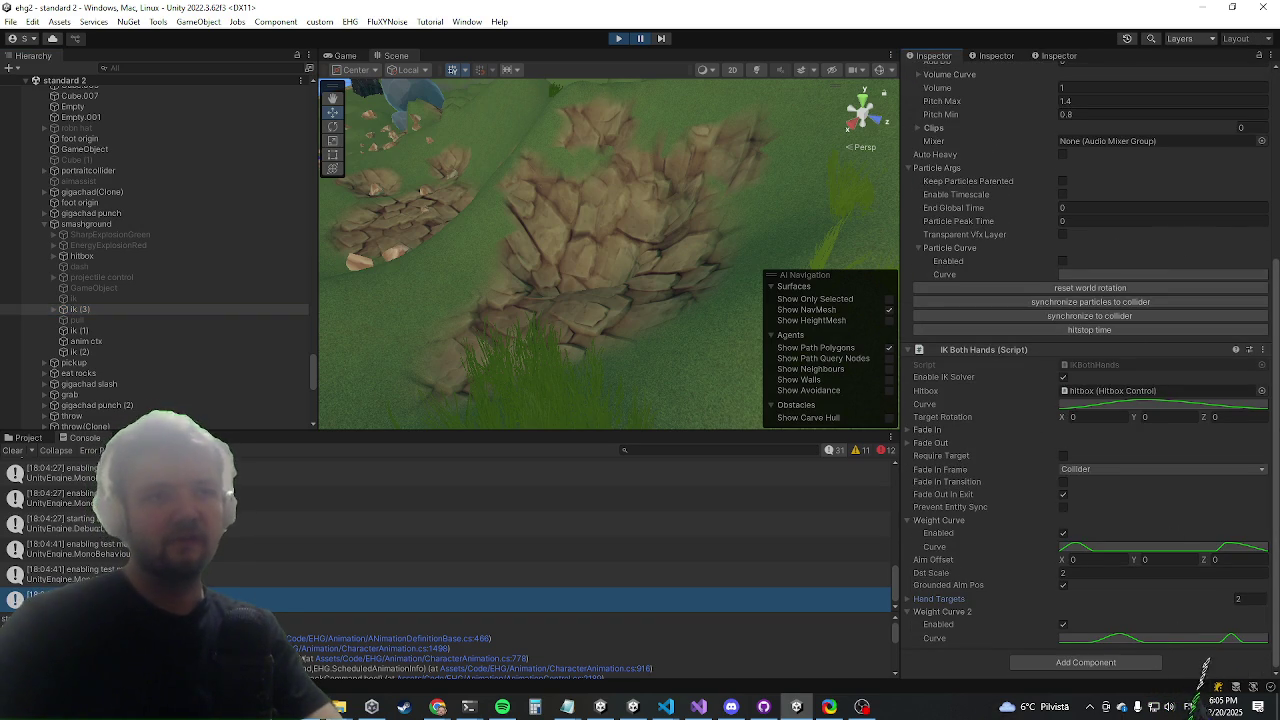
left_click(1064, 507)
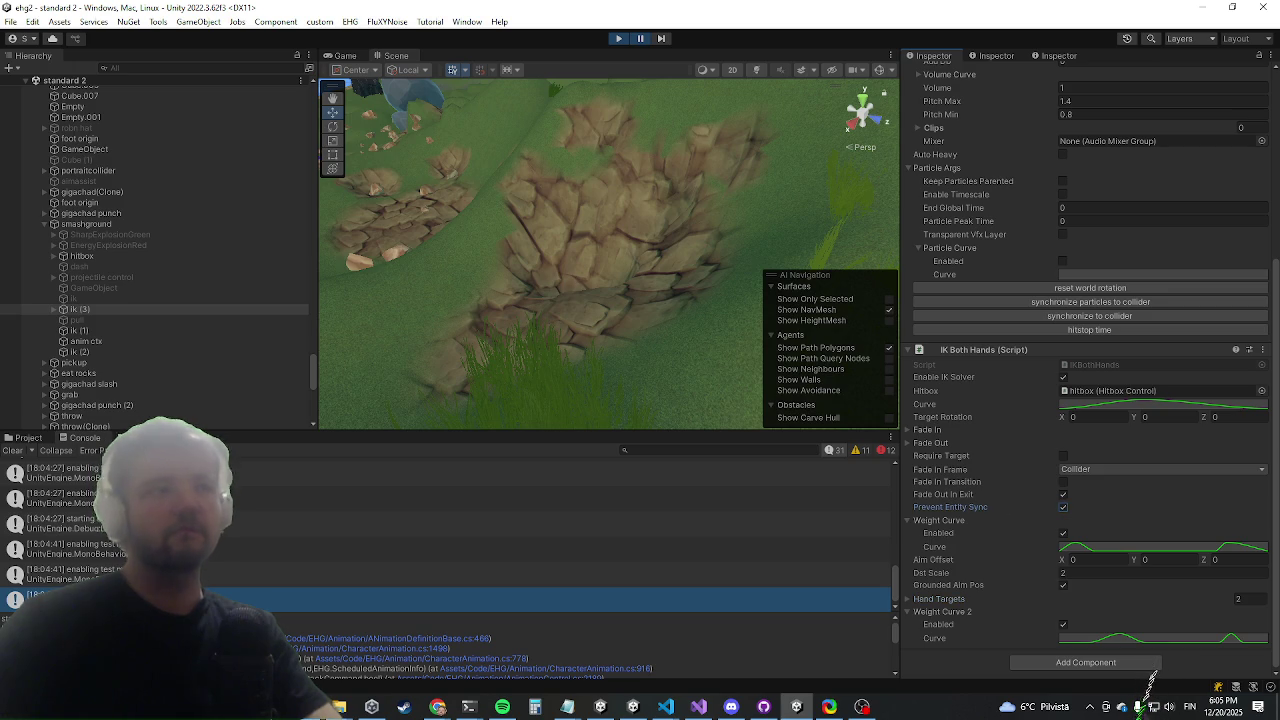
left_click(20, 452)
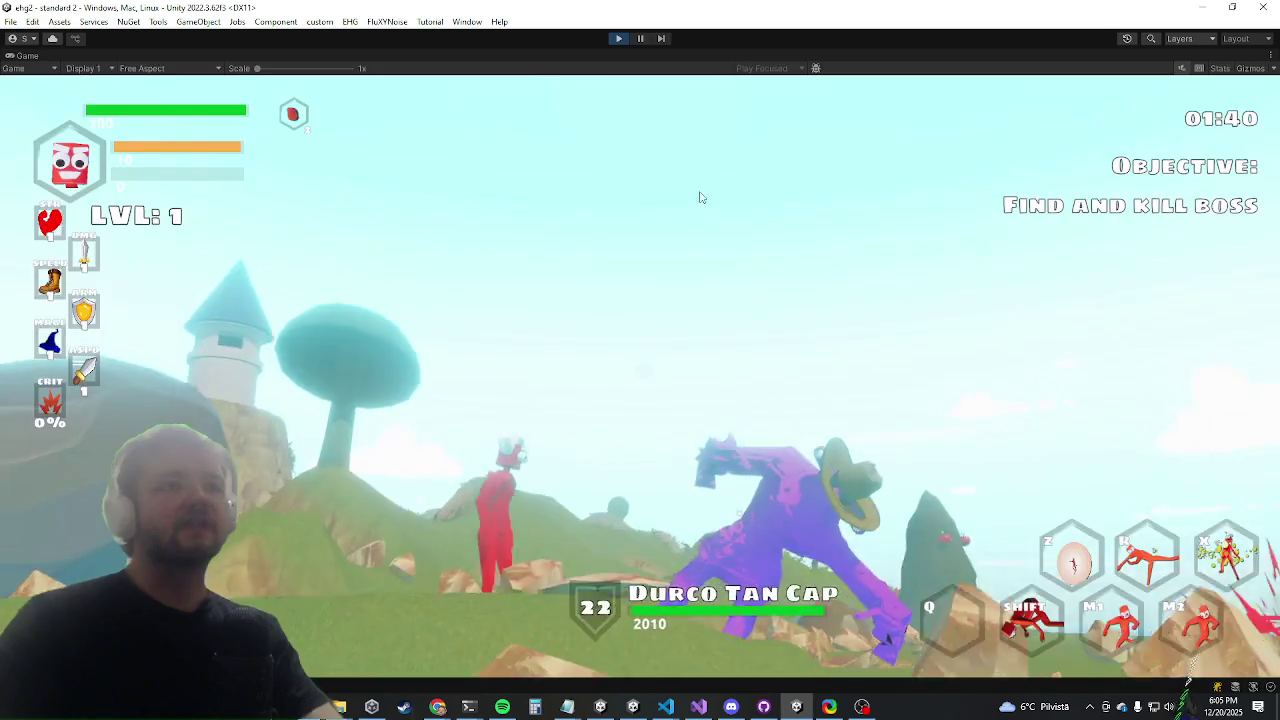
Circle the purple boss with D and A to watch its smash, then pause with Ctrl+Shift+P
key("d")
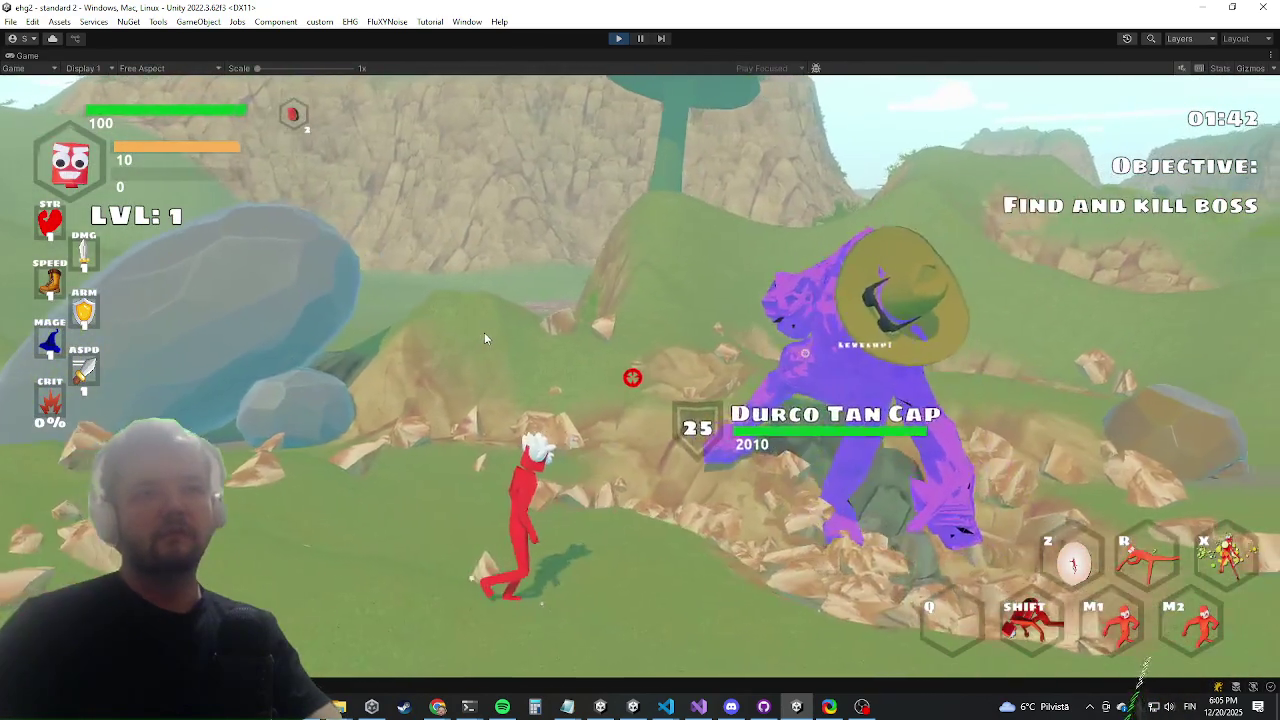
key("a")
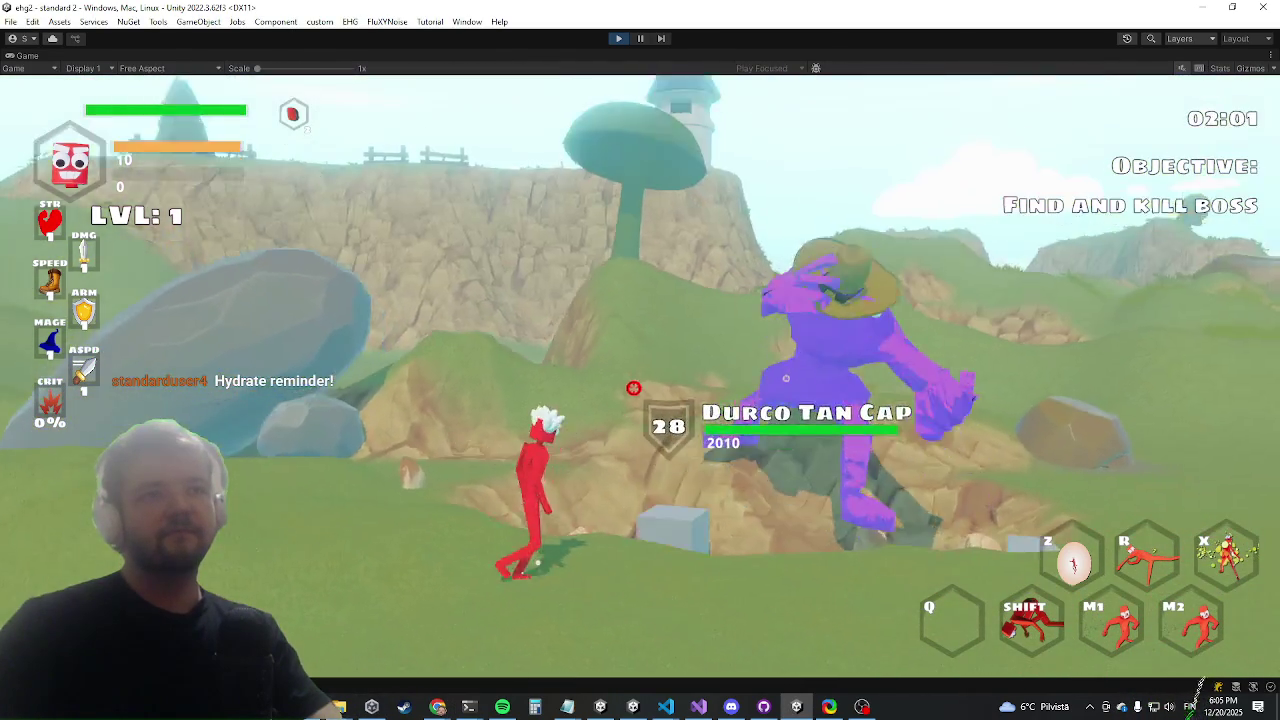
key("ctrl+shift+p")
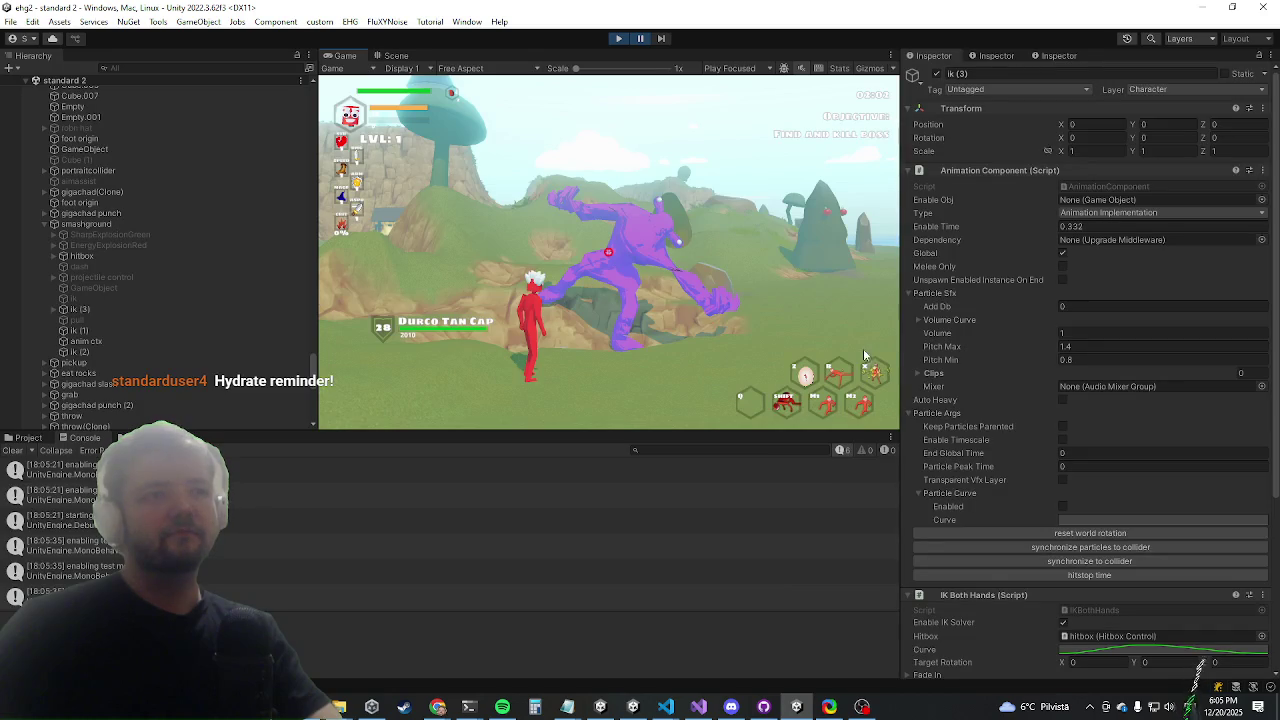
Switch to the Scene view and inspect the 'starting anim' log's stack trace
double_click(92, 191)
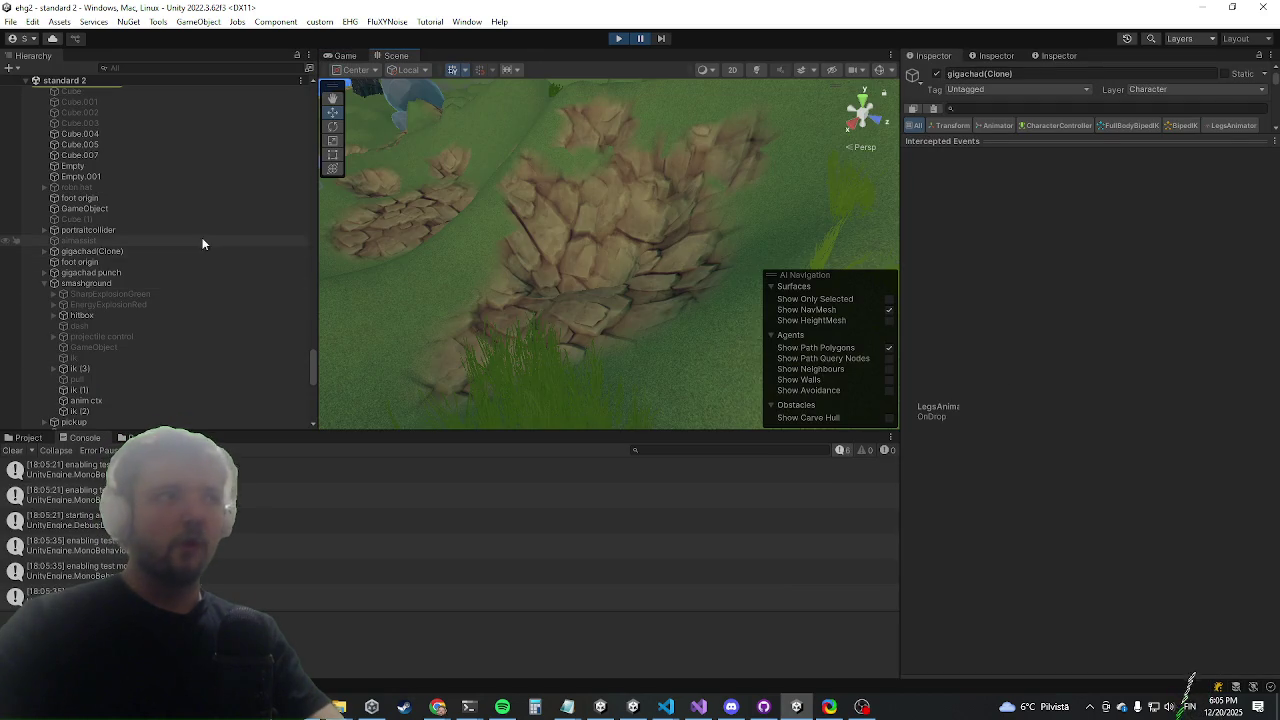
left_click(75, 570)
left_click(75, 520)
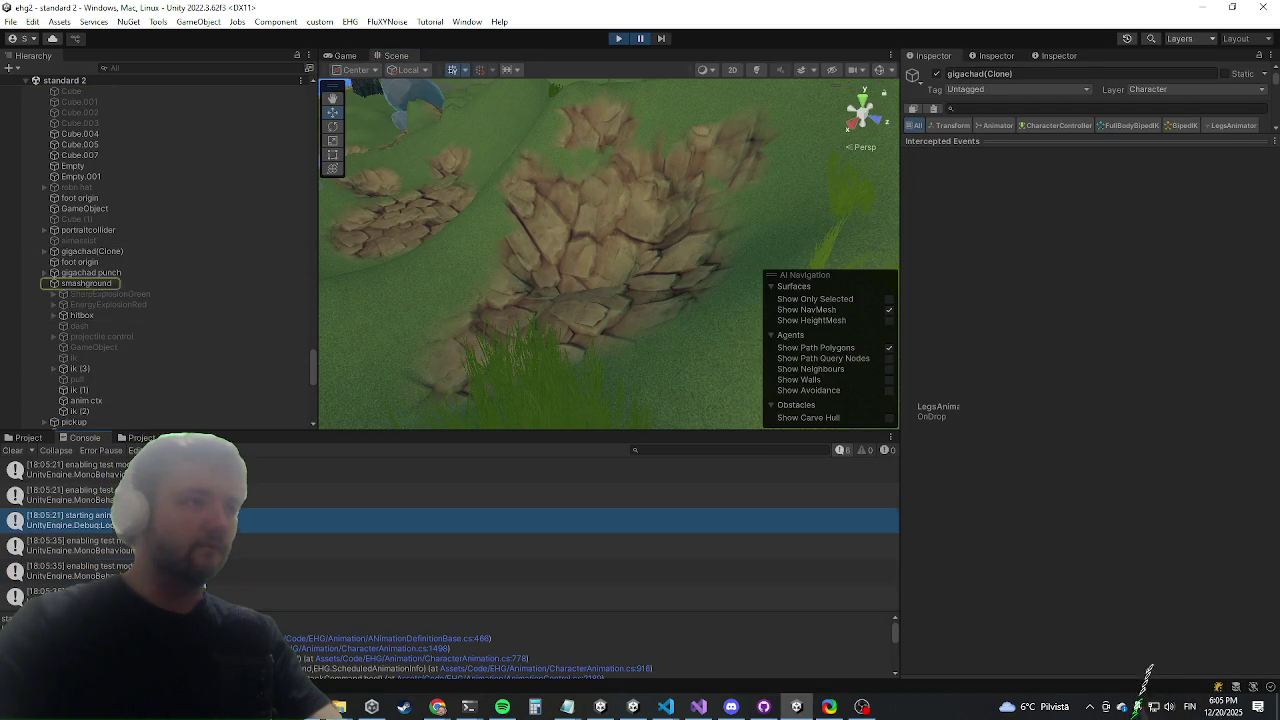
Select ik (2), ik (1), then the two-hand ik (3) object to compare them
left_click(80, 411)
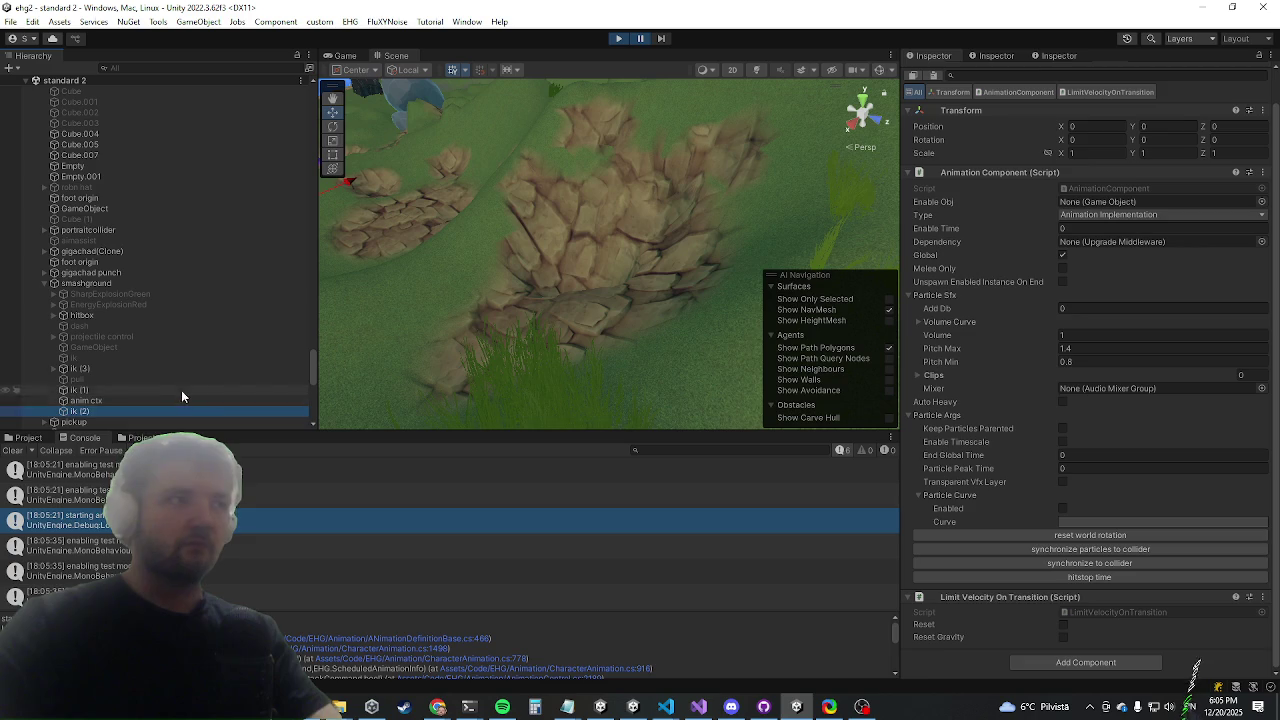
left_click(178, 391)
scroll(1181, 474, "down", 2)
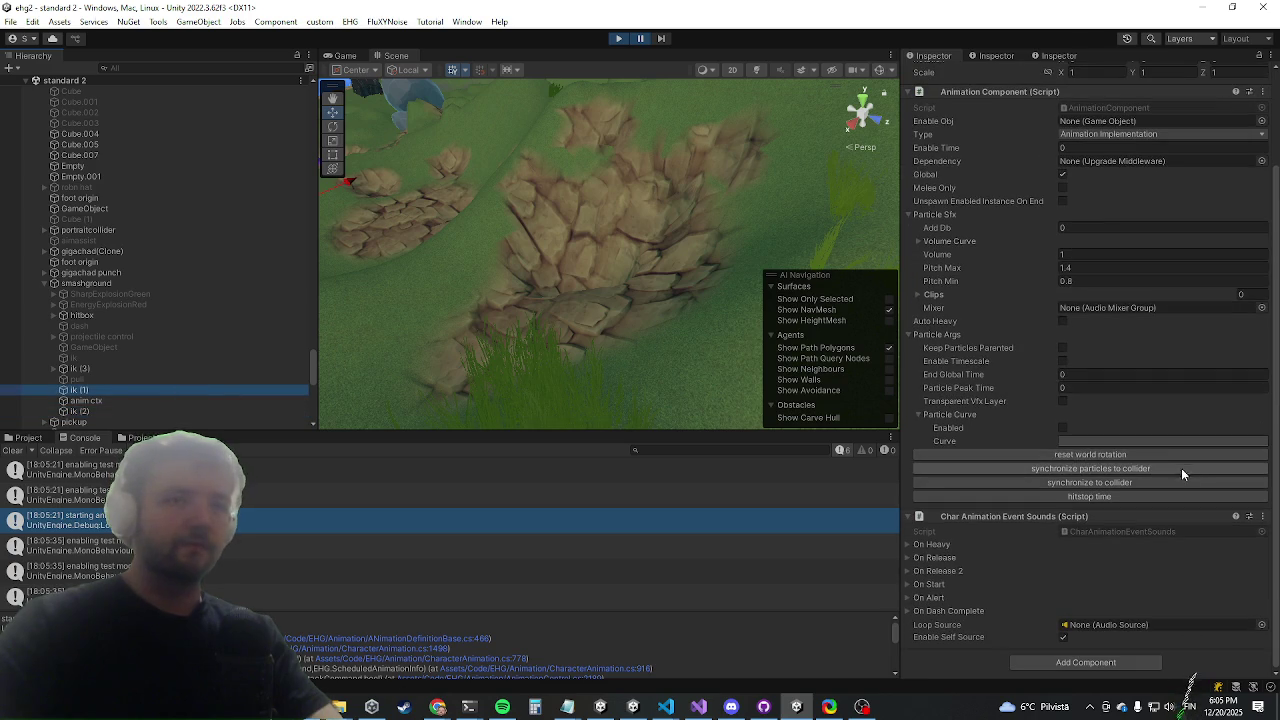
left_click(80, 369)
scroll(1200, 390, "down", 3)
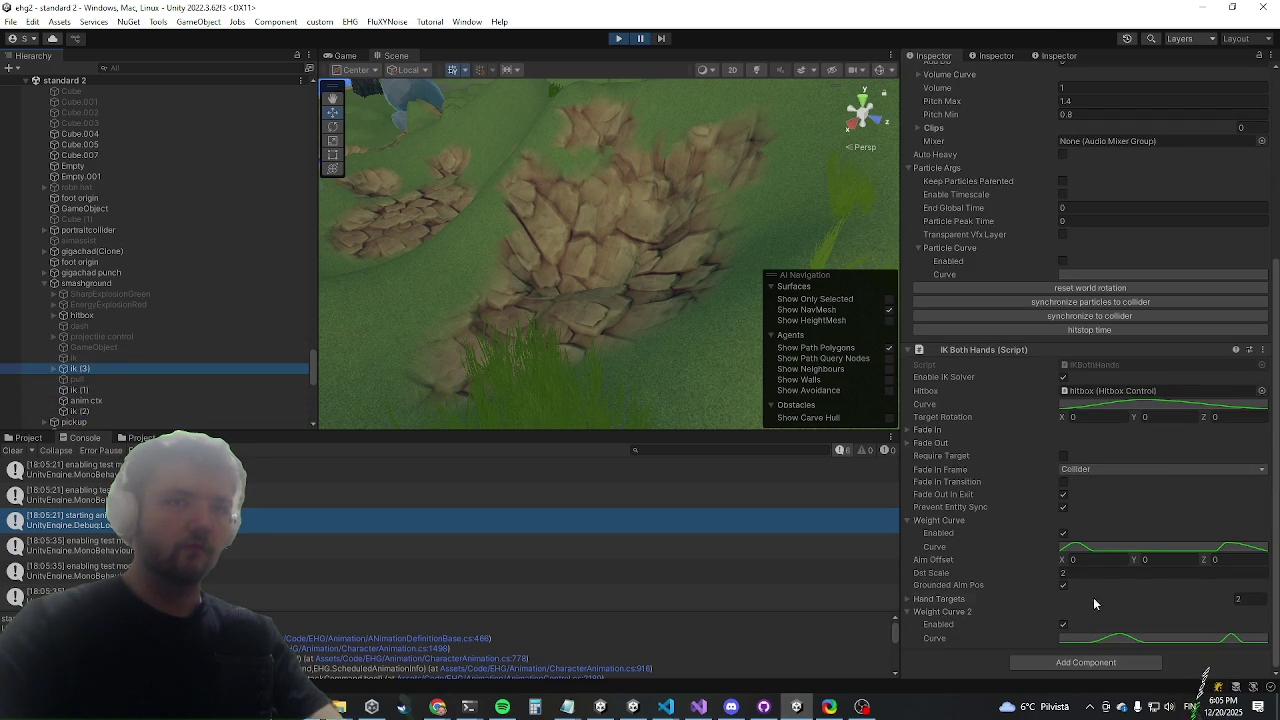
Review Weight Curve in the curve editor, then place the caret on IKAnimation in IKBothHands.cs
left_click(1083, 548)
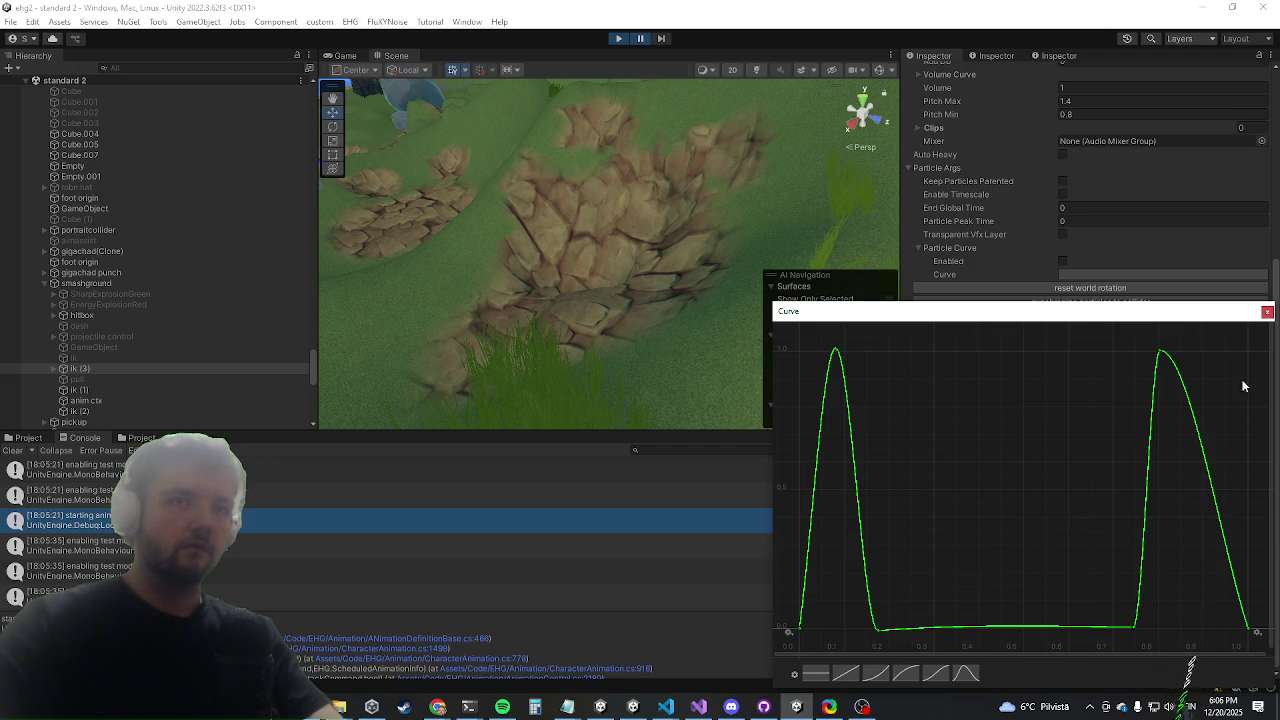
left_click(1267, 311)
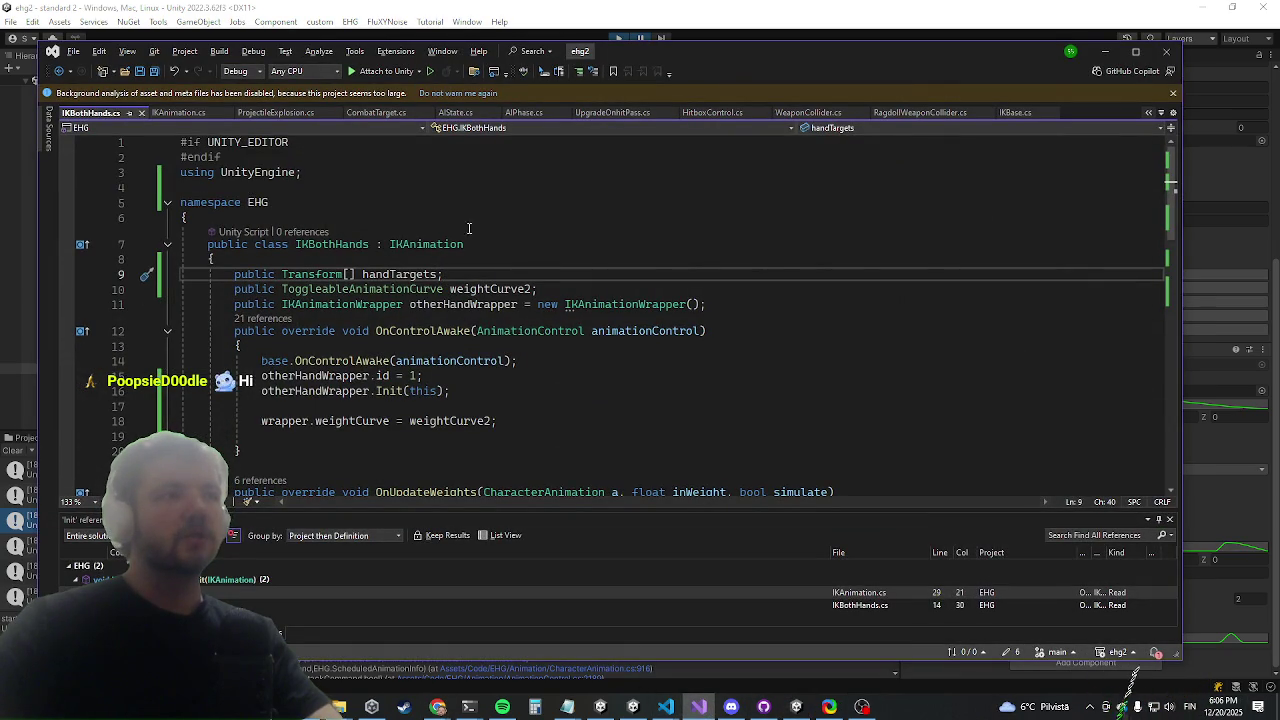
left_click(407, 244)
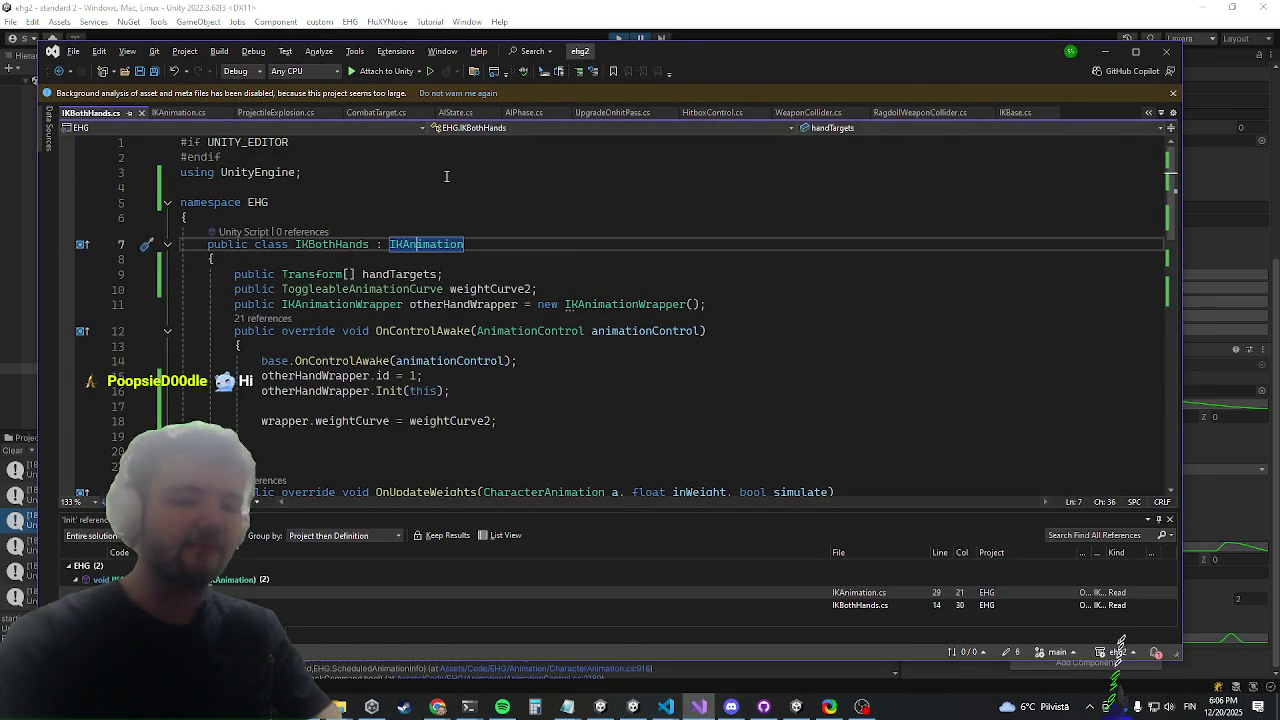
Jump to the IKAnimation definition with F12 and scroll to its AimPos method
key("F12")
scroll(454, 289, "down", 16)
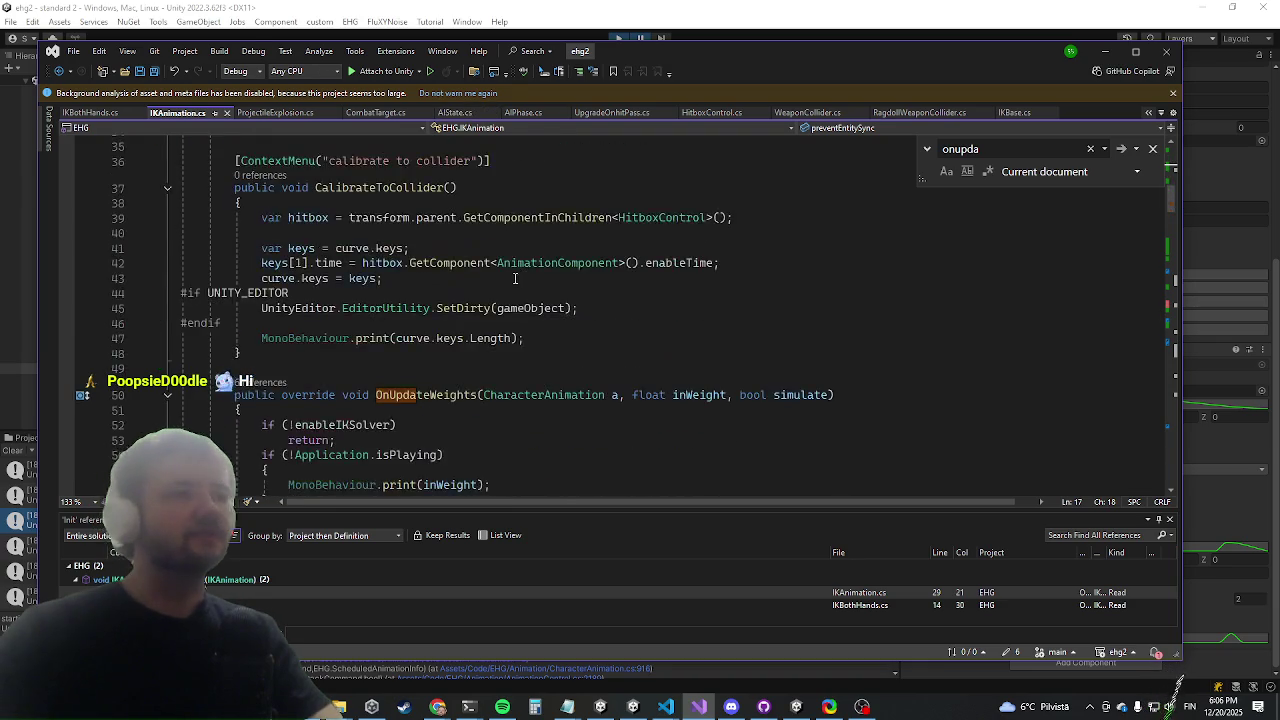
scroll(433, 315, "down", 7)
scroll(433, 342, "up", 6)
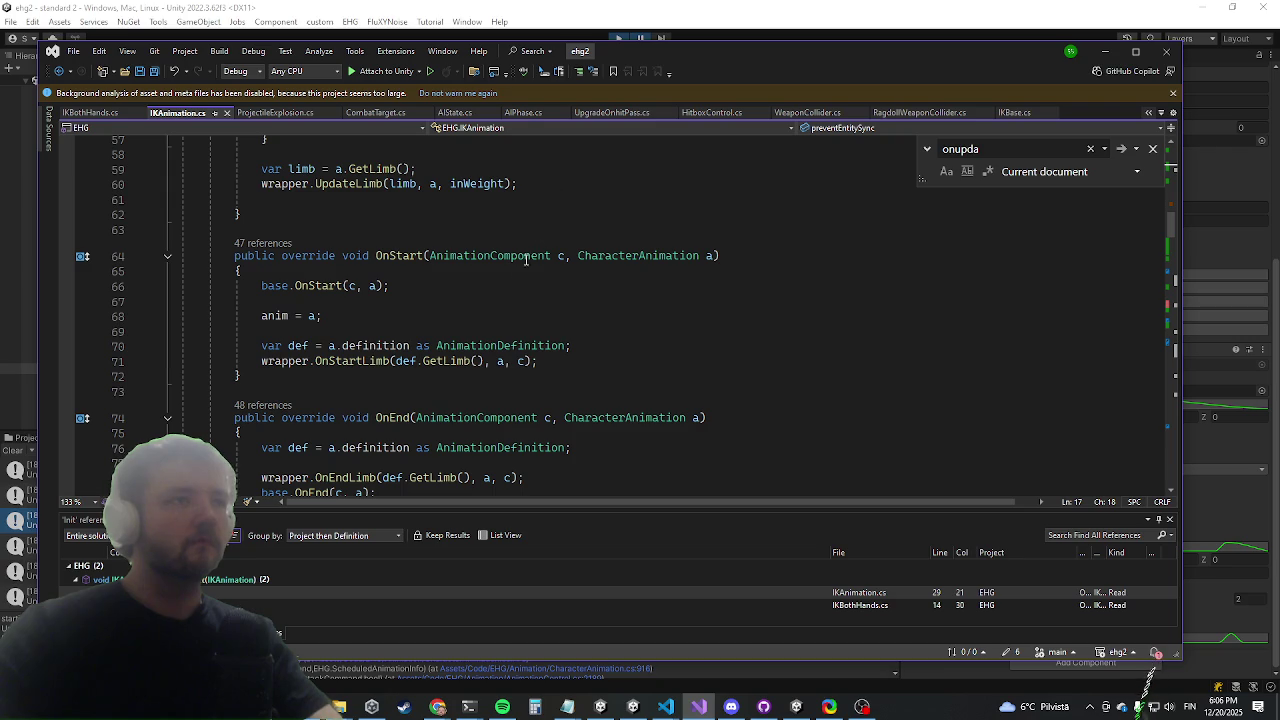
scroll(506, 284, "down", 2)
left_click(488, 300)
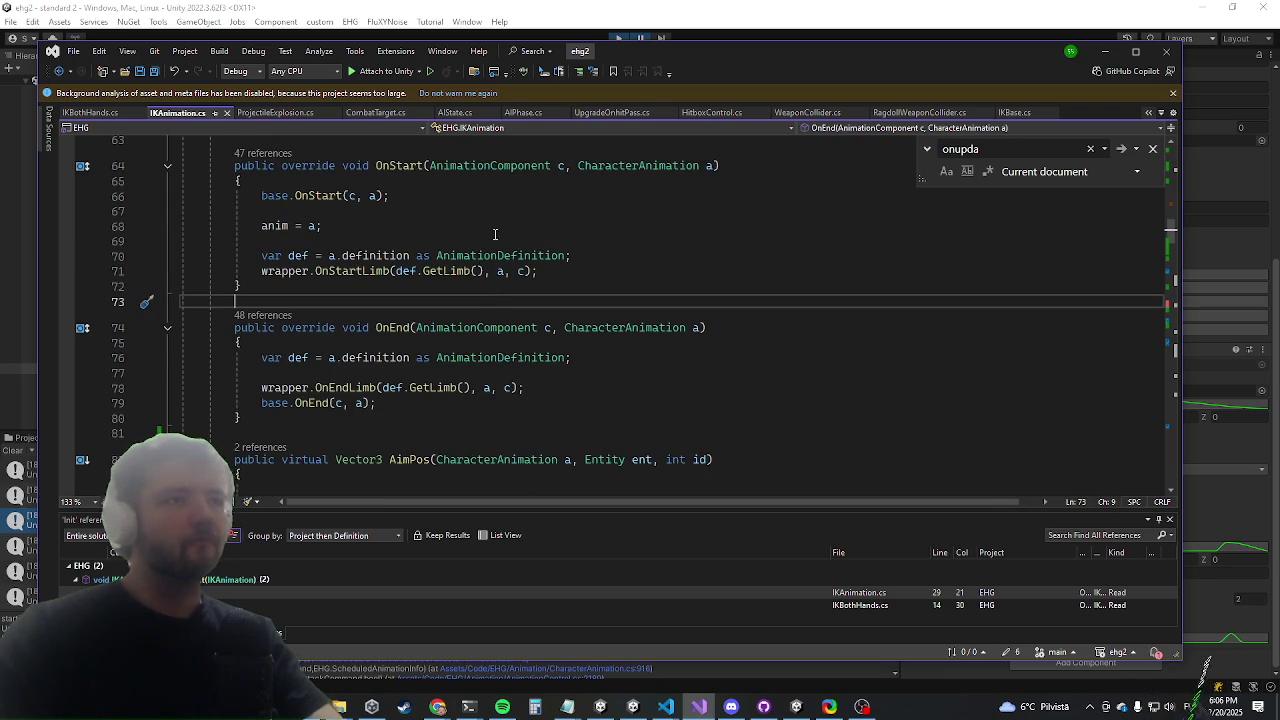
scroll(450, 272, "down", 6)
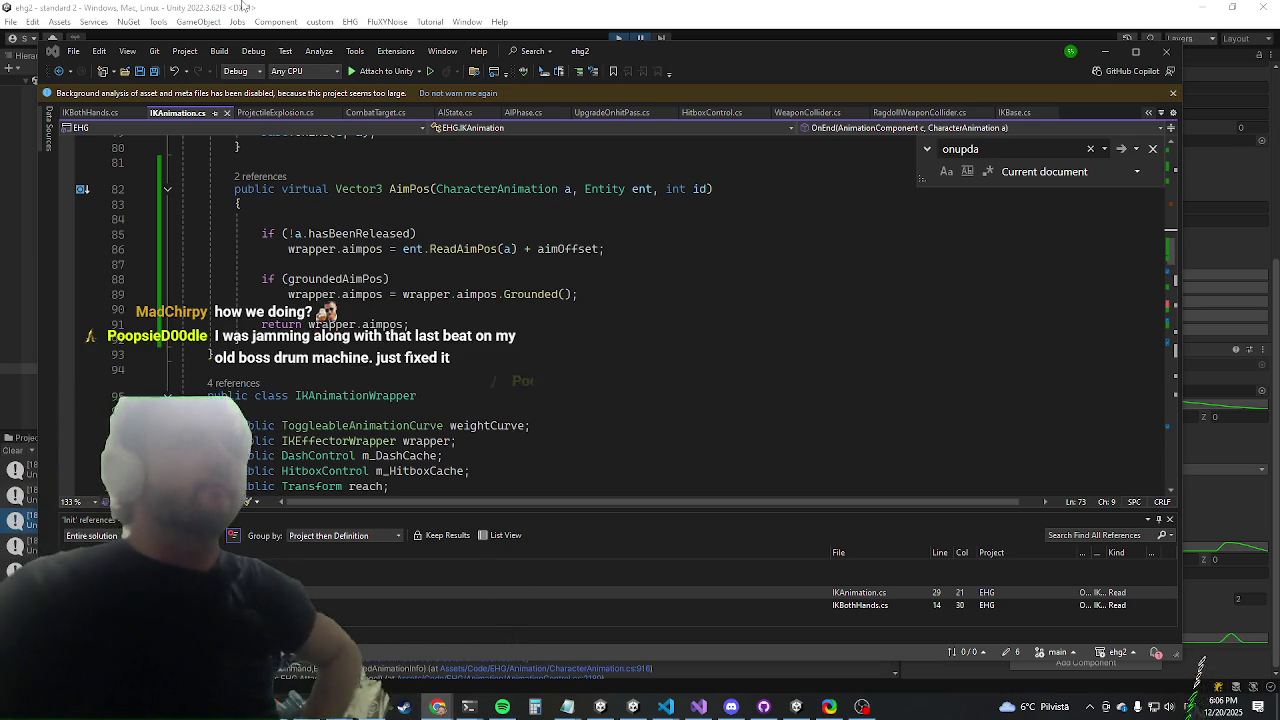
Copy the grounded aim-position check on lines 88–89
left_click_drag(281, 296, 232, 278)
key("ctrl+c")
left_click(307, 325)
right_click(325, 285)
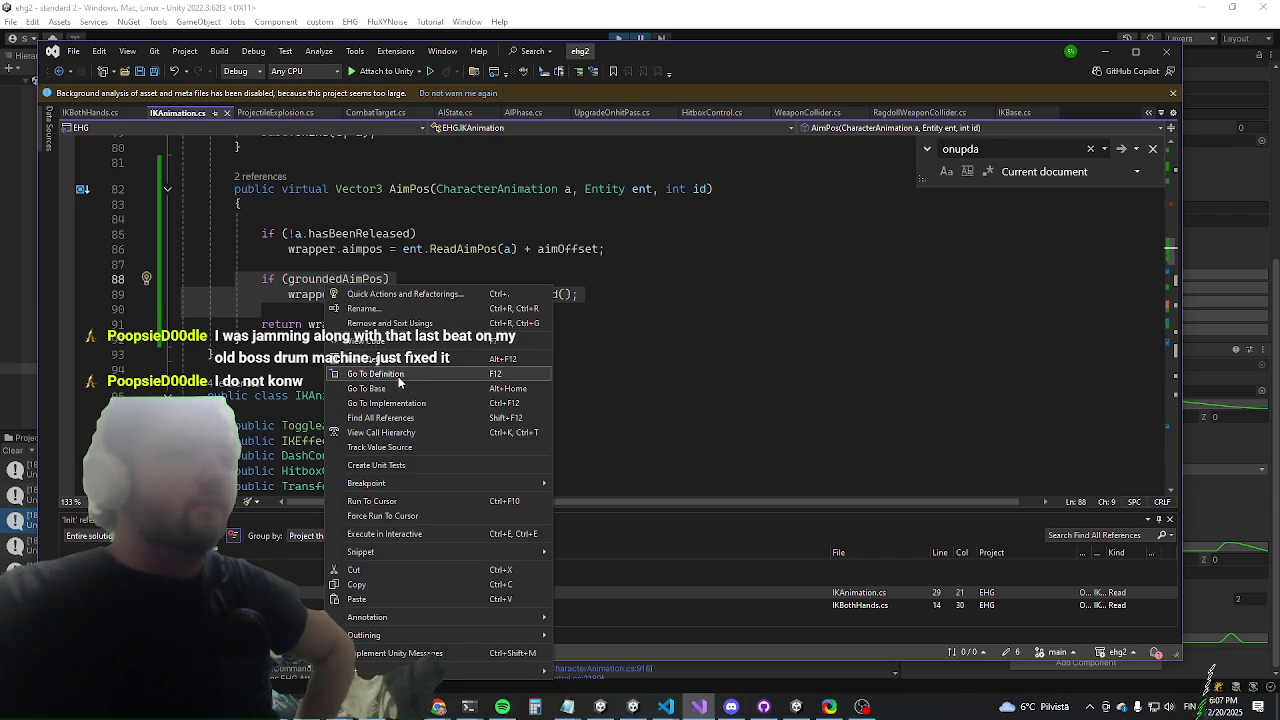
left_click(372, 585)
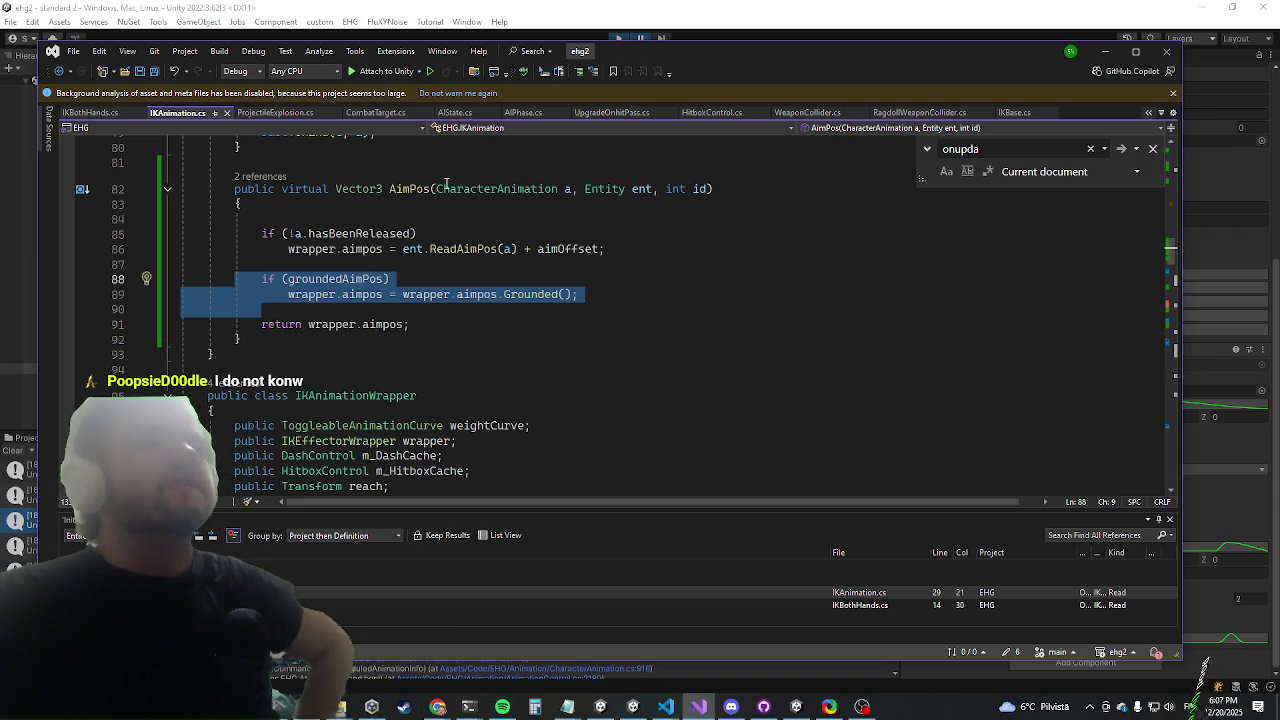
Find All References on AimPos to list where it is called
left_click(402, 189)
right_click(408, 190)
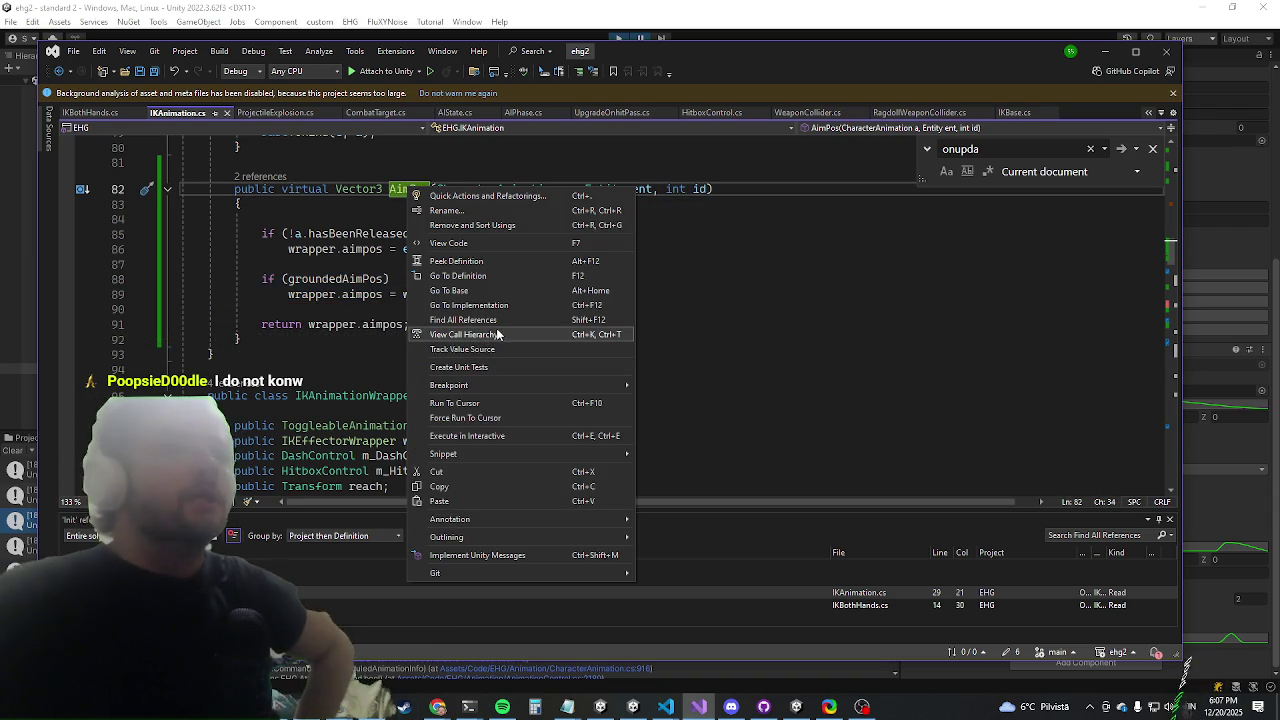
left_click(463, 319)
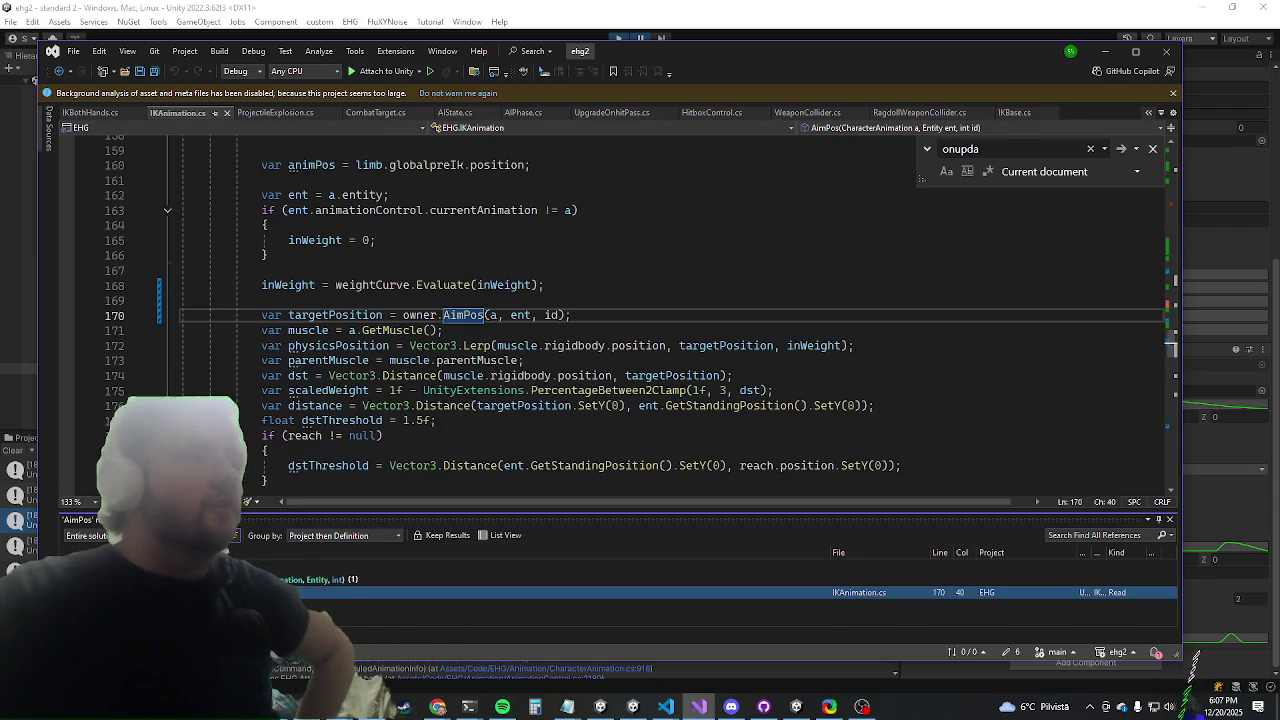
left_click(100, 113)
In AimPos, turn the return line into a var output declaration from handTargets[id] and drop the old if block
scroll(600, 270, "down", 7)
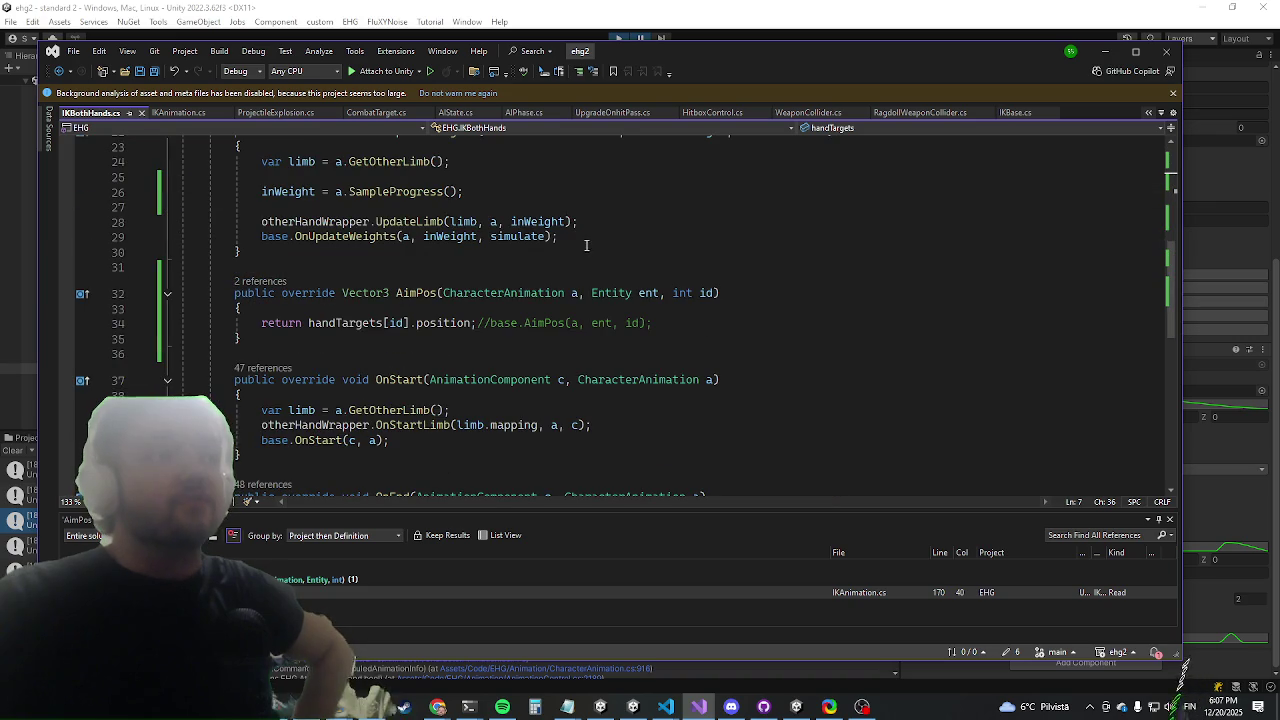
left_click(459, 316)
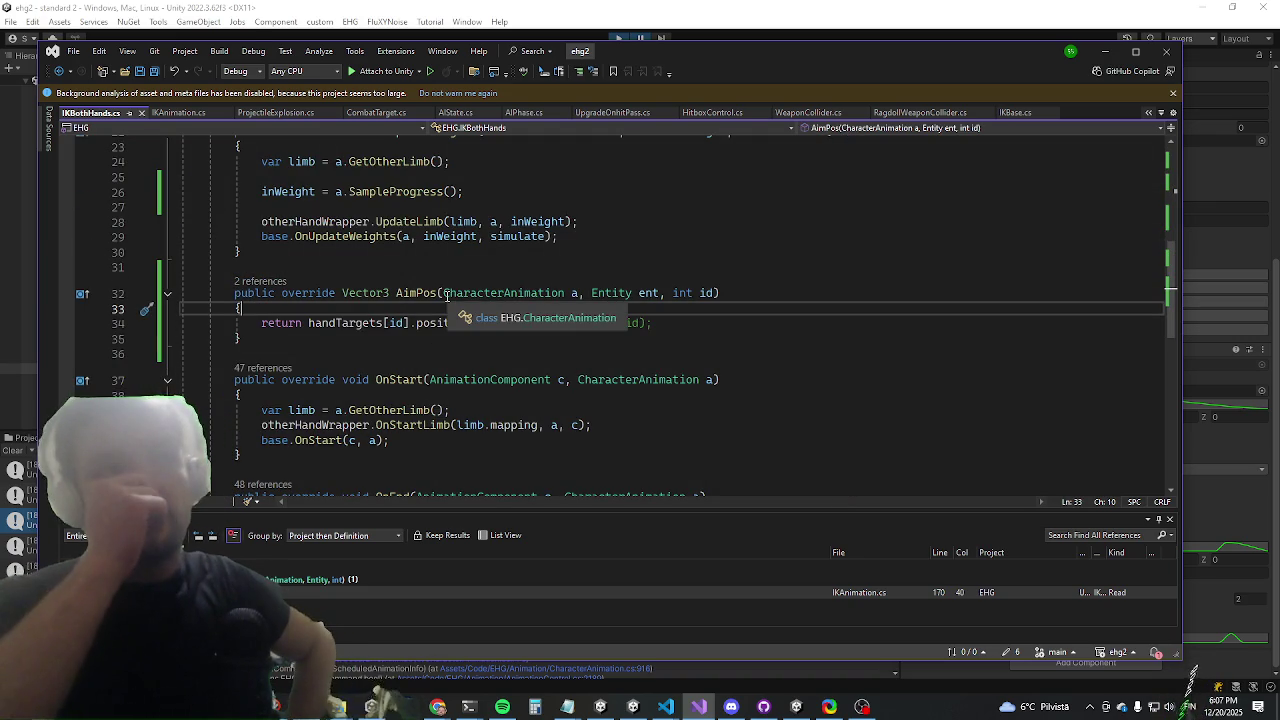
key("Return")
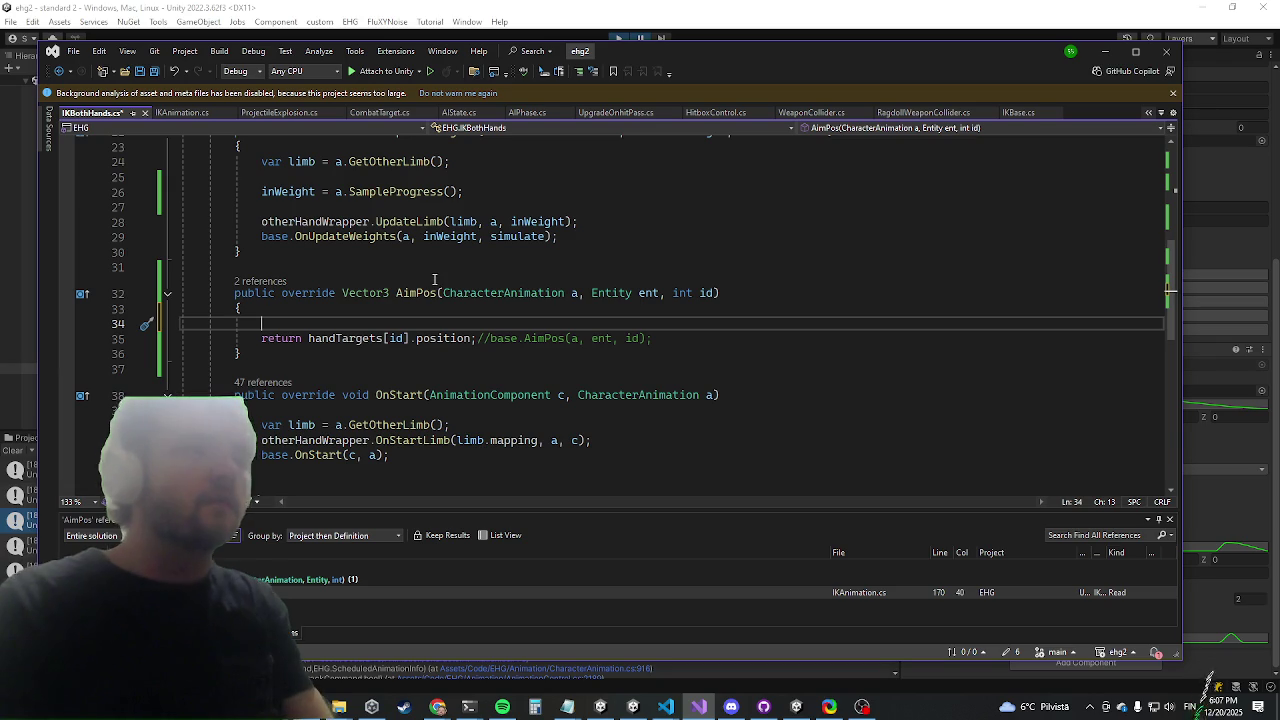
type("if(id == 0) {")
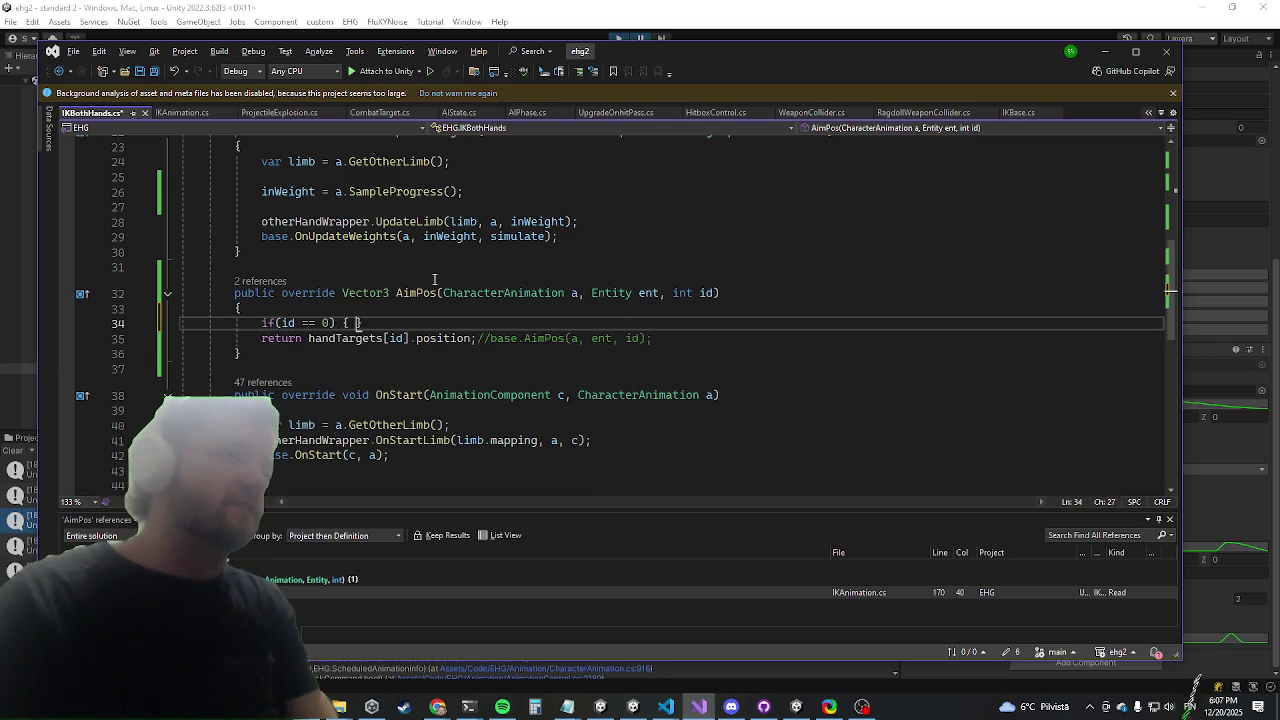
key("ctrl+v")
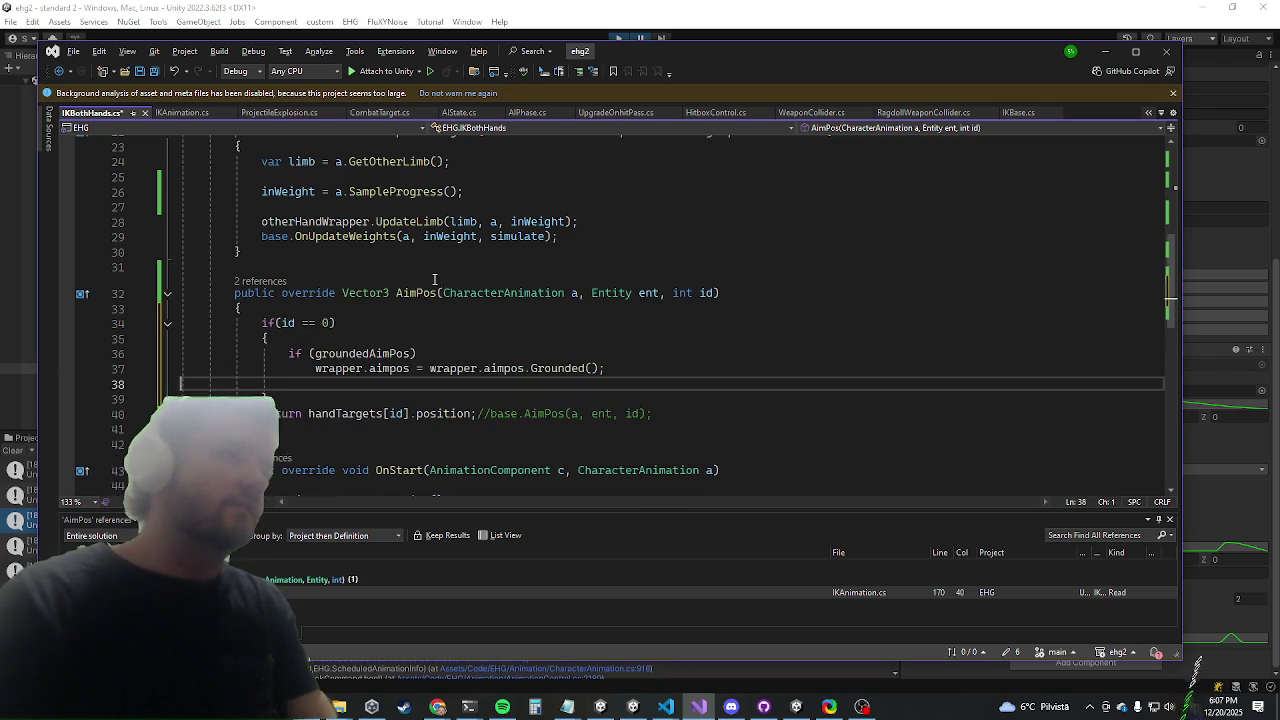
key("ctrl+z")
key("ctrl+z")
type("wrap")
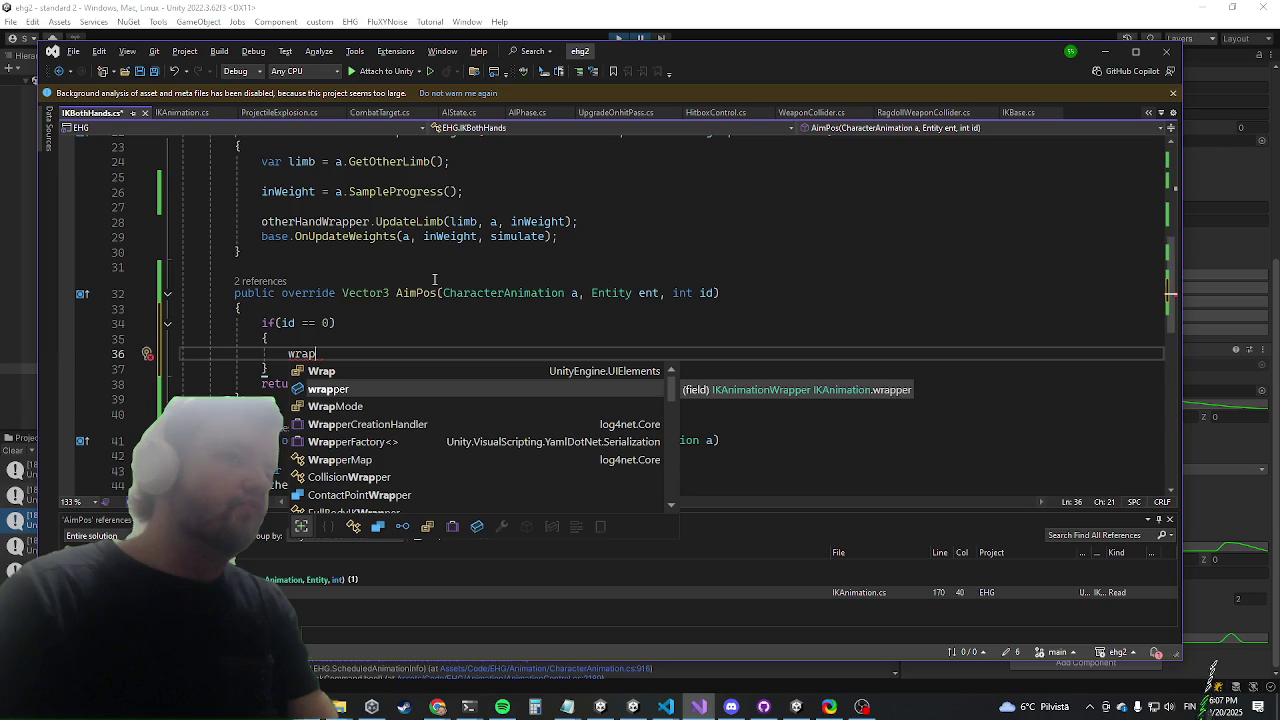
key("Tab")
type(".")
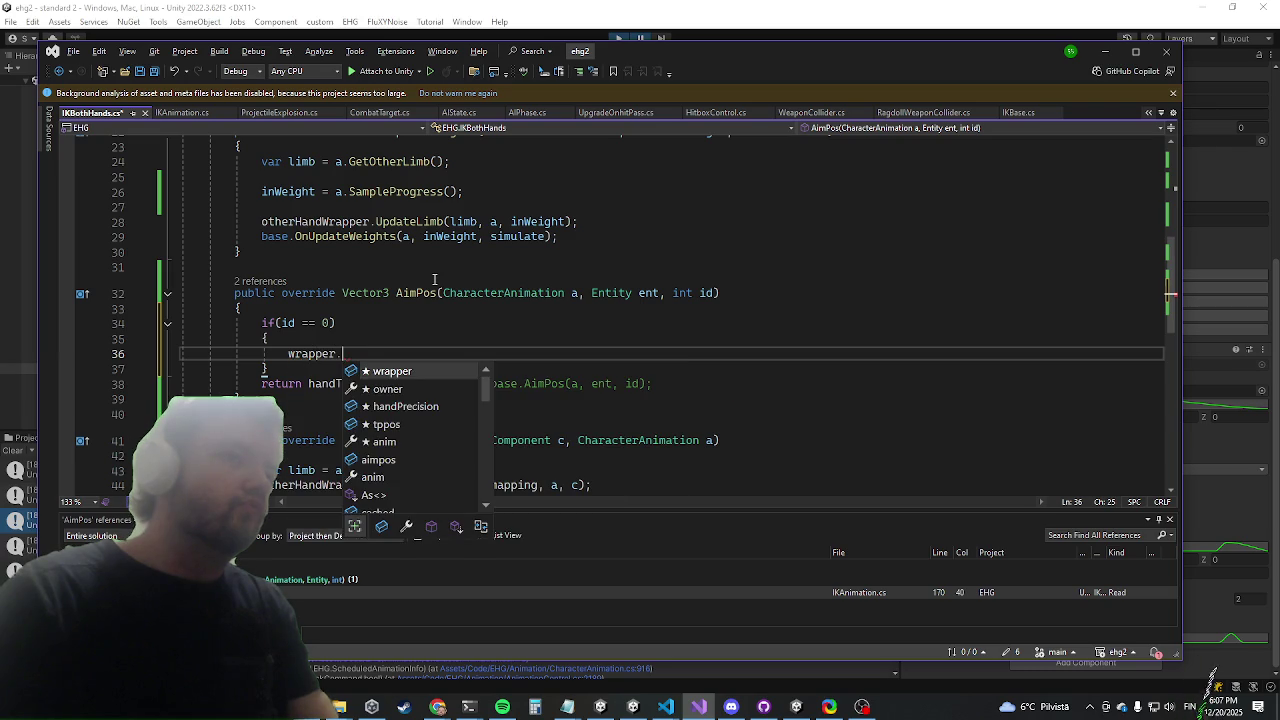
type("aimp")
key("Tab")
type("=")
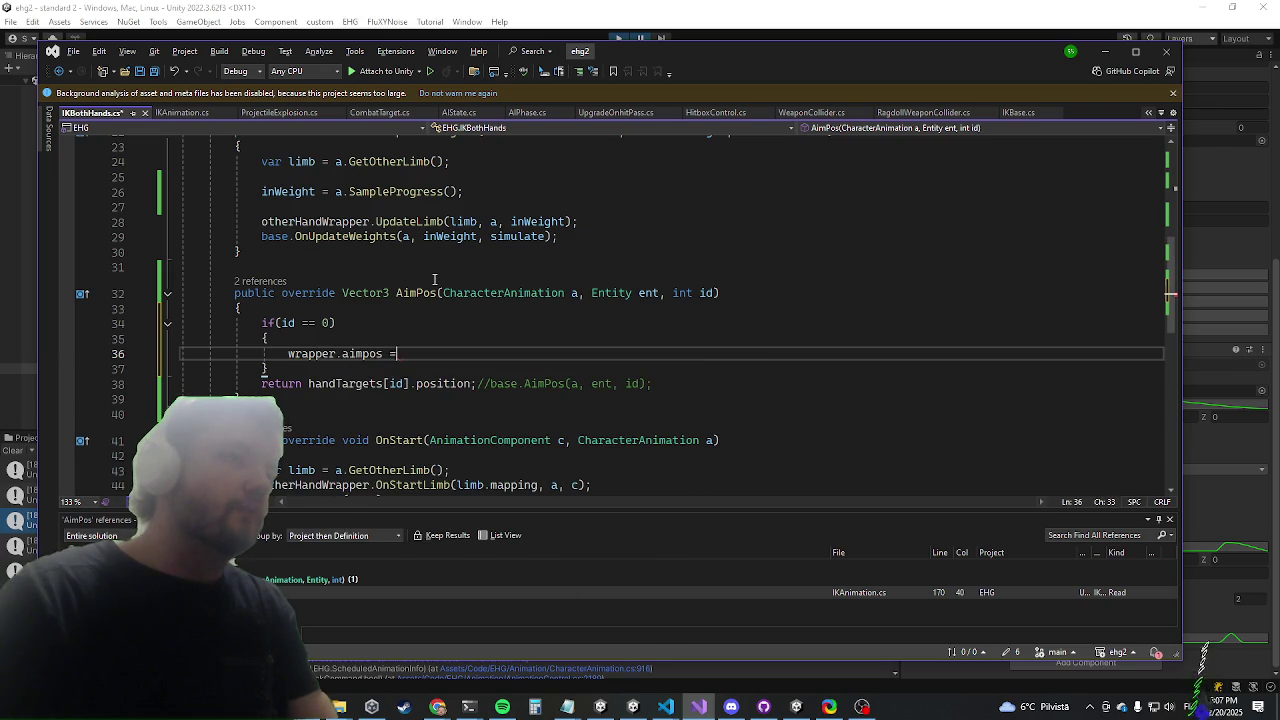
key("Down")
key("Down")
key("Home")
key("ctrl+shift+Right")
key("shift+Right")
key("shift+Right")
type("var output =")
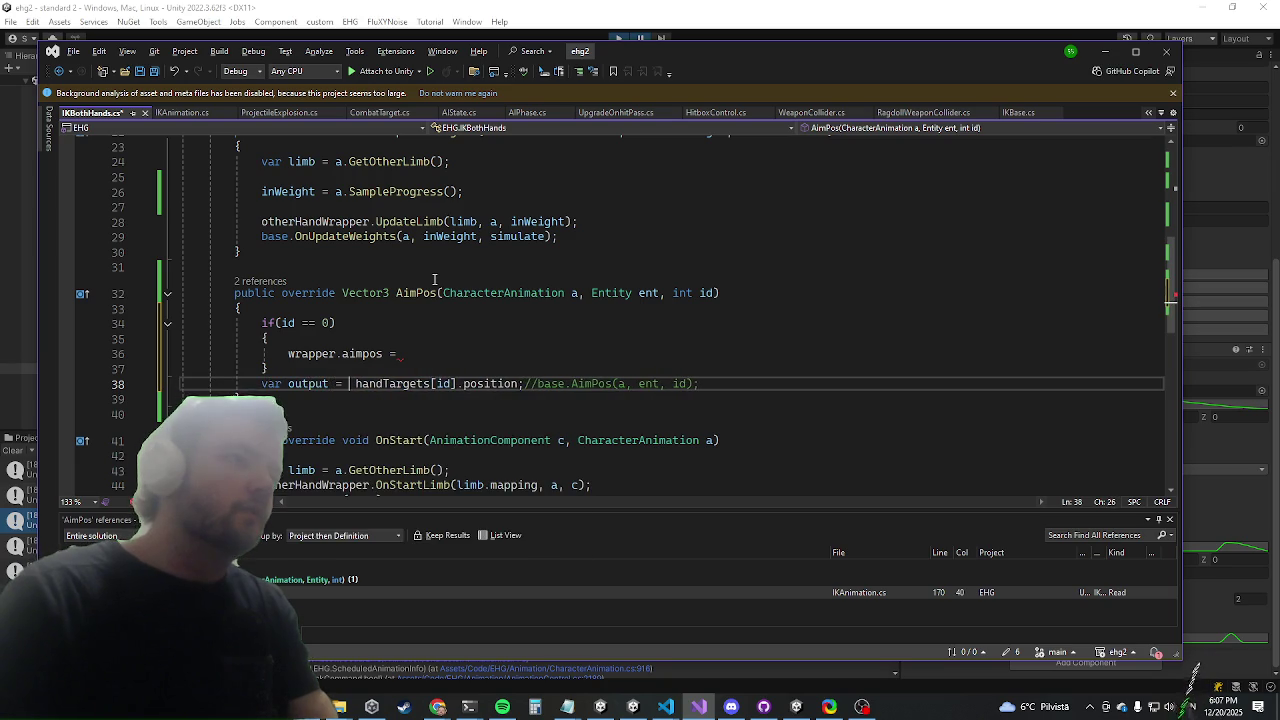
key("Up")
key("shift+Up")
key("shift+Up")
key("shift+Up")
key("Delete")
Store output as wrapper.aimpos when id == 0, otherwise as otherHandWrapper.aimpos
key("Down")
key("End")
key("Return")
type("if (id == 0)")
key("Return")
type("{")
key("Return")
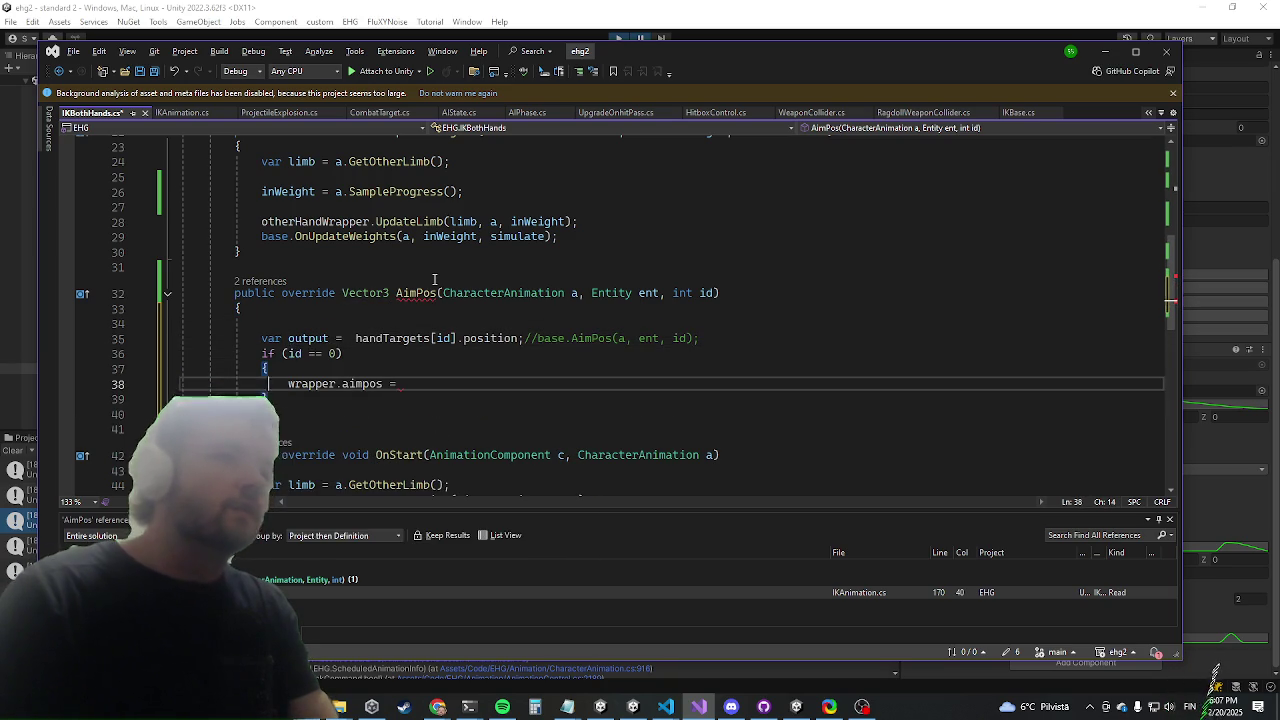
type("wrapper.aimpos = output")
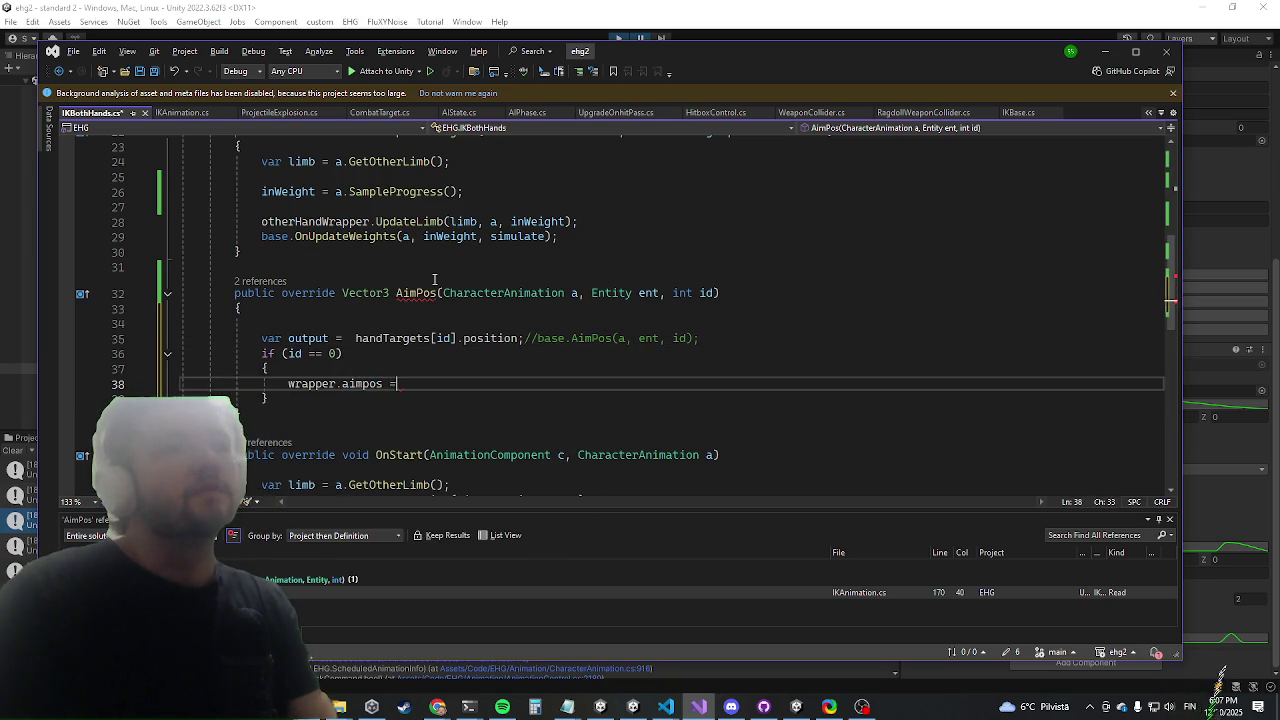
type(";")
key("Down")
key("Return")
type("else {")
key("Return")
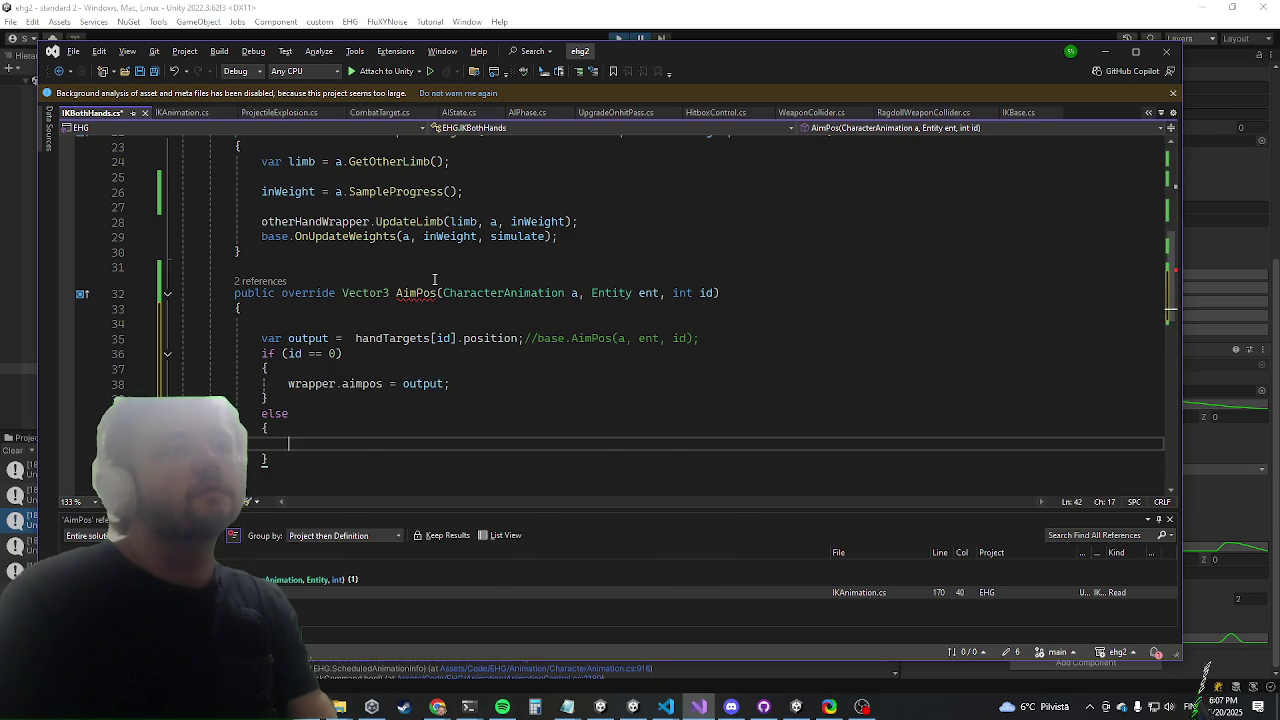
type("wrap")
key("BackSpace")
key("BackSpace")
key("BackSpace")
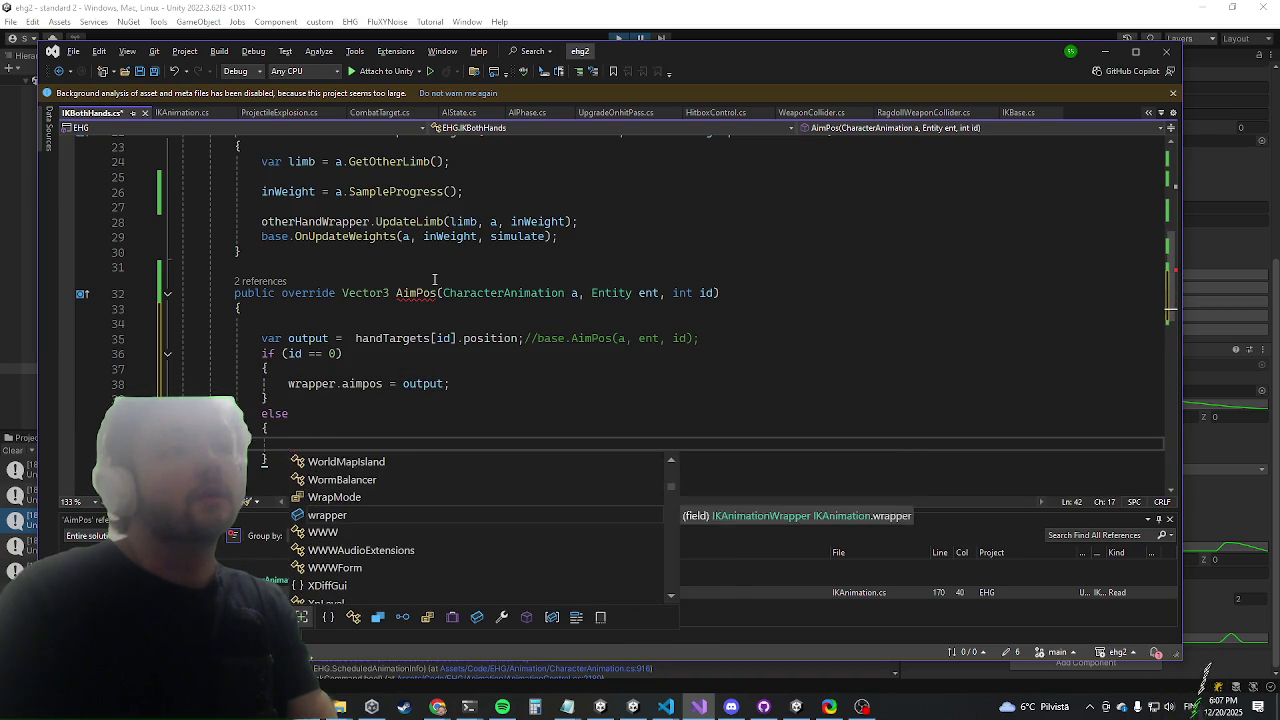
type("otherHandWrapper.aimpos")
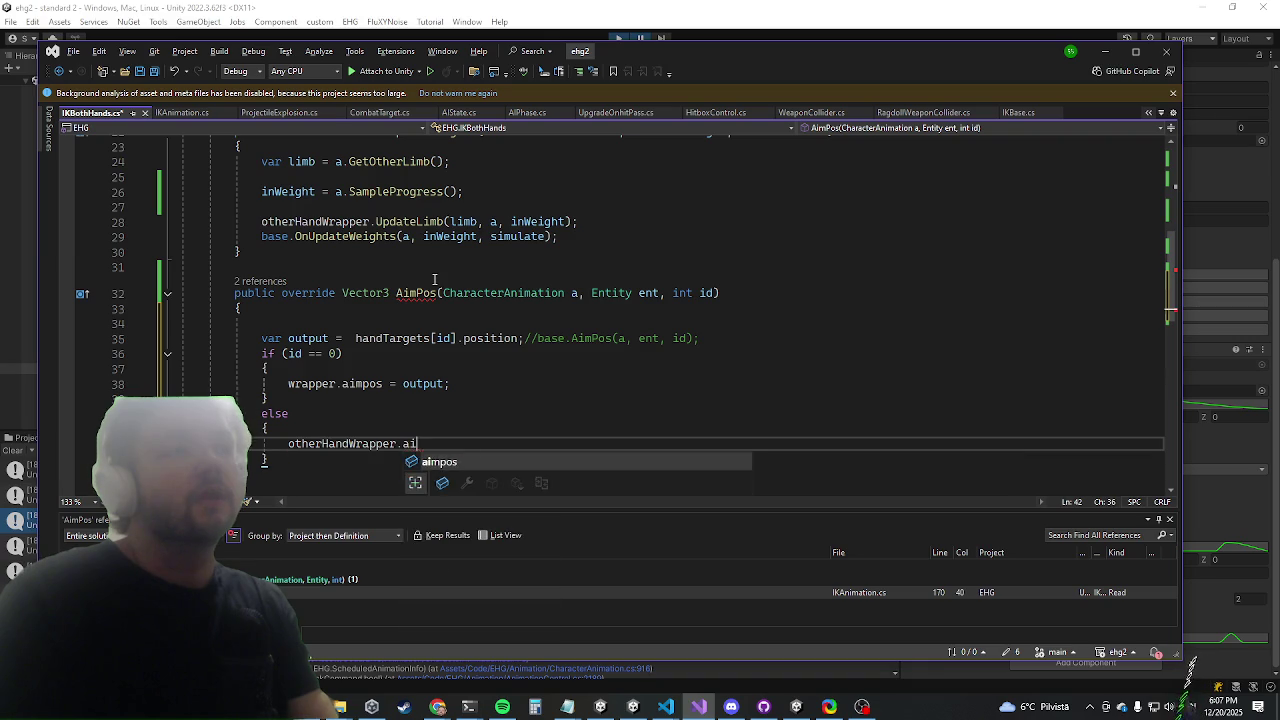
type(";")
key("Return")
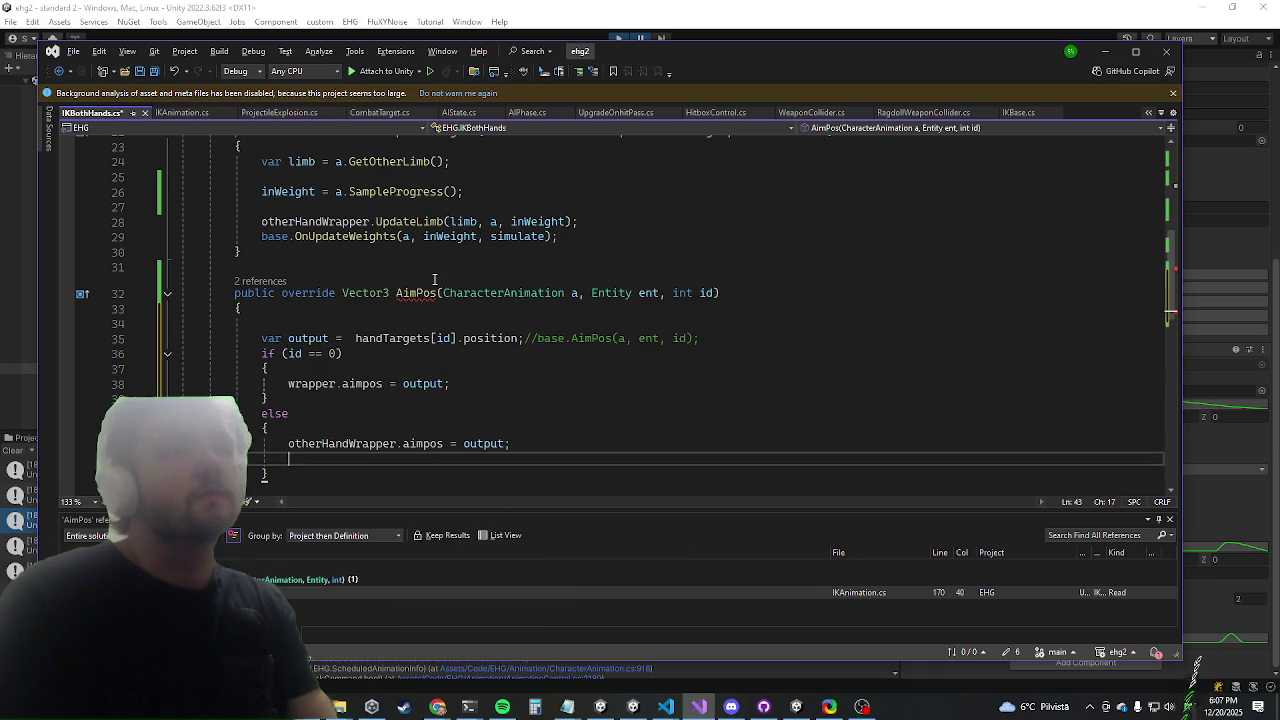
End AimPos with return output;, undoing the stray edits along the way
key("Down")
key("End")
key("Return")
key("Return")
type("return")
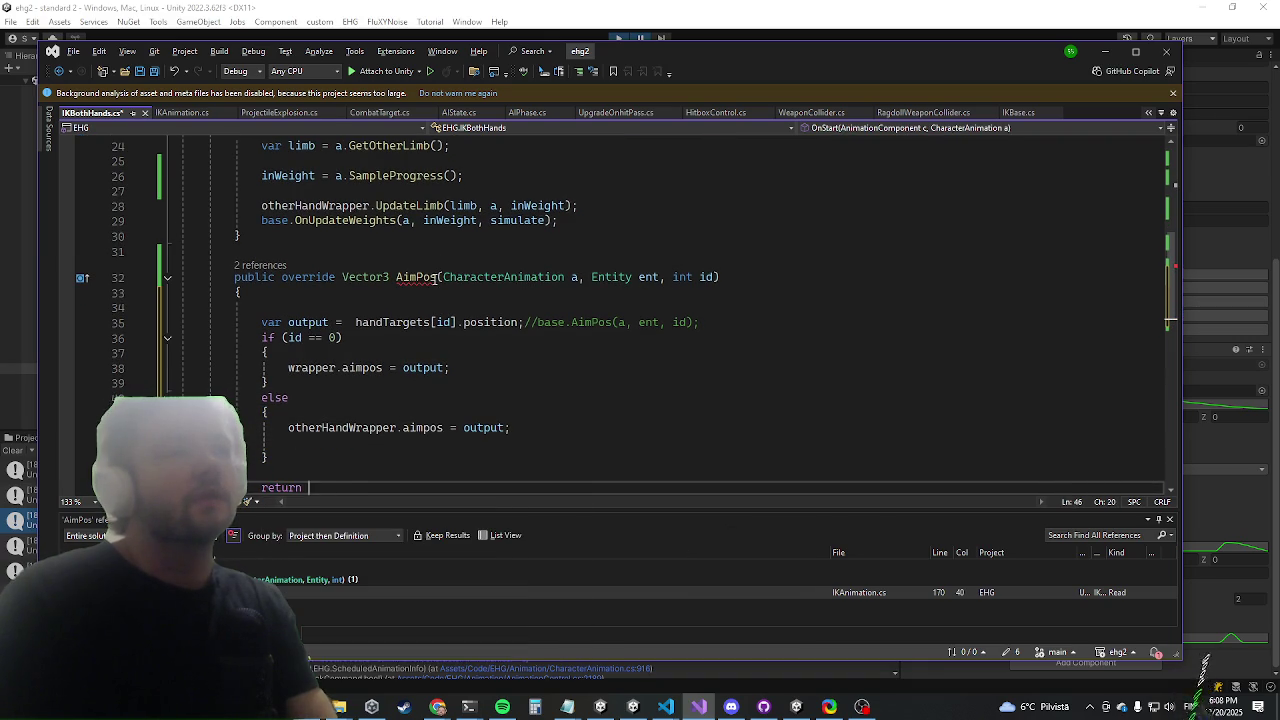
key("BackSpace")
key("BackSpace")
key("BackSpace")
key("Up")
key("Up")
key("Up")
key("Up")
key("Up")
key("Up")
key("Down")
key("Down")
key("Down")
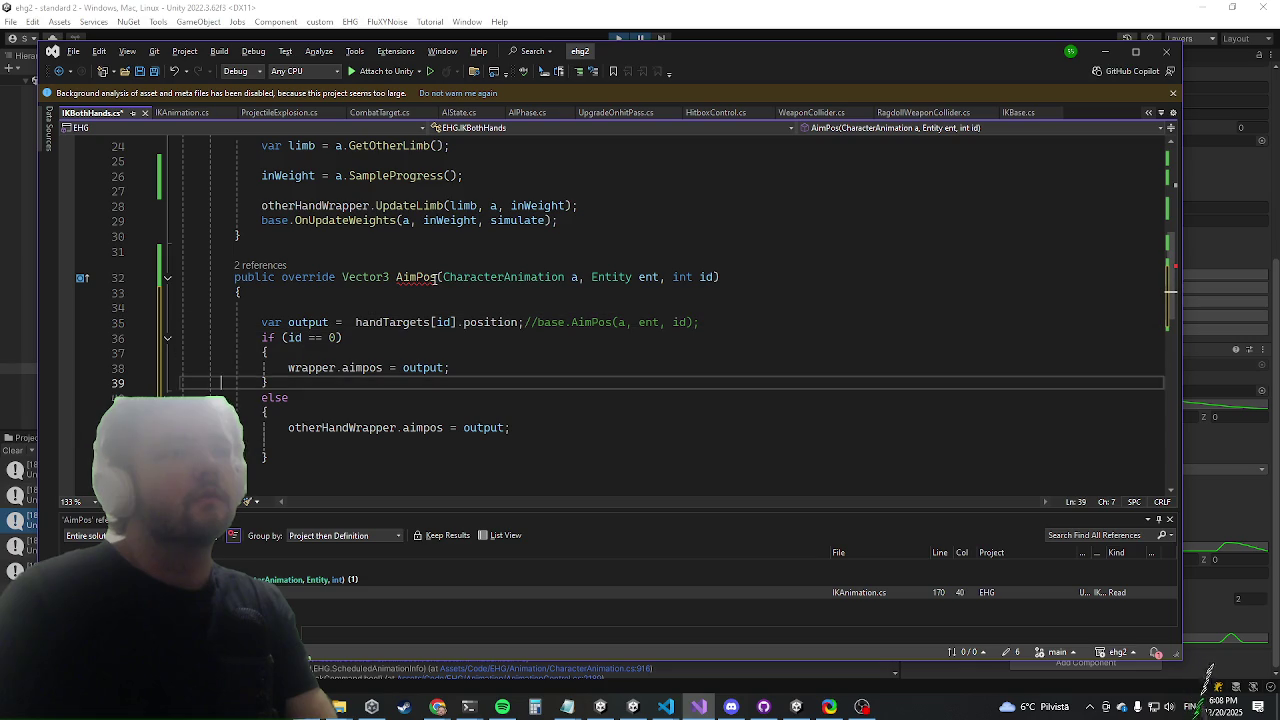
type("output =")
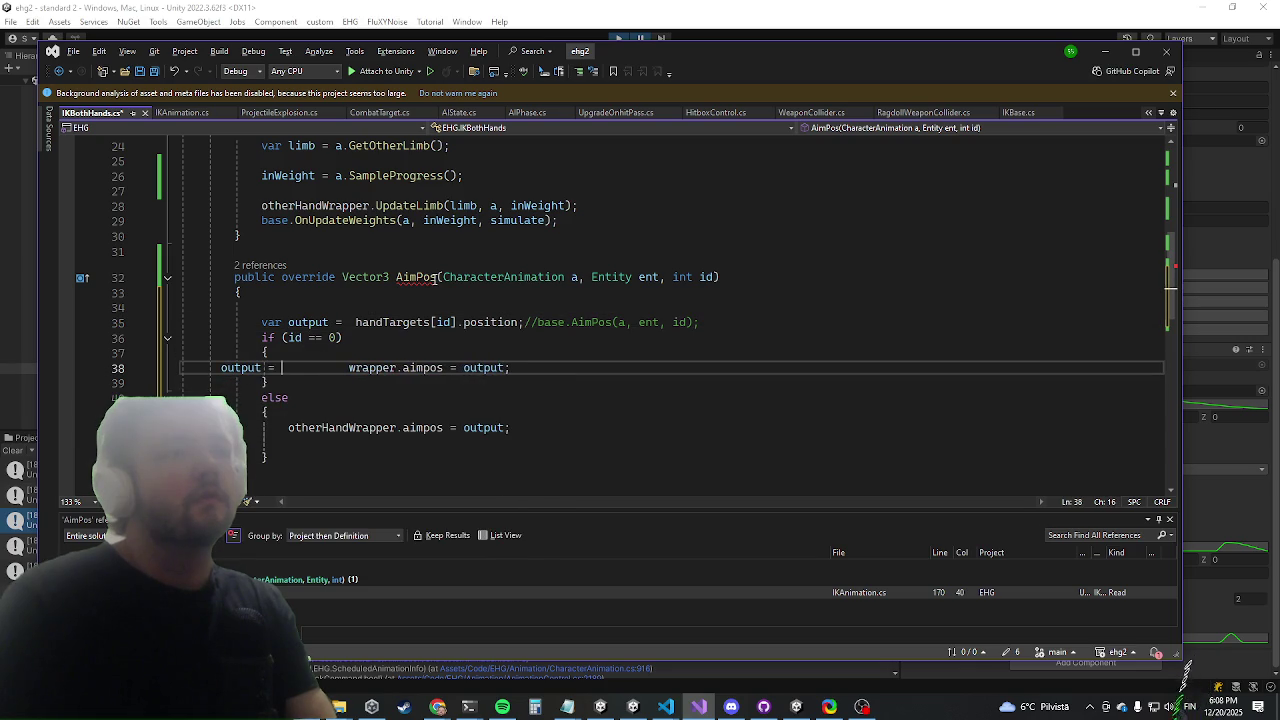
key("ctrl+z")
key("Down")
key("Down")
key("Down")
type("r")
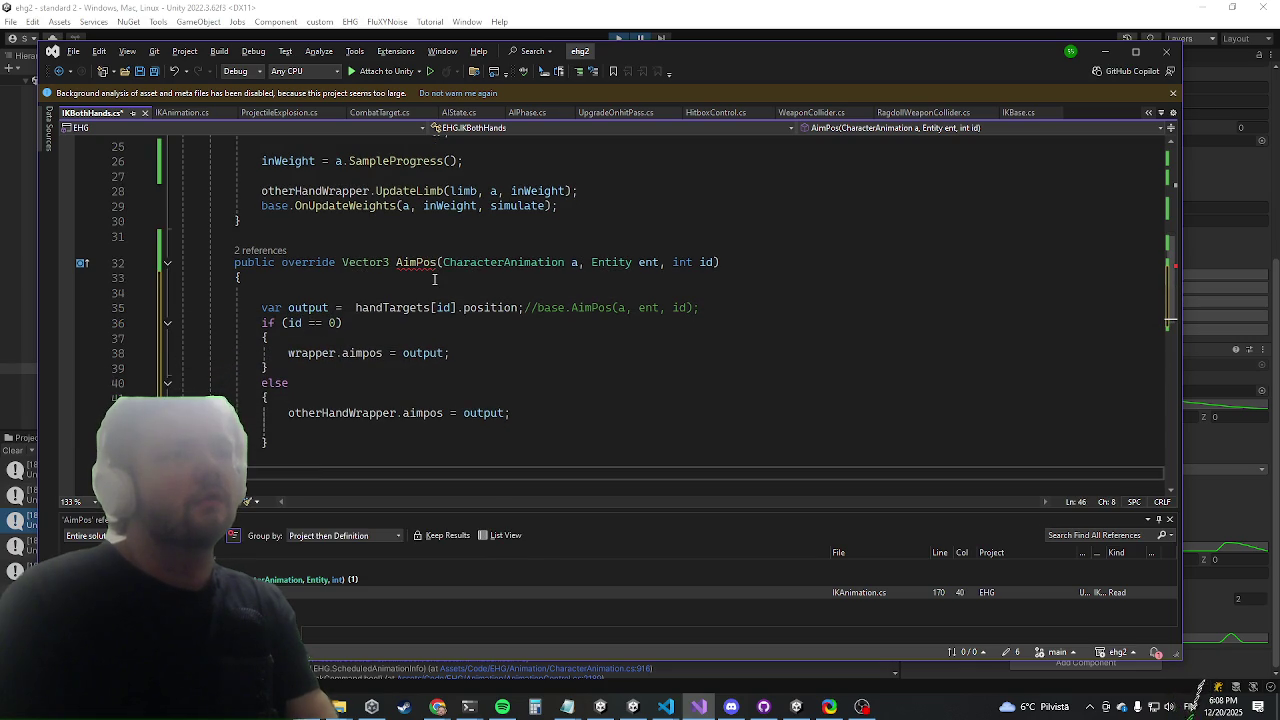
type("eturn output;")
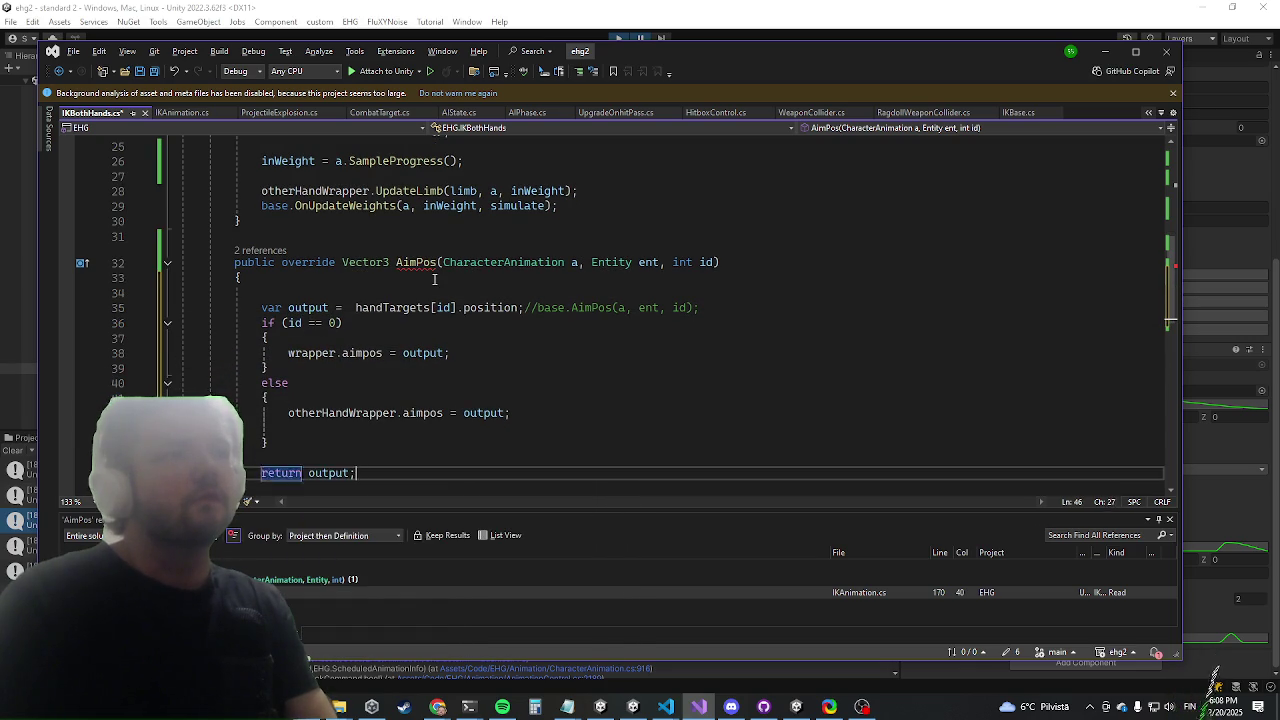
After the declaration, add if (groundedAimPos) output = output.Grounded(); and tidy its formatting
key("Up")
key("Up")
key("Up")
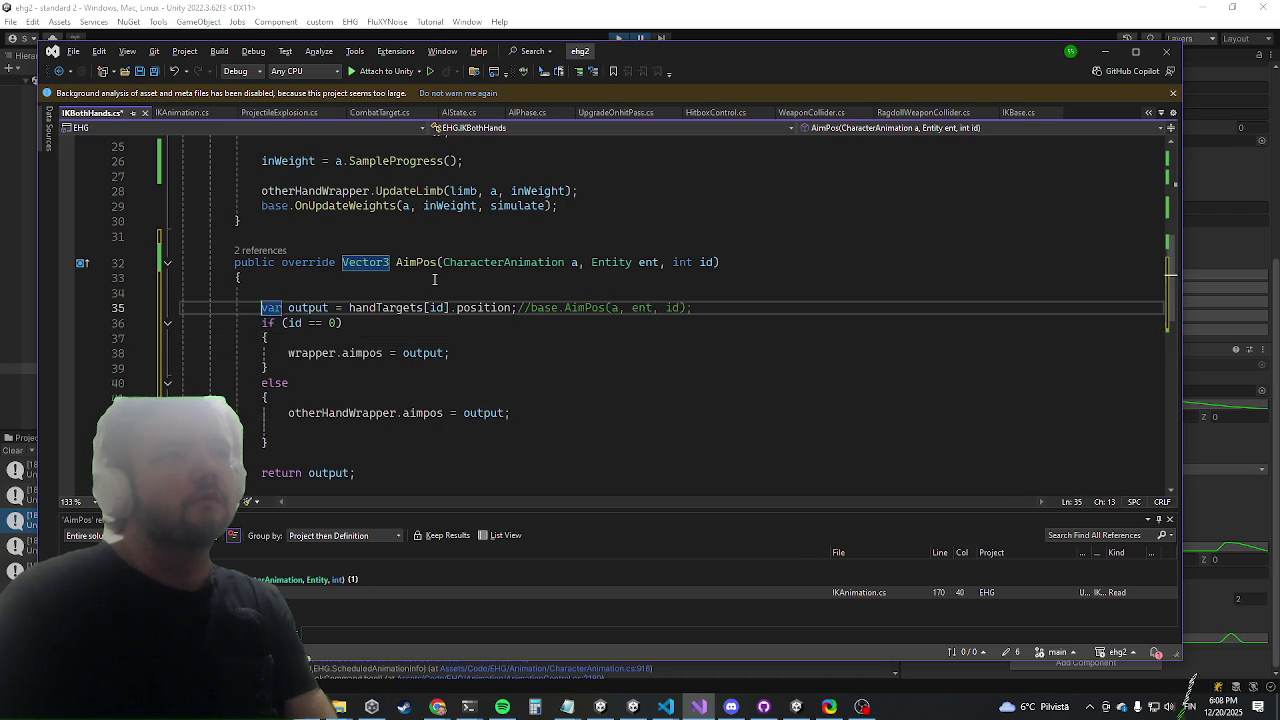
key("End")
key("Return")
key("Down")
key("Down")
key("Down")
key("Up")
key("Up")
key("Up")
type("if(grou")
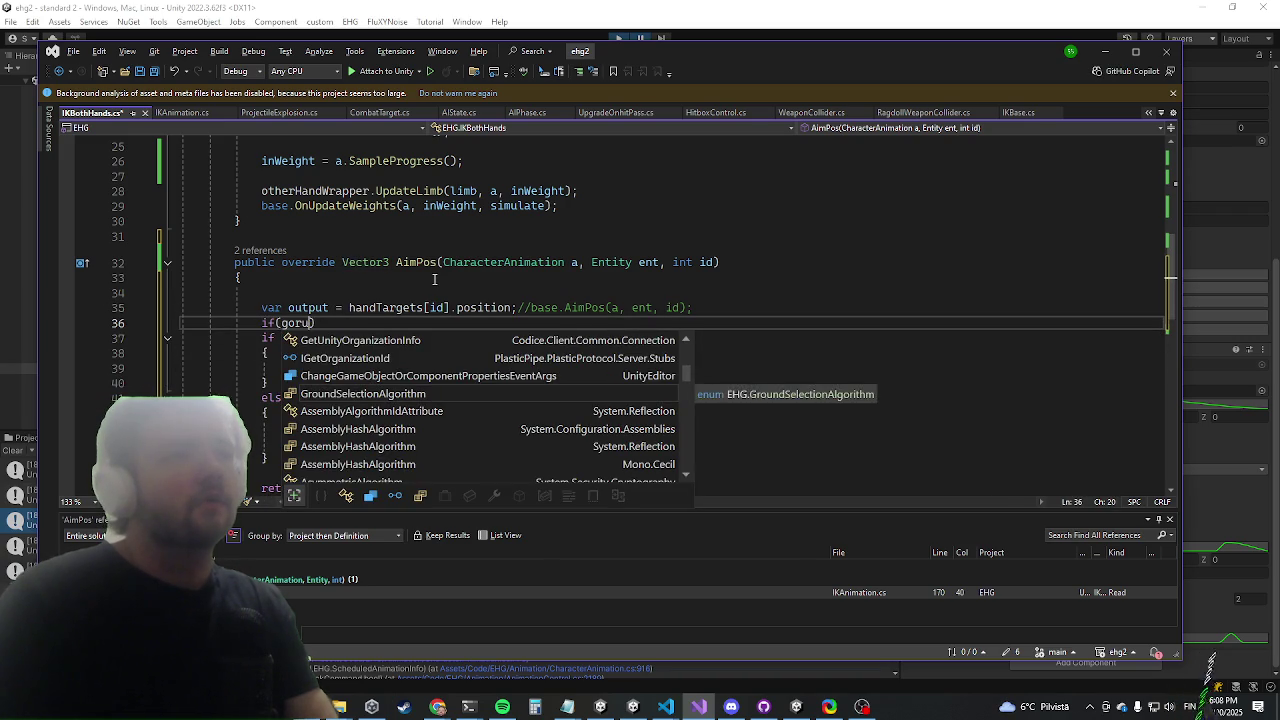
key("Tab")
key("End")
key("Return")
type("output = output.Grounded")
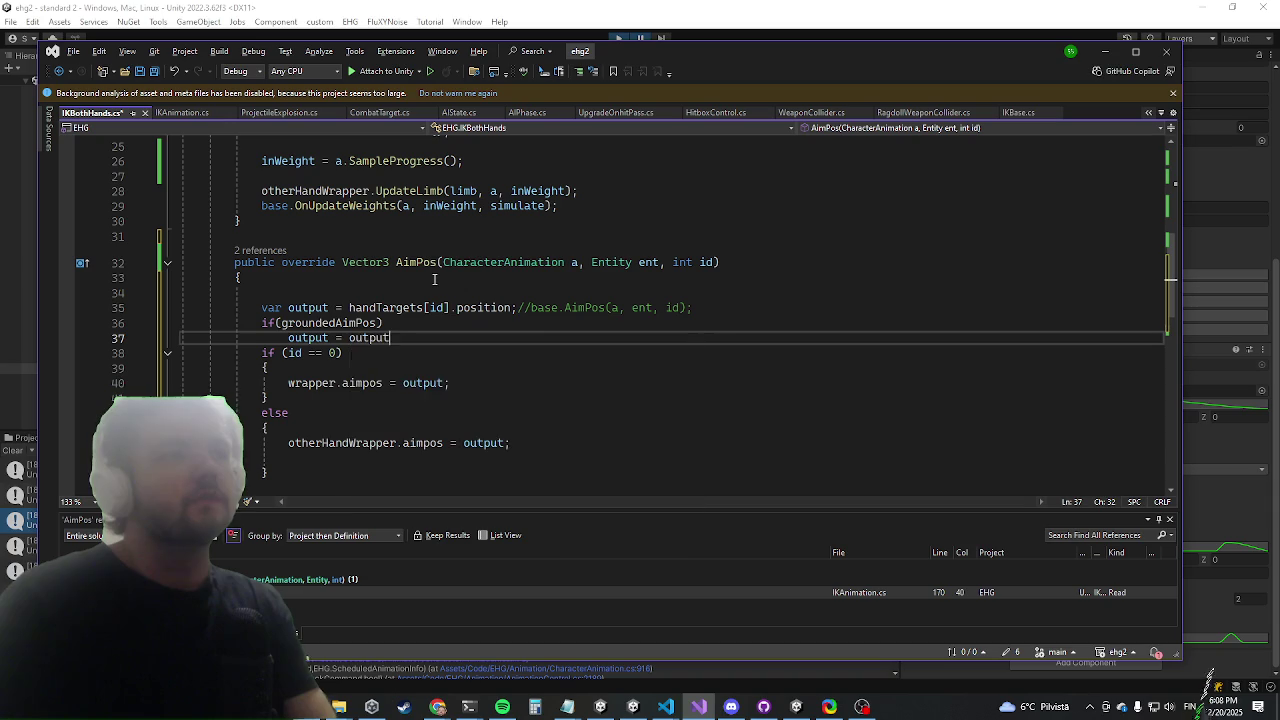
type("();")
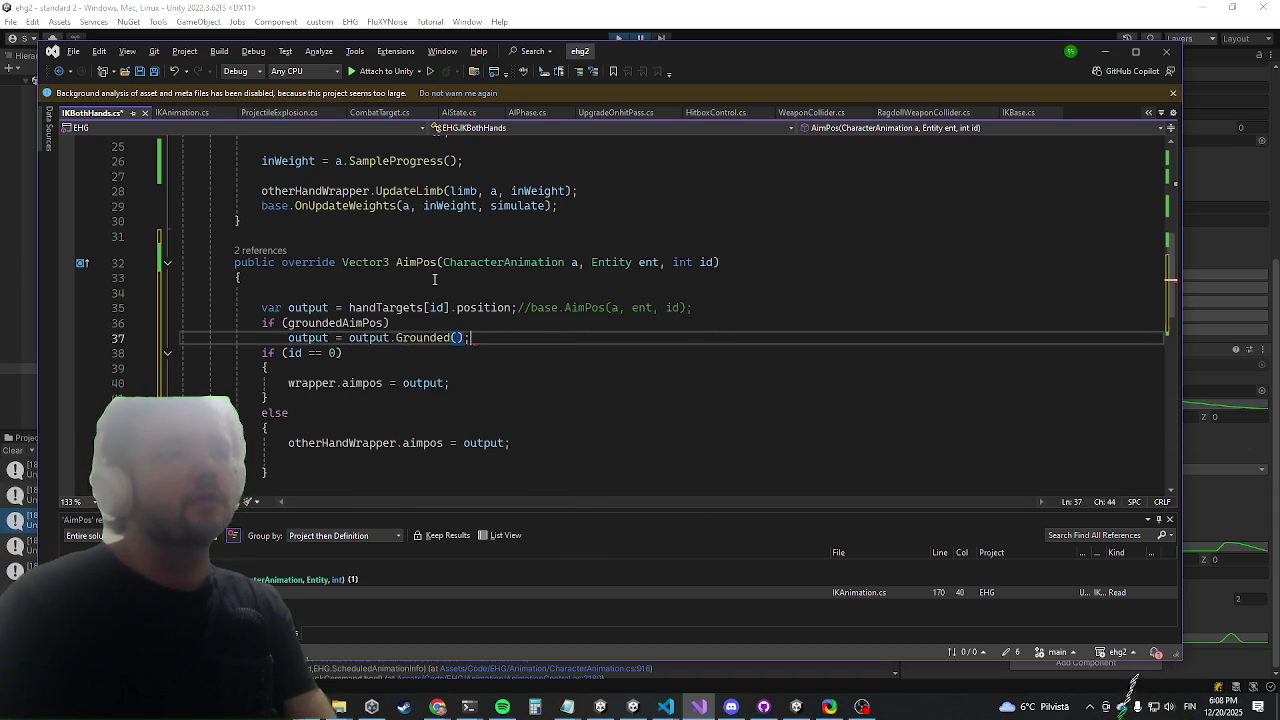
key("Return")
key("Up")
key("Up")
key("Home")
key("Return")
key("Down")
Look over the finished method and switch back to the Unity Editor
scroll(434, 279, "down", 3)
scroll(434, 279, "up", 5)
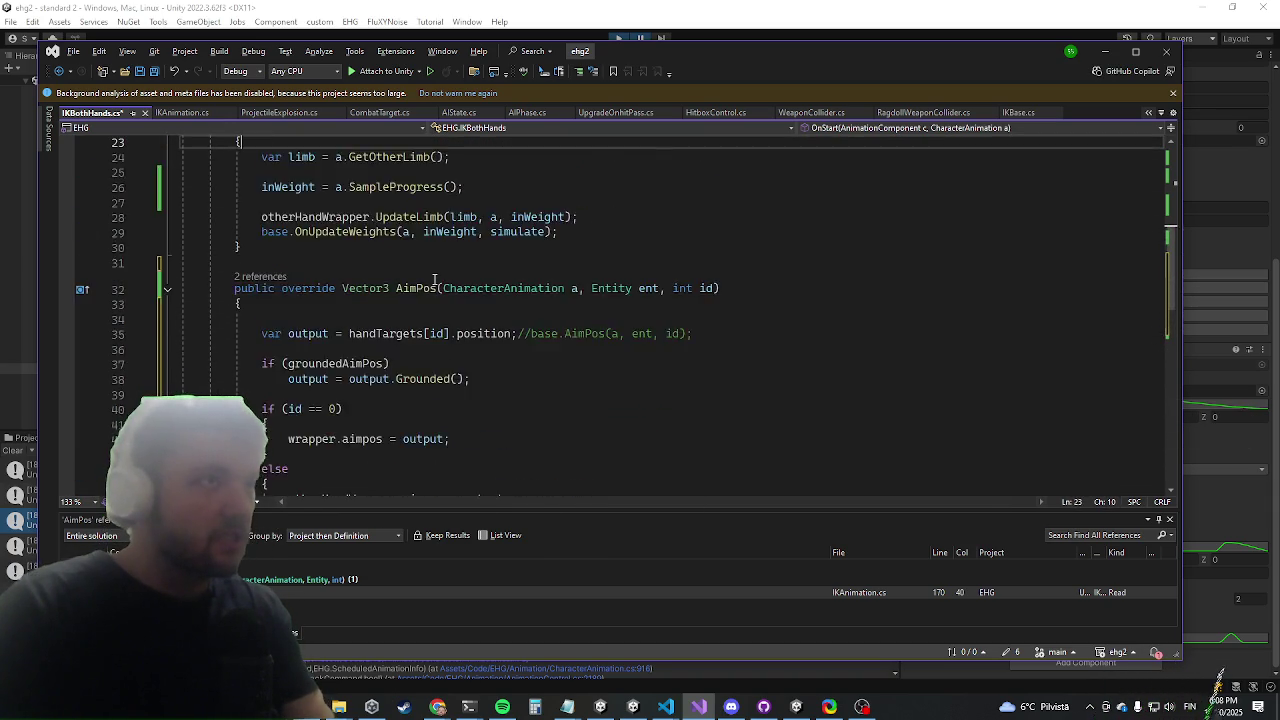
key("super+Tab")
key("Tab")
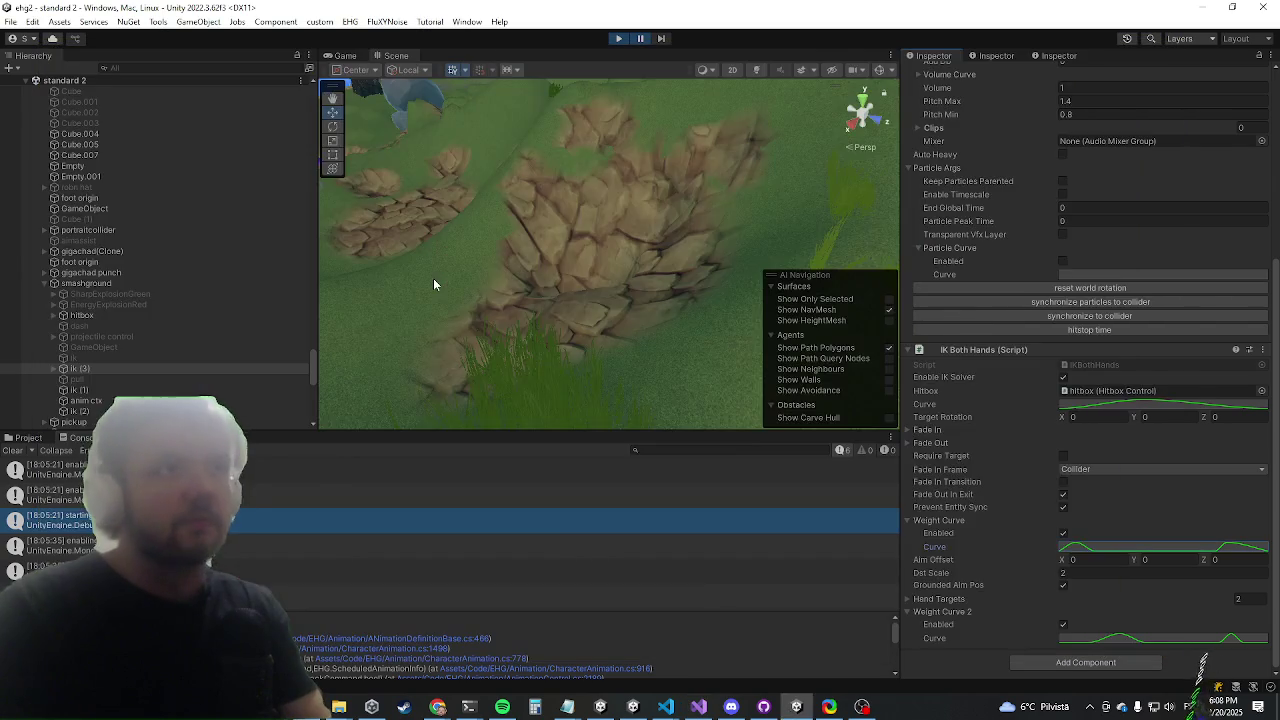
Bring Unity to the front and stop play mode with Ctrl+P
key("alt+Tab")
key("Tab")
key("Escape")
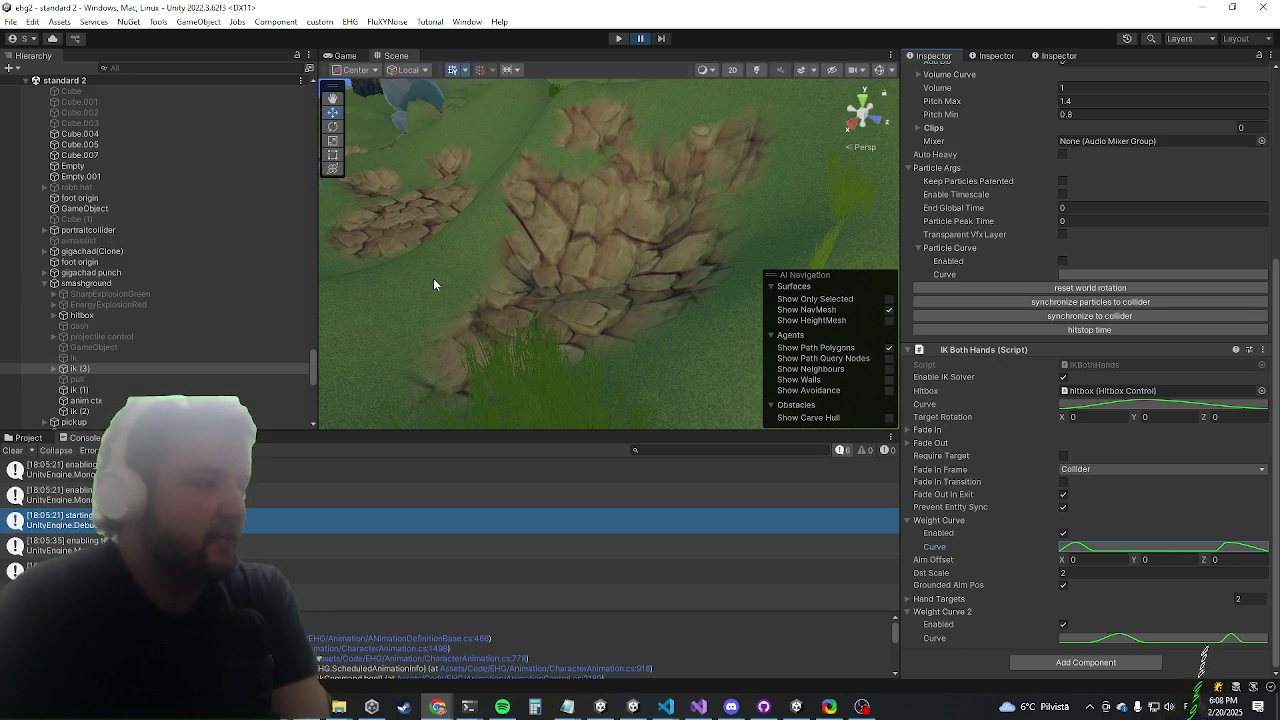
key("ctrl+p")
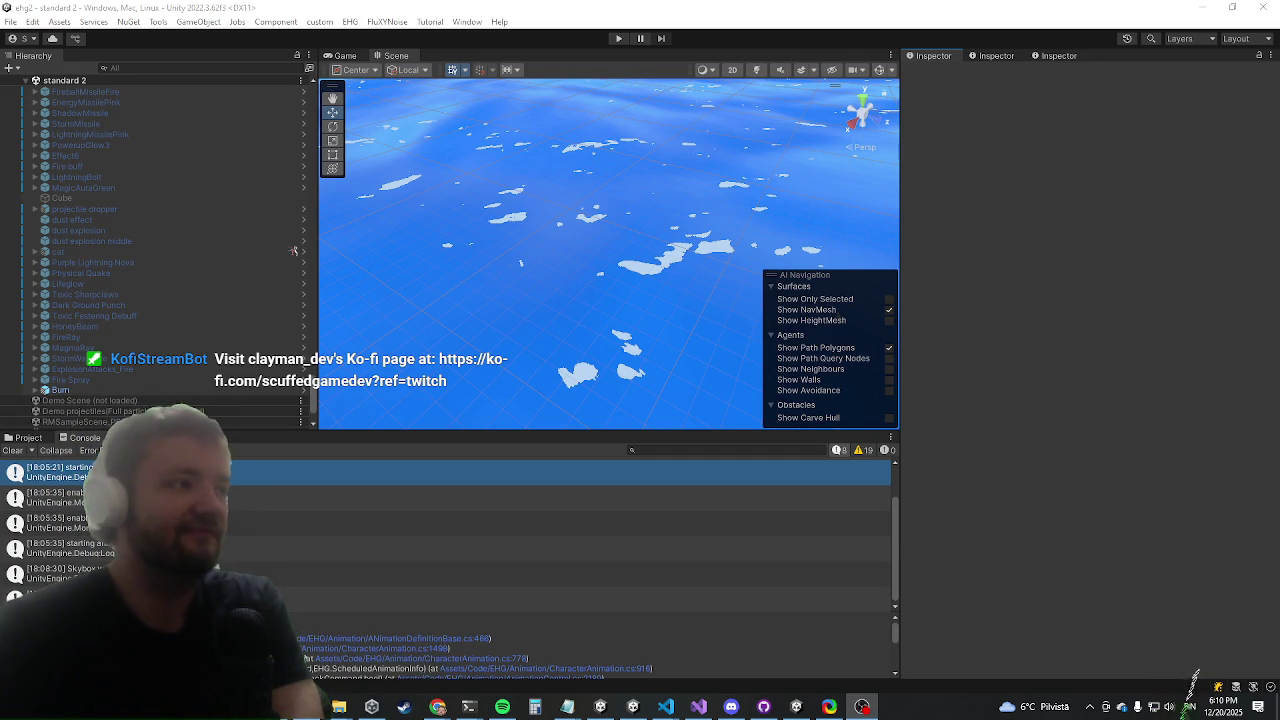
key("alt+Tab")
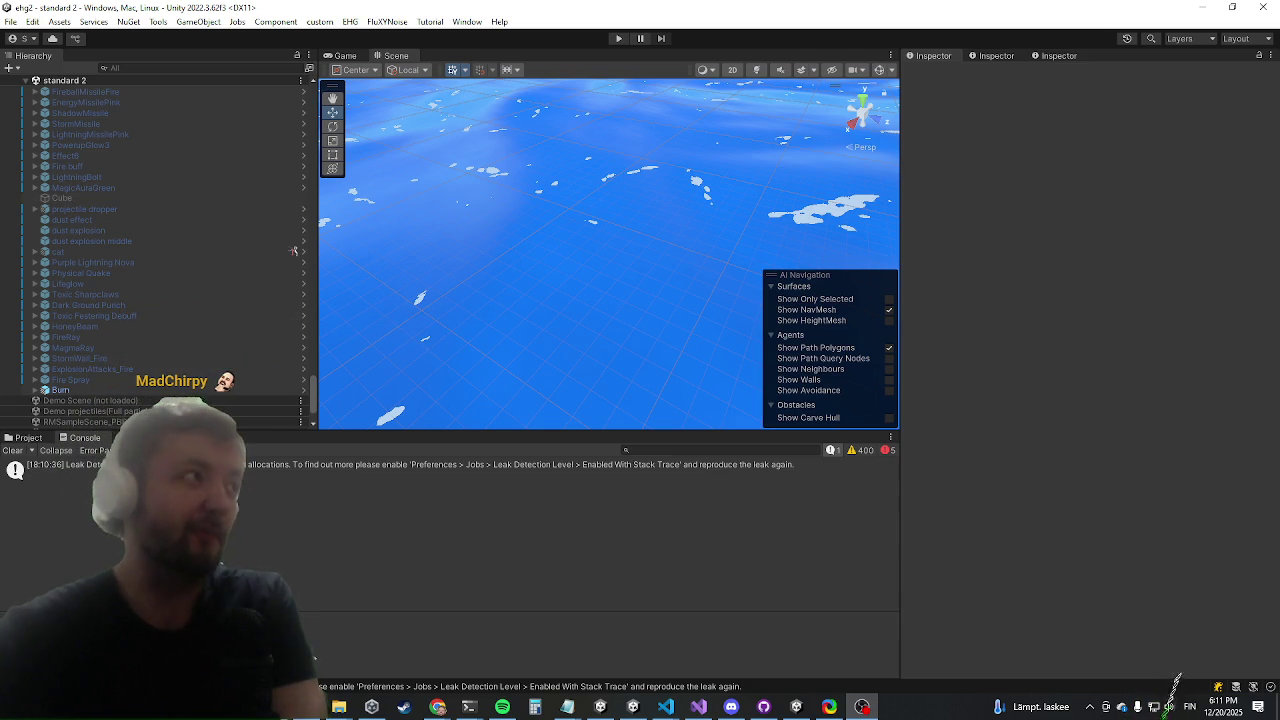
left_click(438, 707)
Maximize Chrome and search Google for 'sisu'
double_click(880, 20)
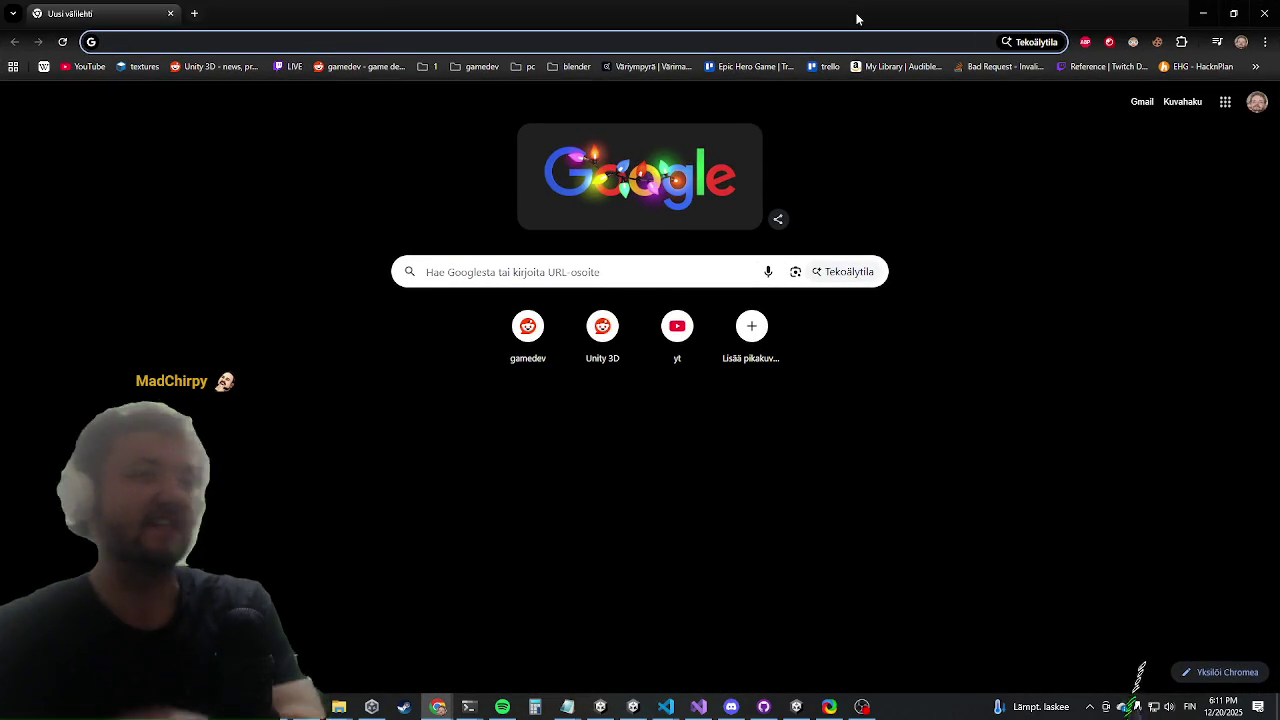
type("sisu")
key("Return")
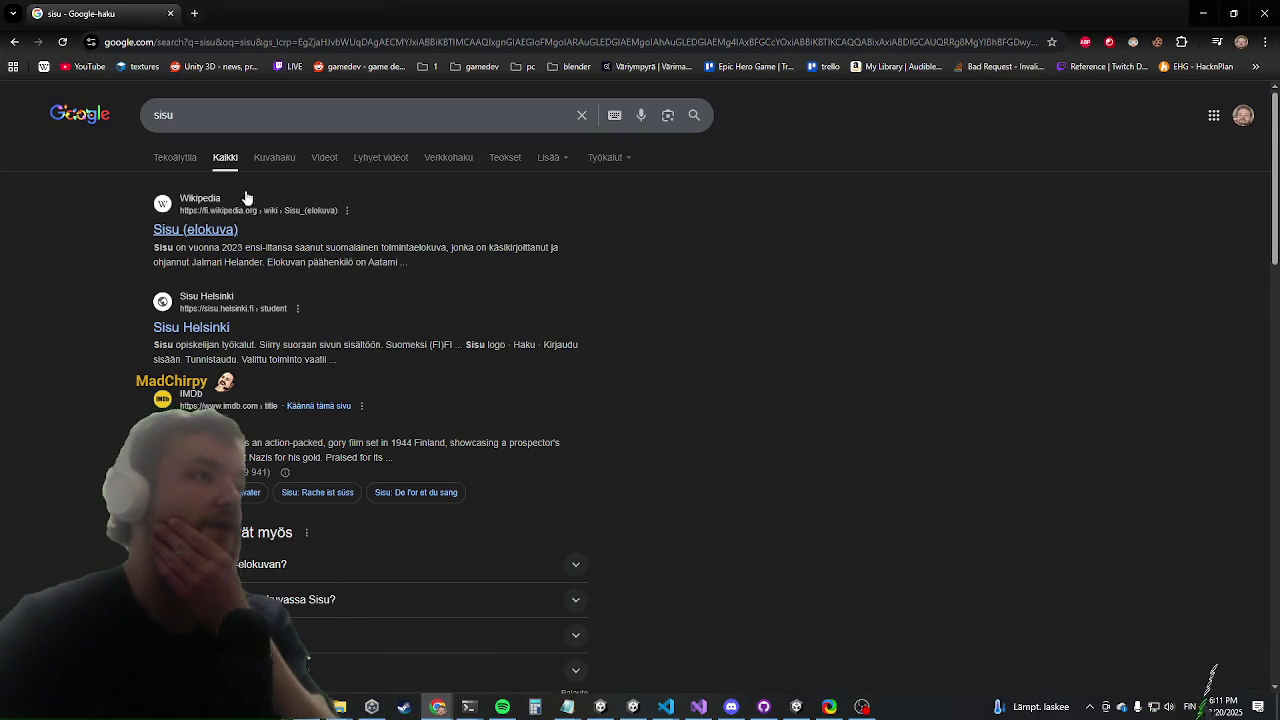
Show image results and preview the Sisu (elokuva) Wikipedia poster, scrolling through the grid
left_click(268, 170)
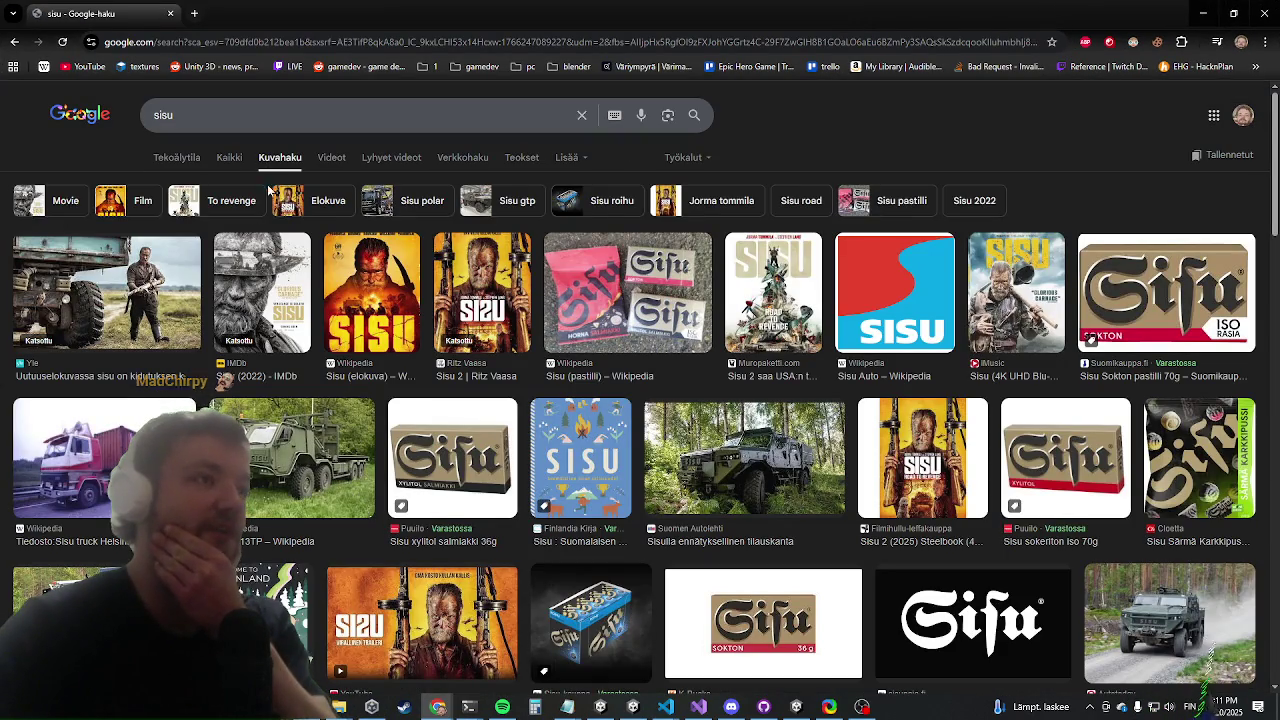
left_click(375, 340)
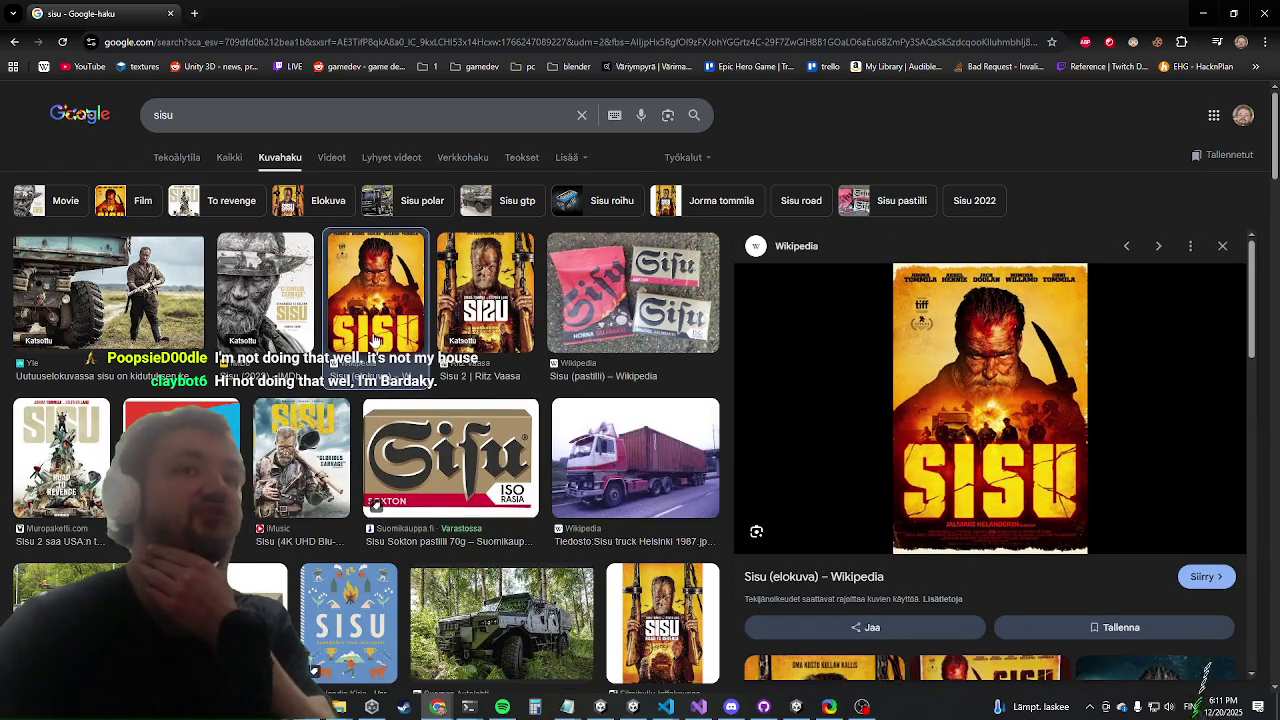
scroll(375, 340, "down", 3)
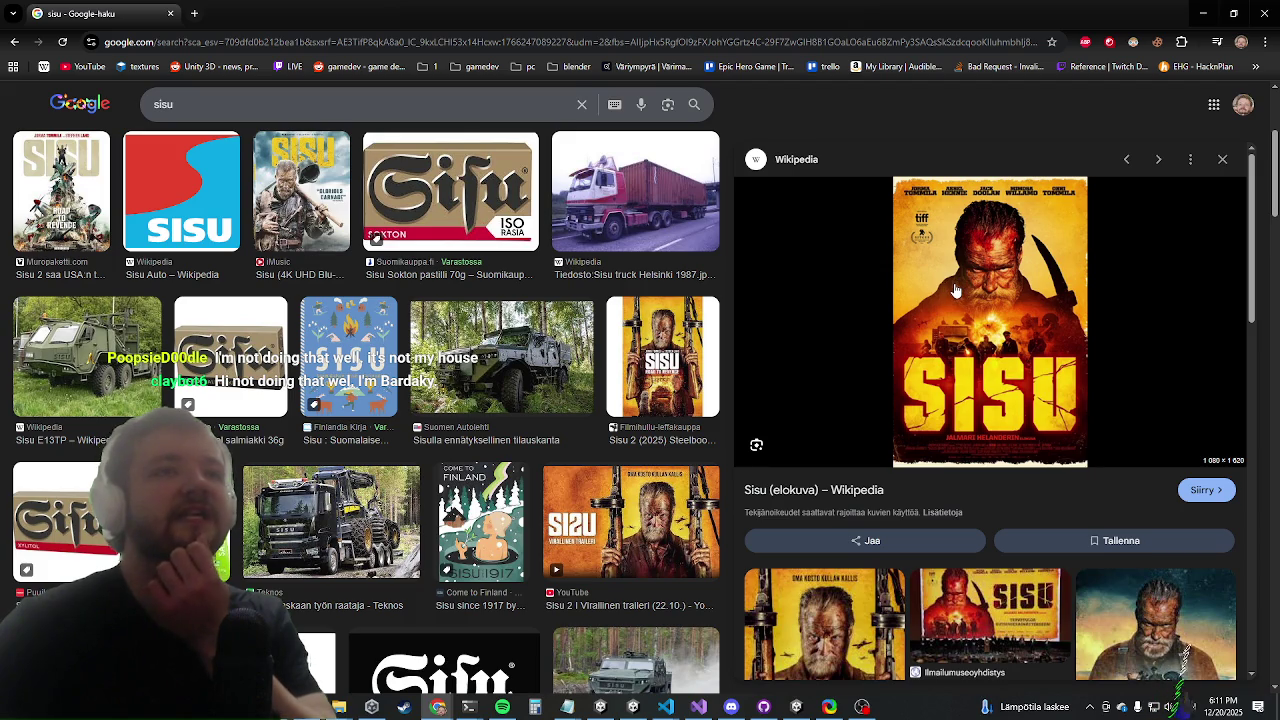
scroll(951, 289, "down", 3)
scroll(891, 418, "down", 5)
scroll(891, 418, "down", 2)
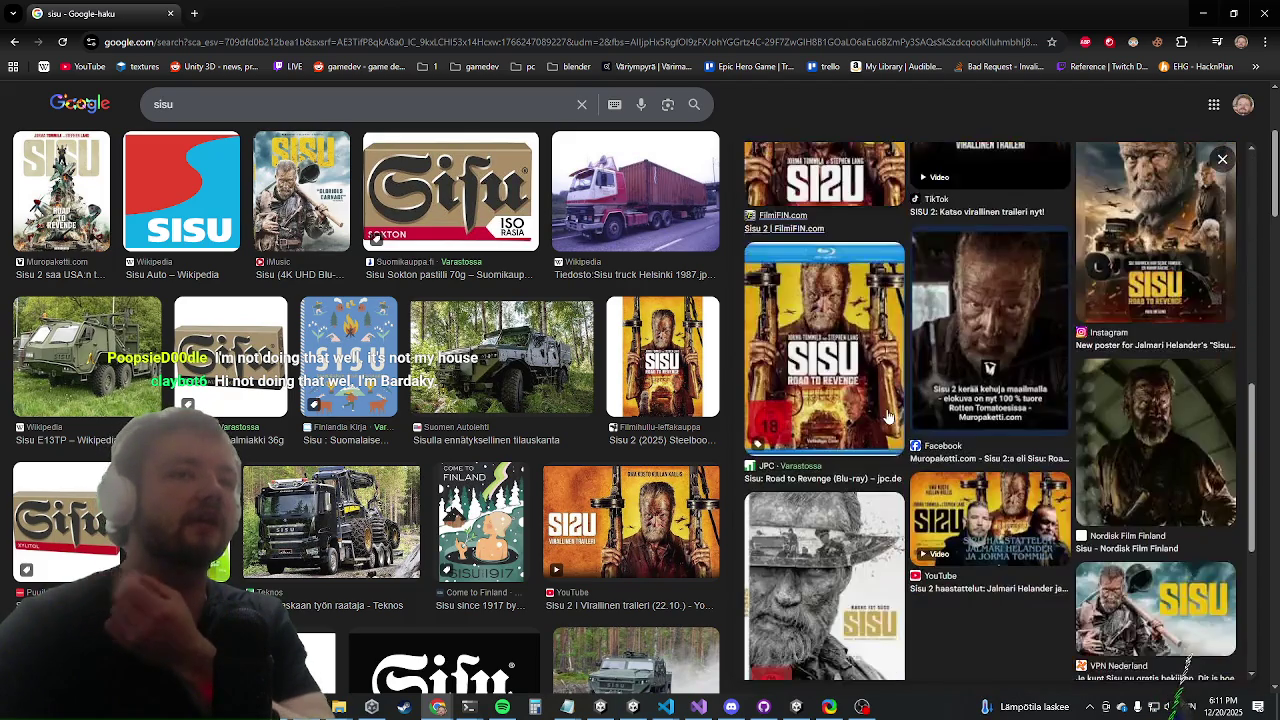
scroll(885, 358, "up", 10)
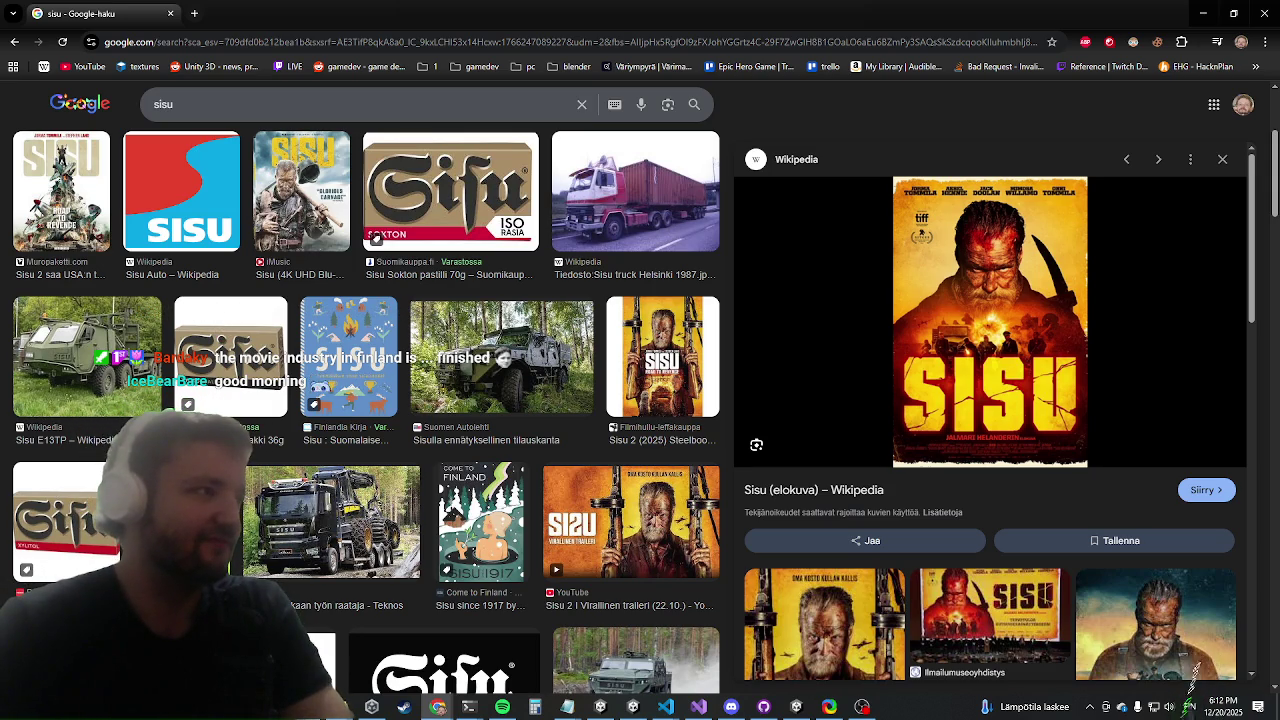
left_click(1192, 692)
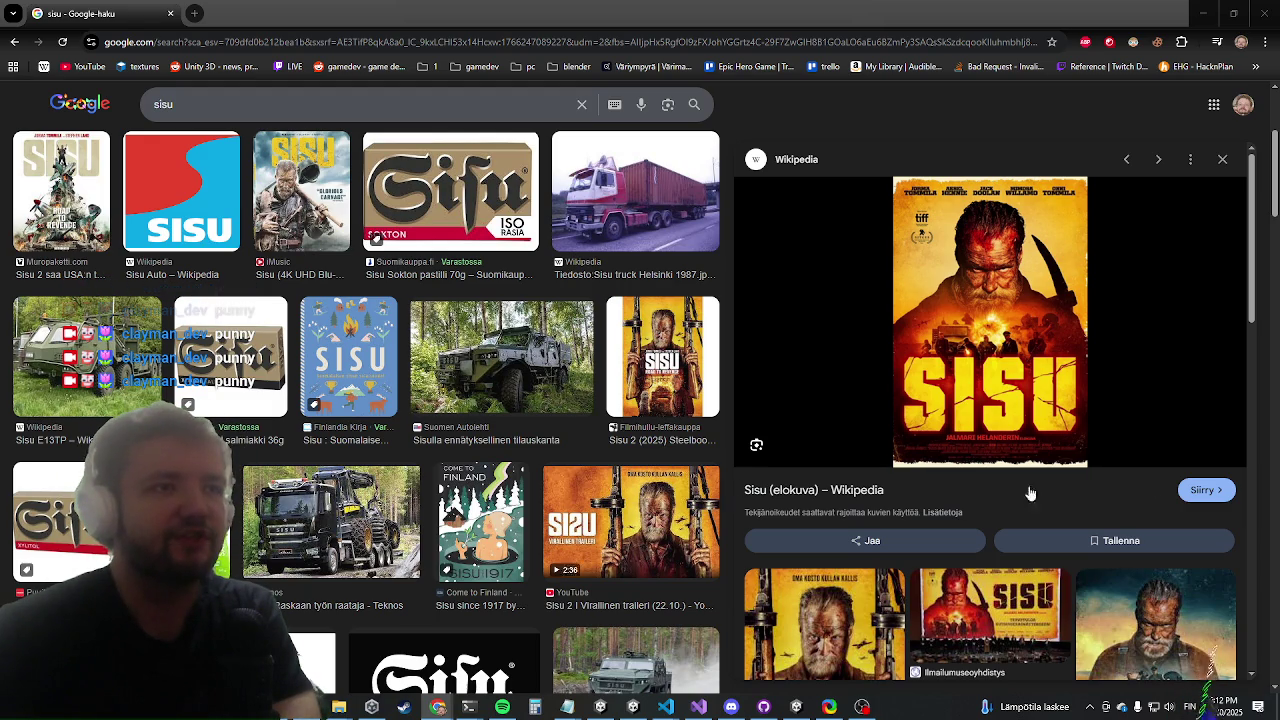
scroll(553, 581, "up", 3)
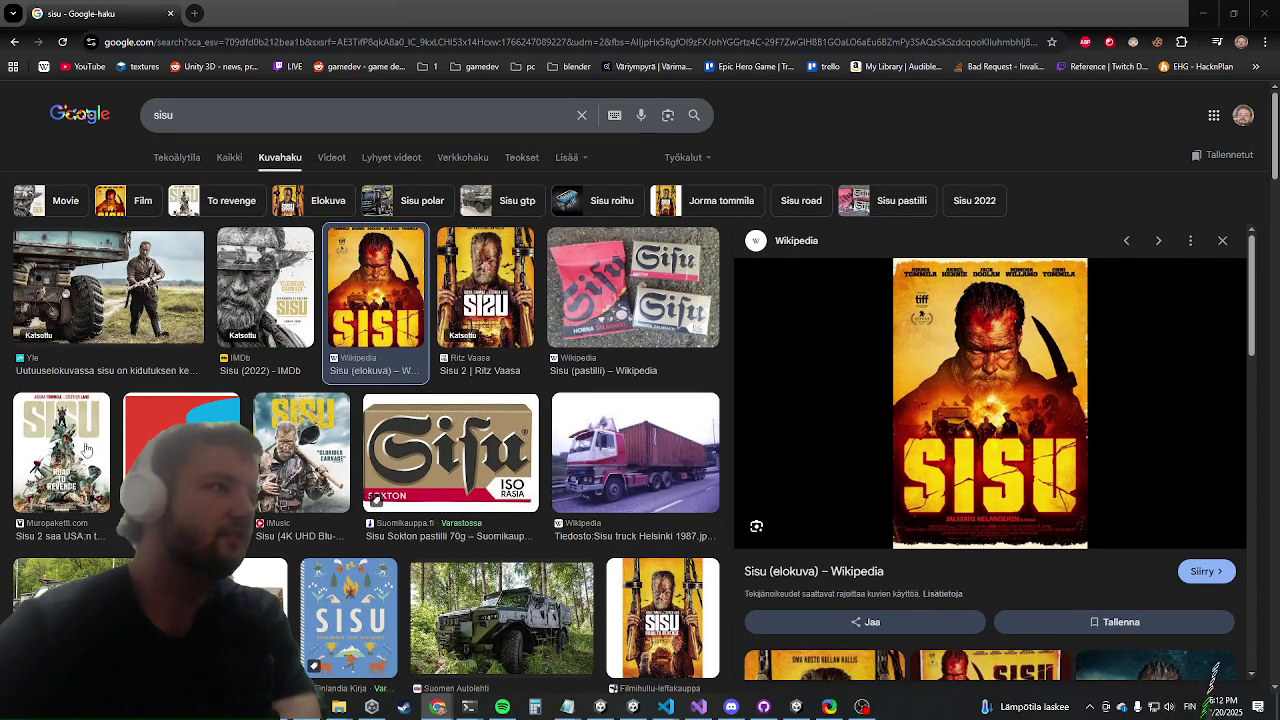
Preview the Yle truck, Sisu (2022) IMDb and Sisu (elokuva) images, ending on Sisu (2022)
left_click(55, 253)
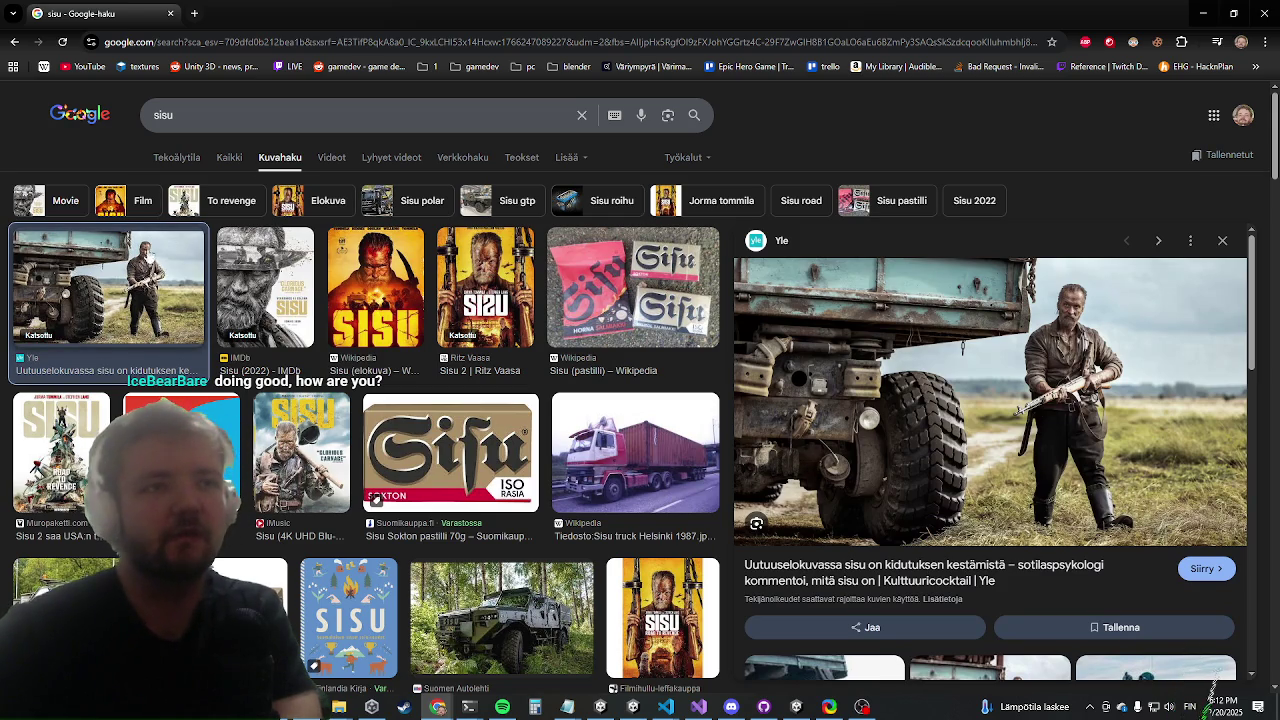
left_click(258, 320)
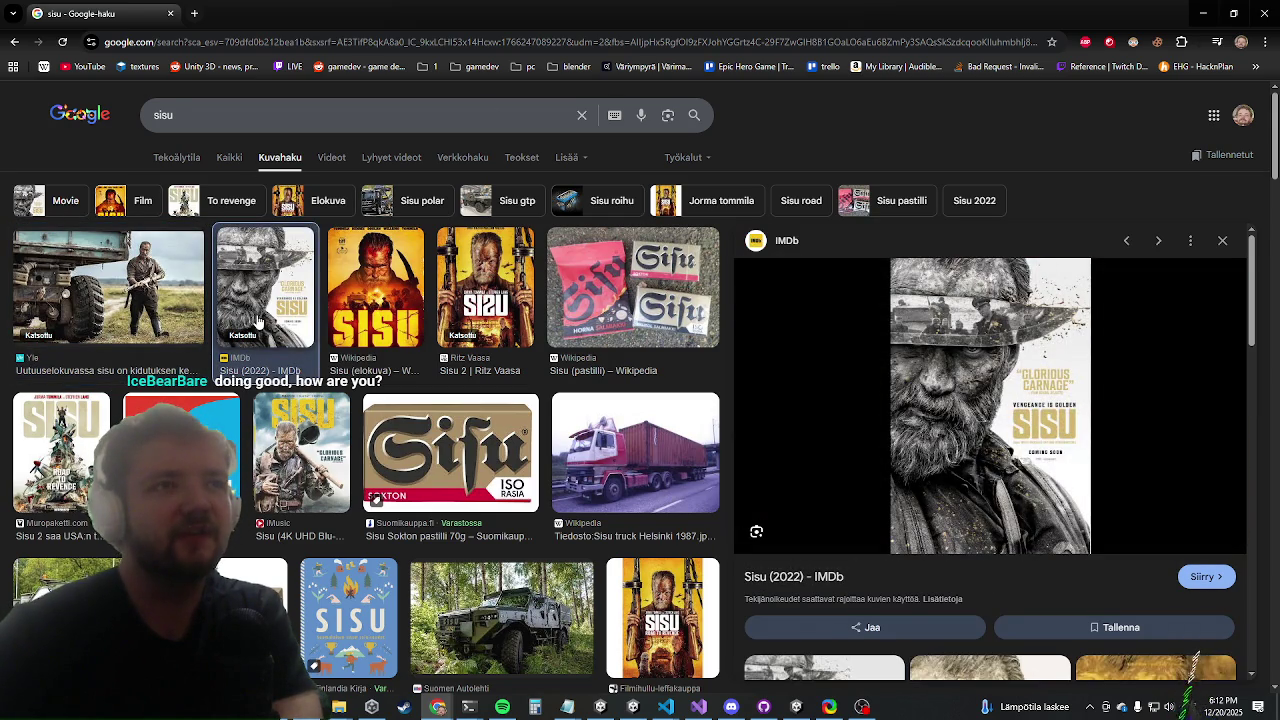
left_click(357, 287)
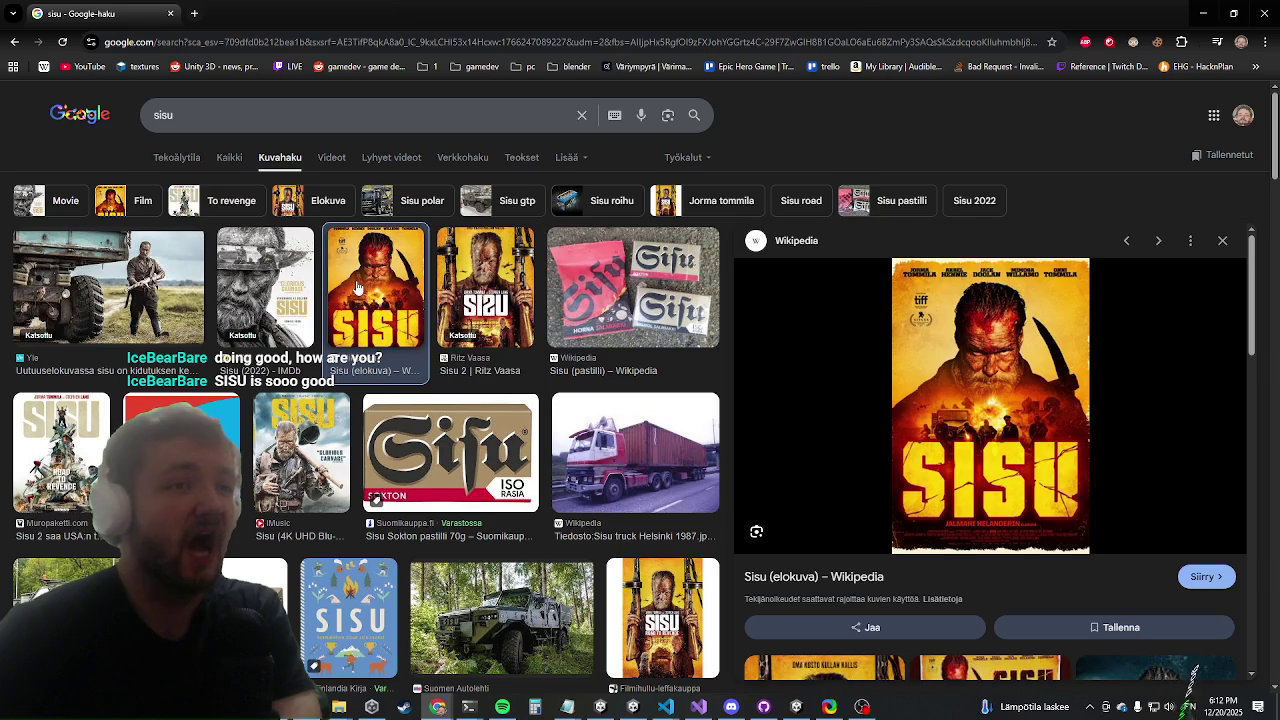
left_click(260, 330)
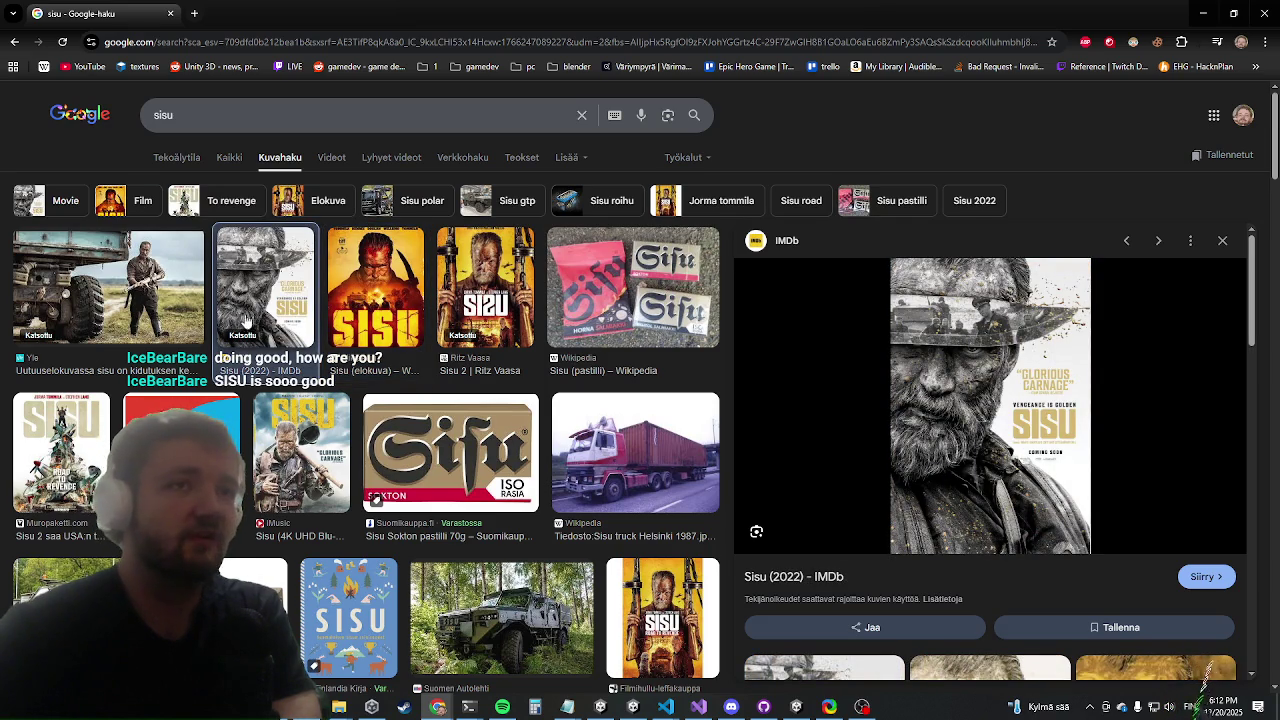
scroll(250, 325, "down", 1)
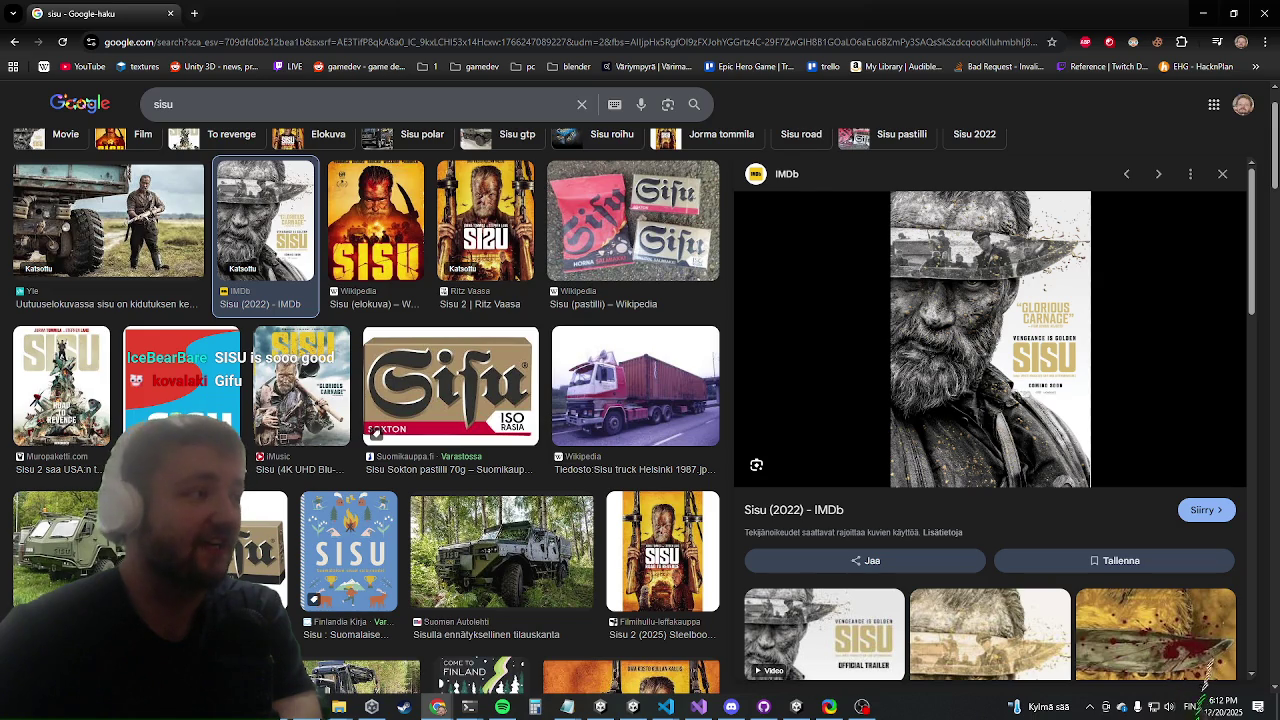
Switch away from Chrome and back, then preview the Sisu (elokuva) Wikipedia poster again
key("alt+Tab")
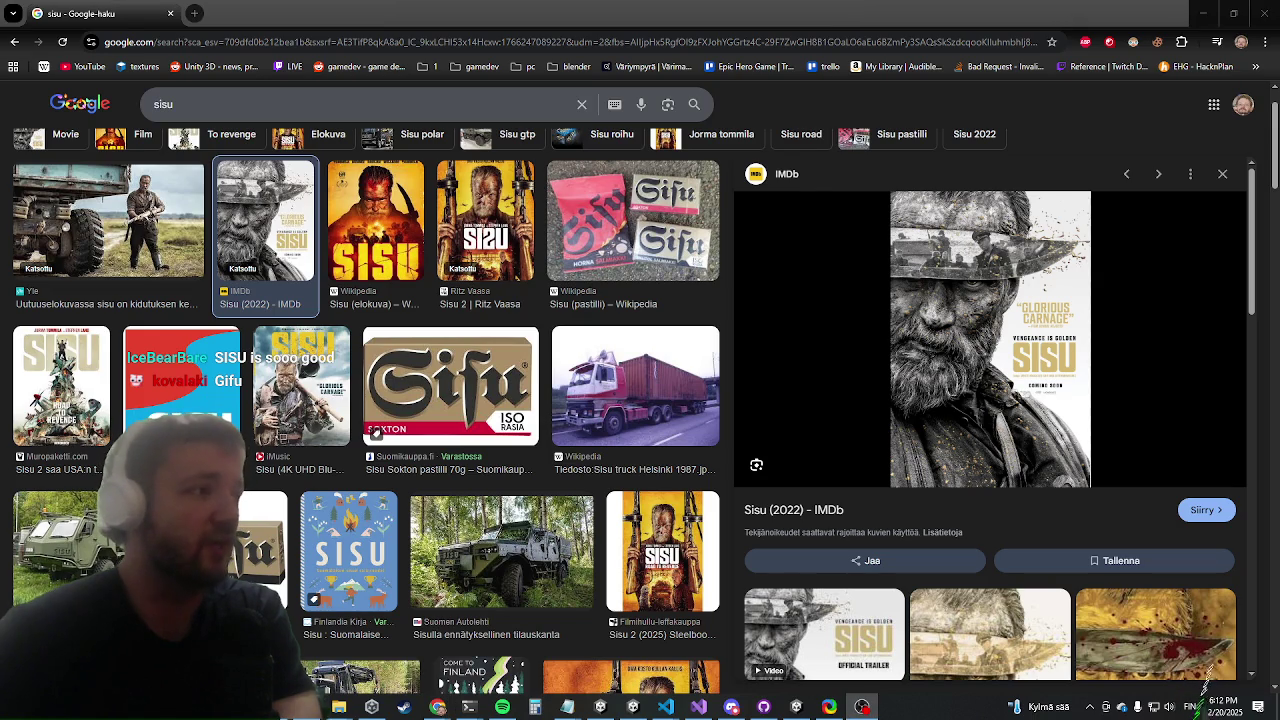
key("alt+Tab")
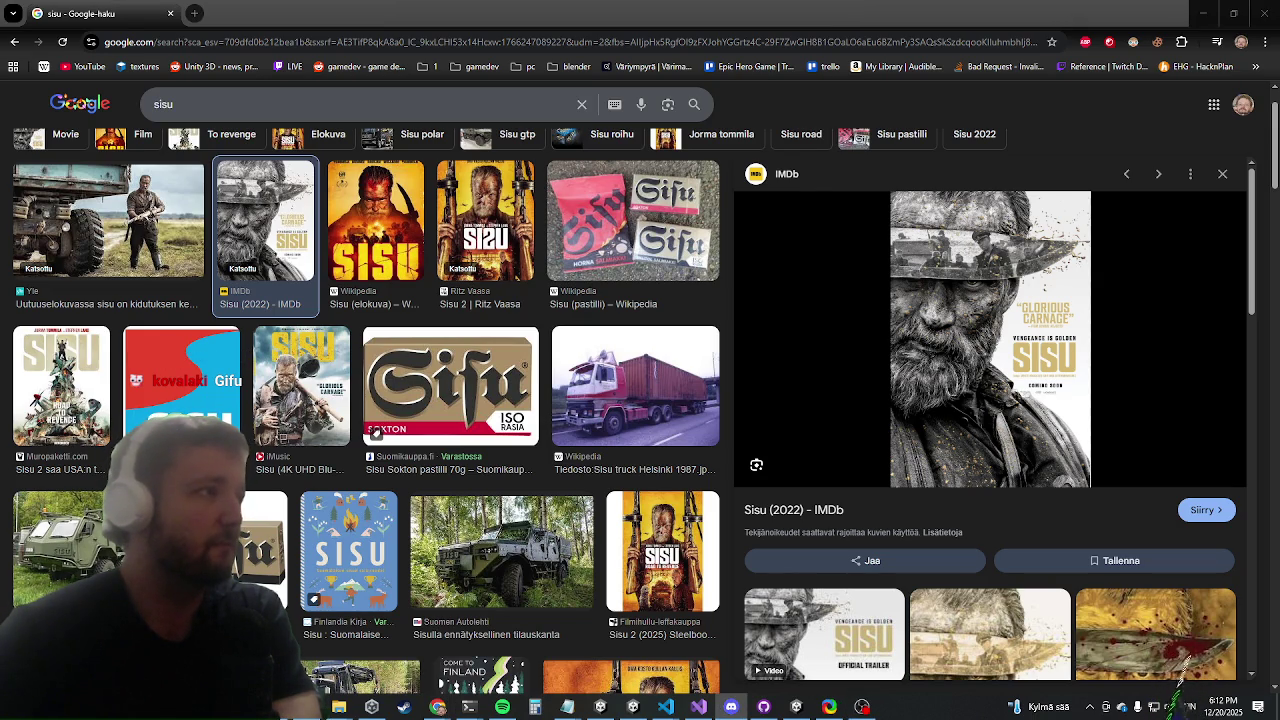
key("alt+Tab")
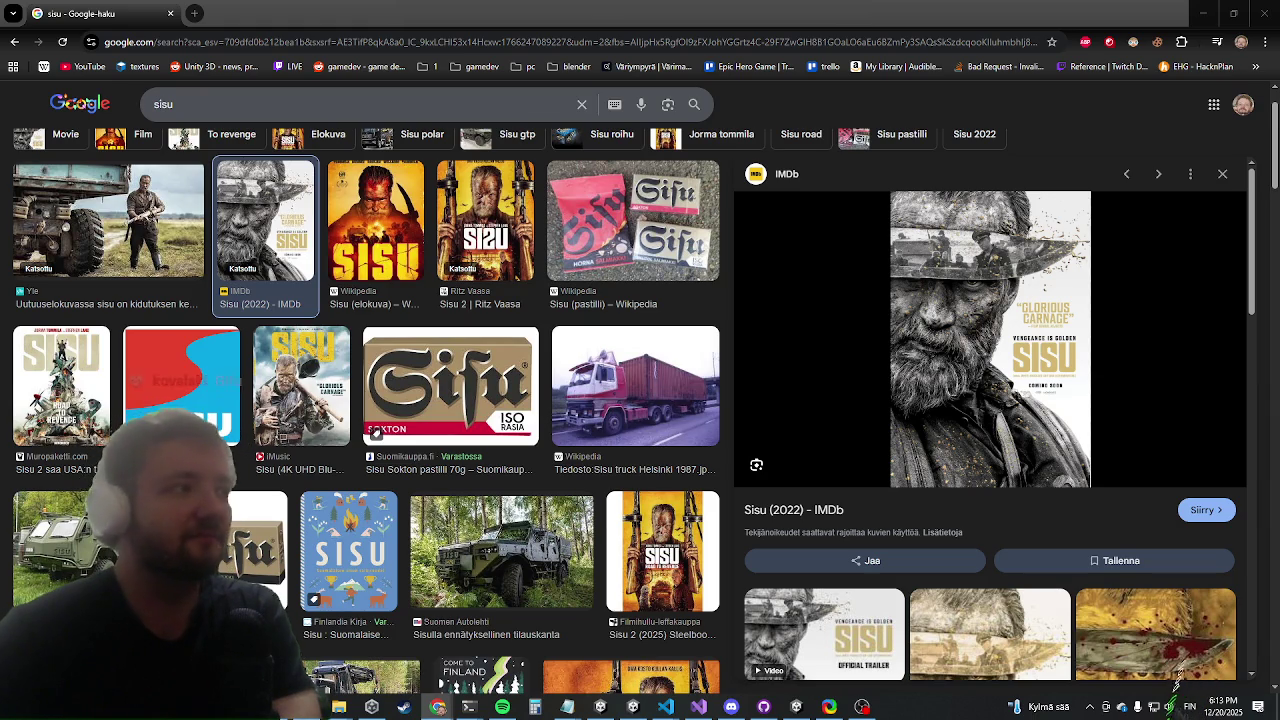
scroll(307, 453, "up", 2)
scroll(307, 453, "up", 1)
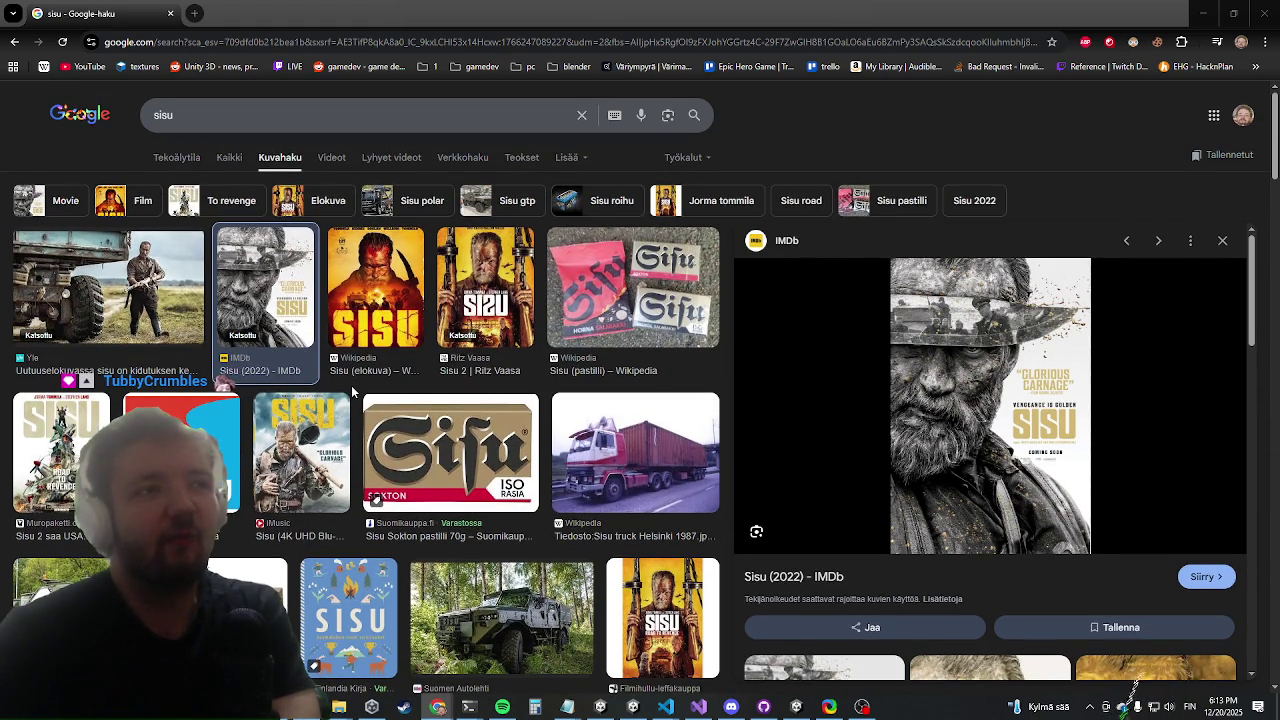
left_click(385, 313)
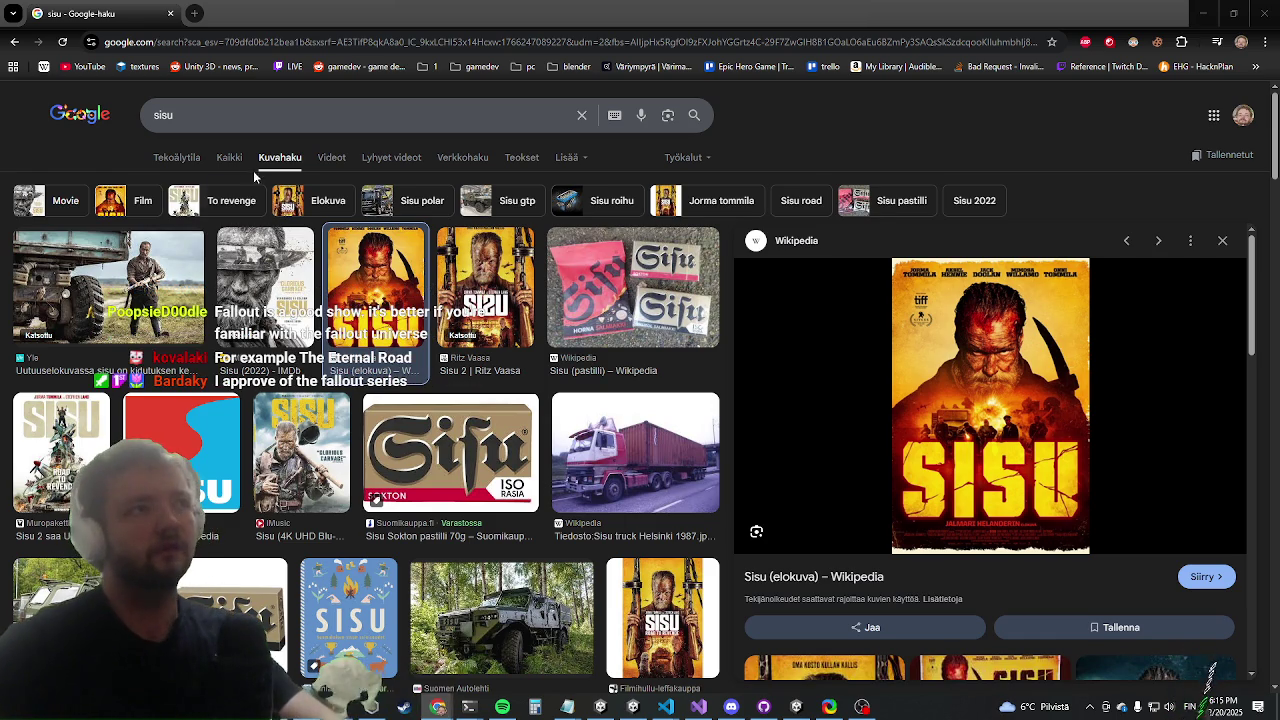
Select the current 'sisu' term in the search box for replacement
double_click(163, 115)
Search Google for 'the eternal road' and show all results (Kaikki) for the film
type("the eternal road")
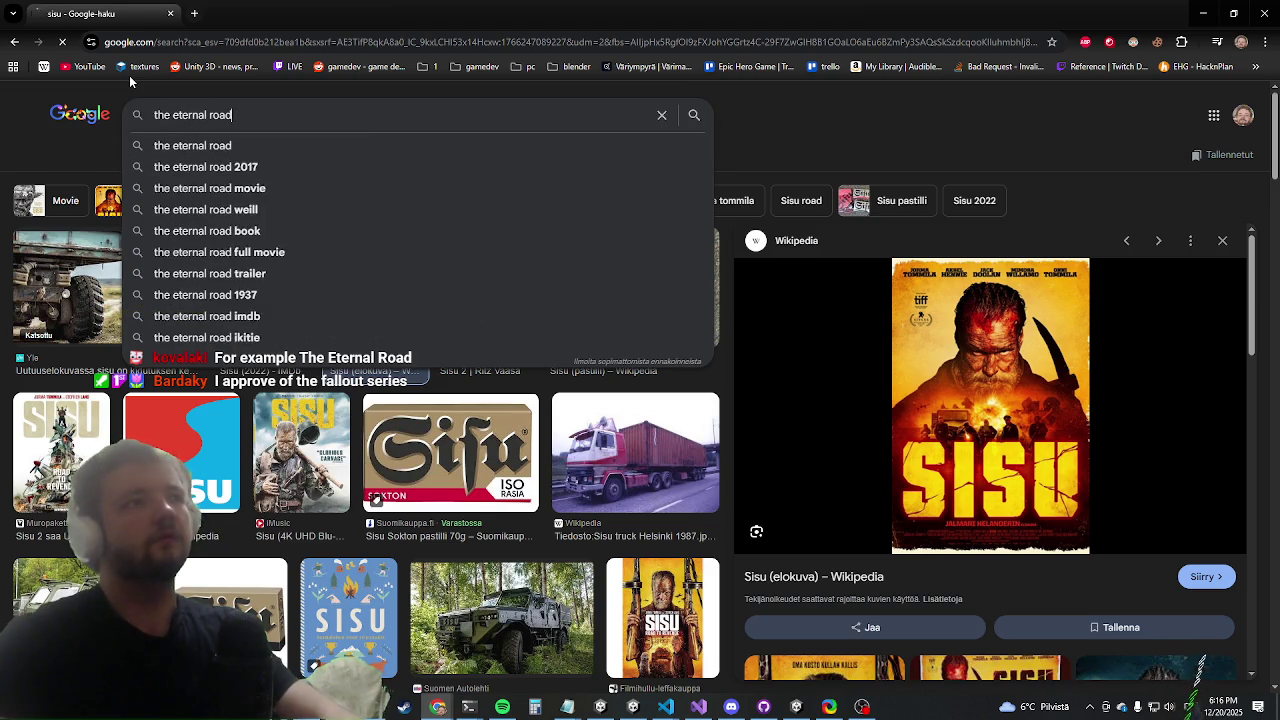
key("Return")
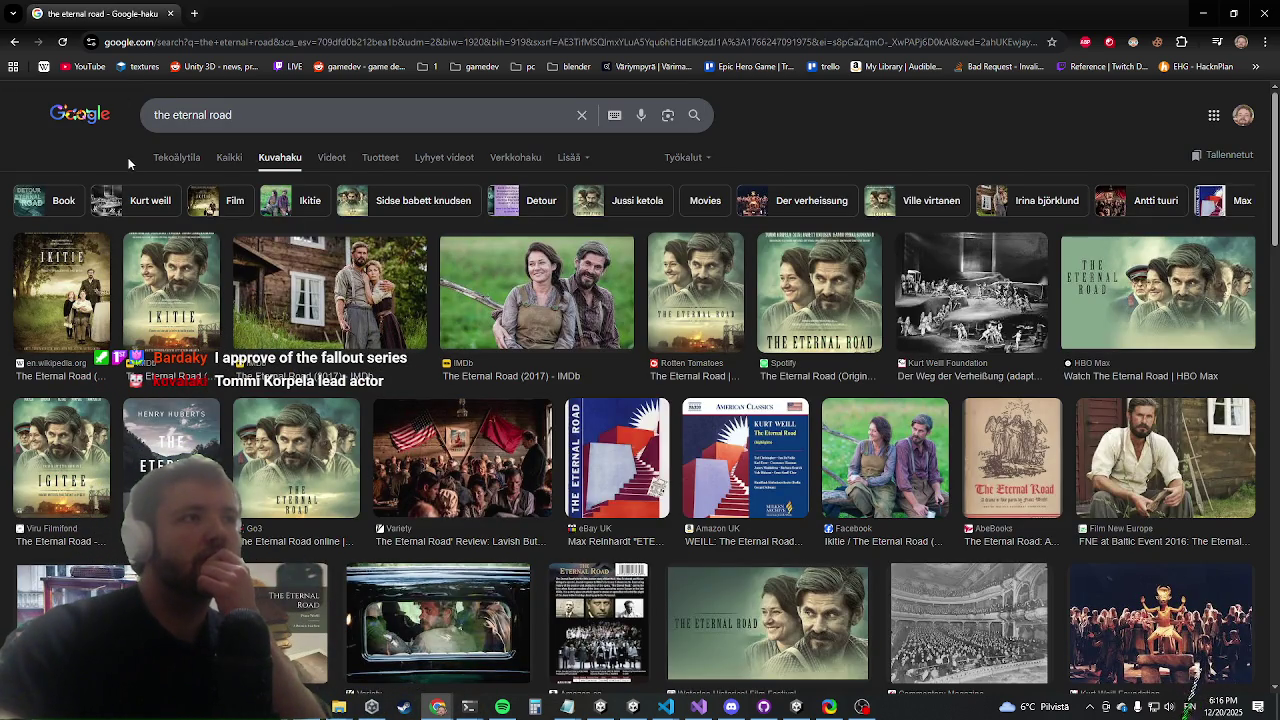
left_click(229, 159)
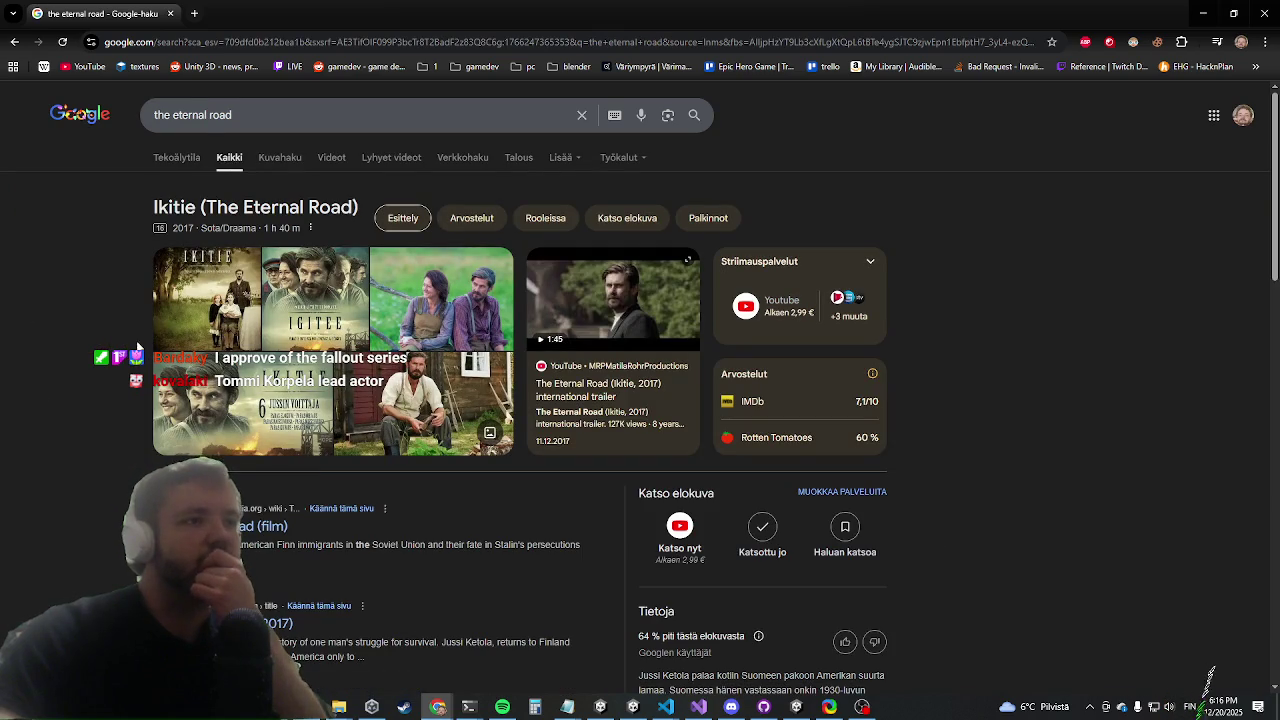
scroll(52, 410, "down", 2)
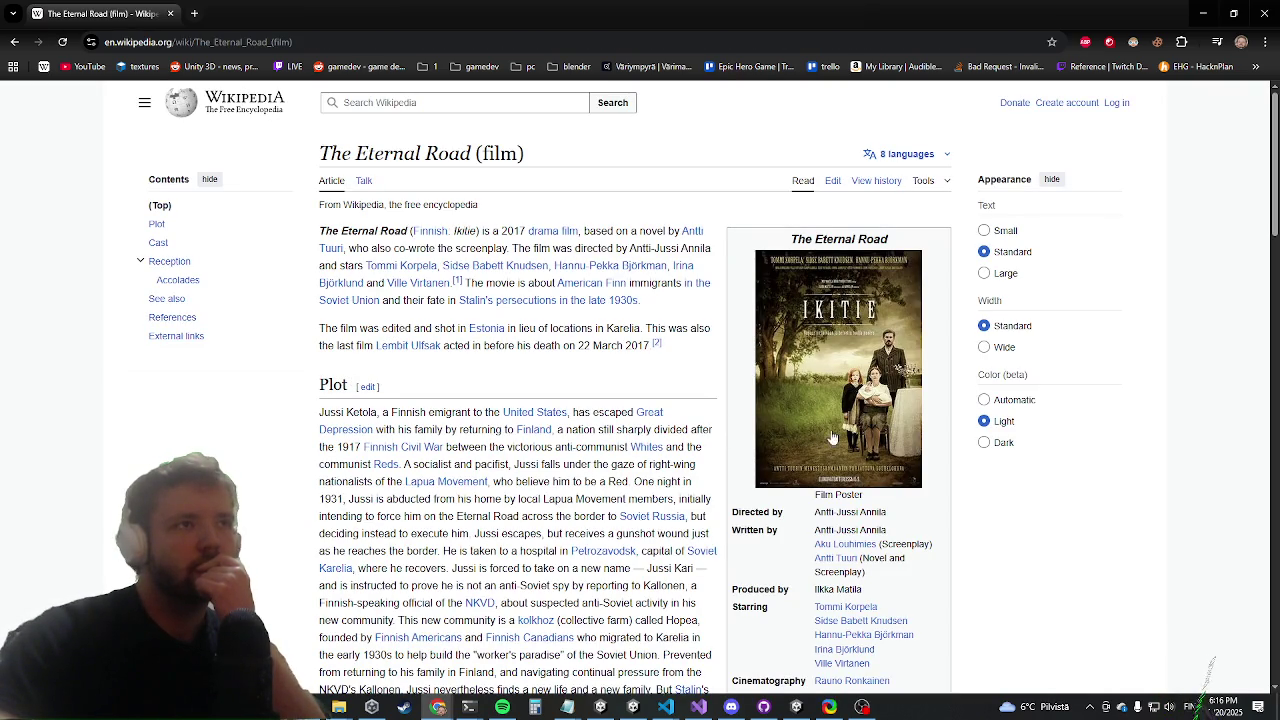
Skim The Eternal Road (film) article and view its Ikitie poster full size, then close it
scroll(736, 371, "down", 4)
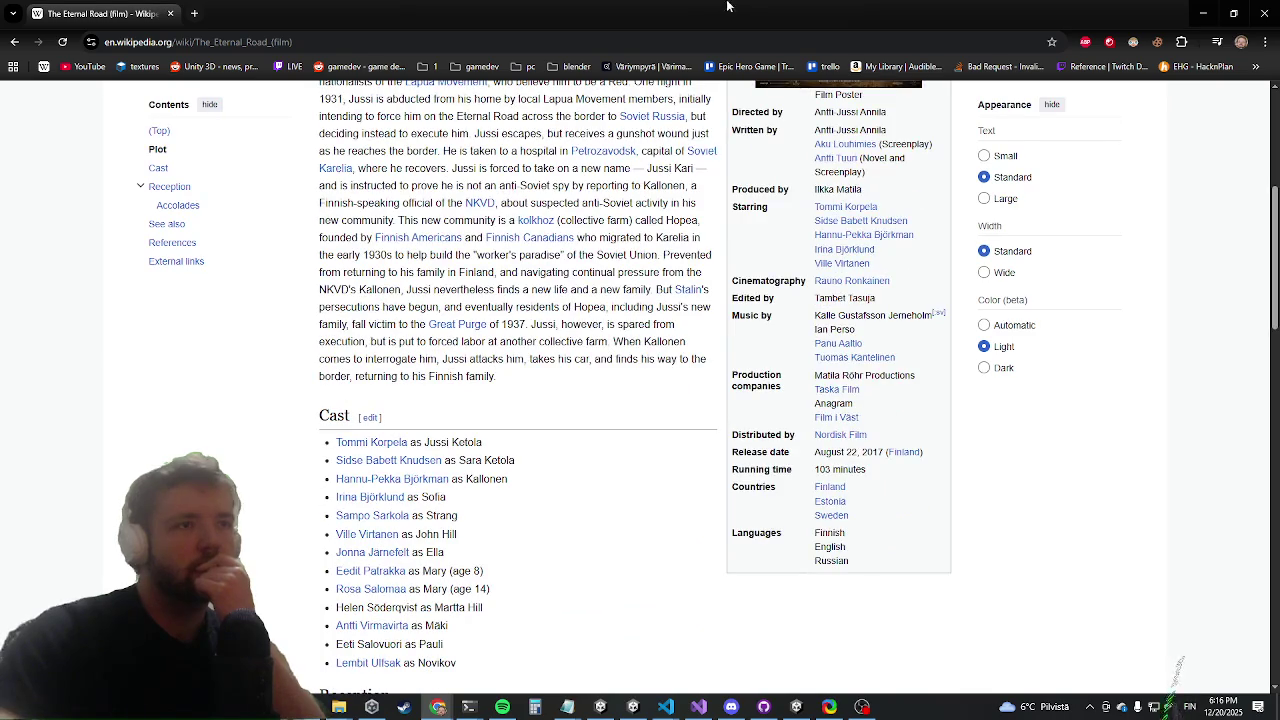
scroll(487, 410, "down", 4)
scroll(487, 410, "up", 5)
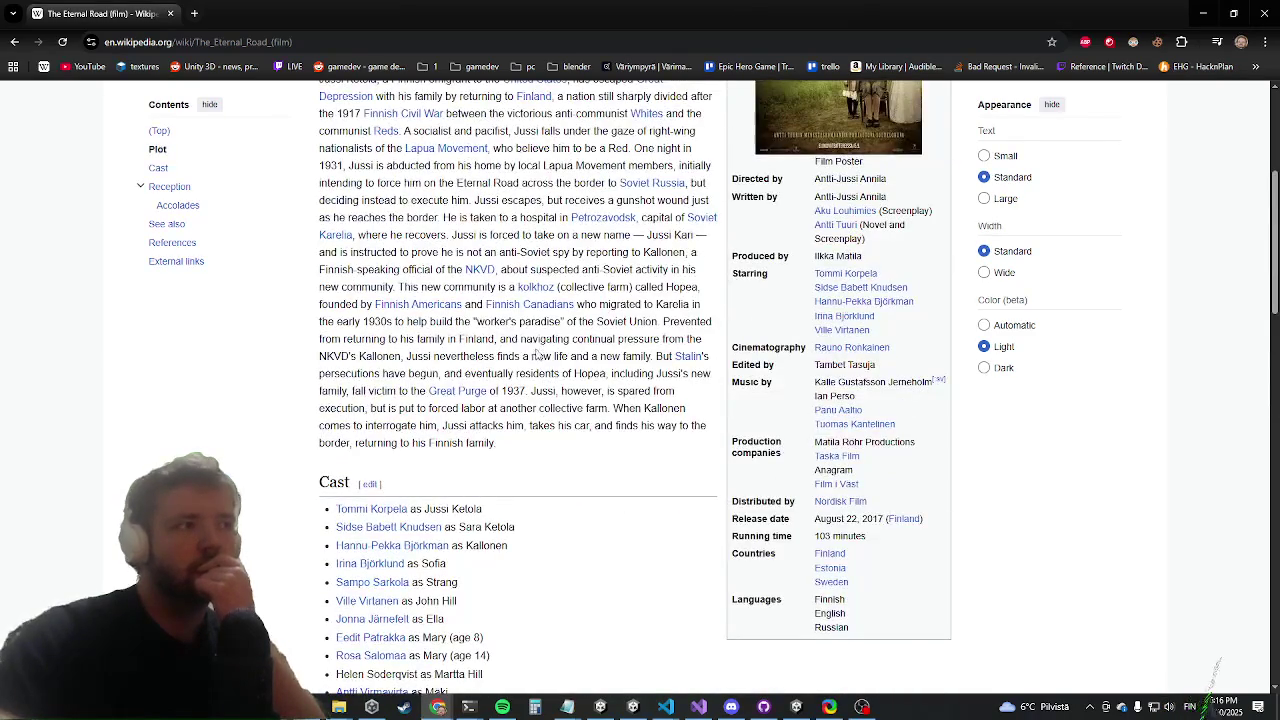
scroll(712, 280, "up", 4)
left_click(836, 402)
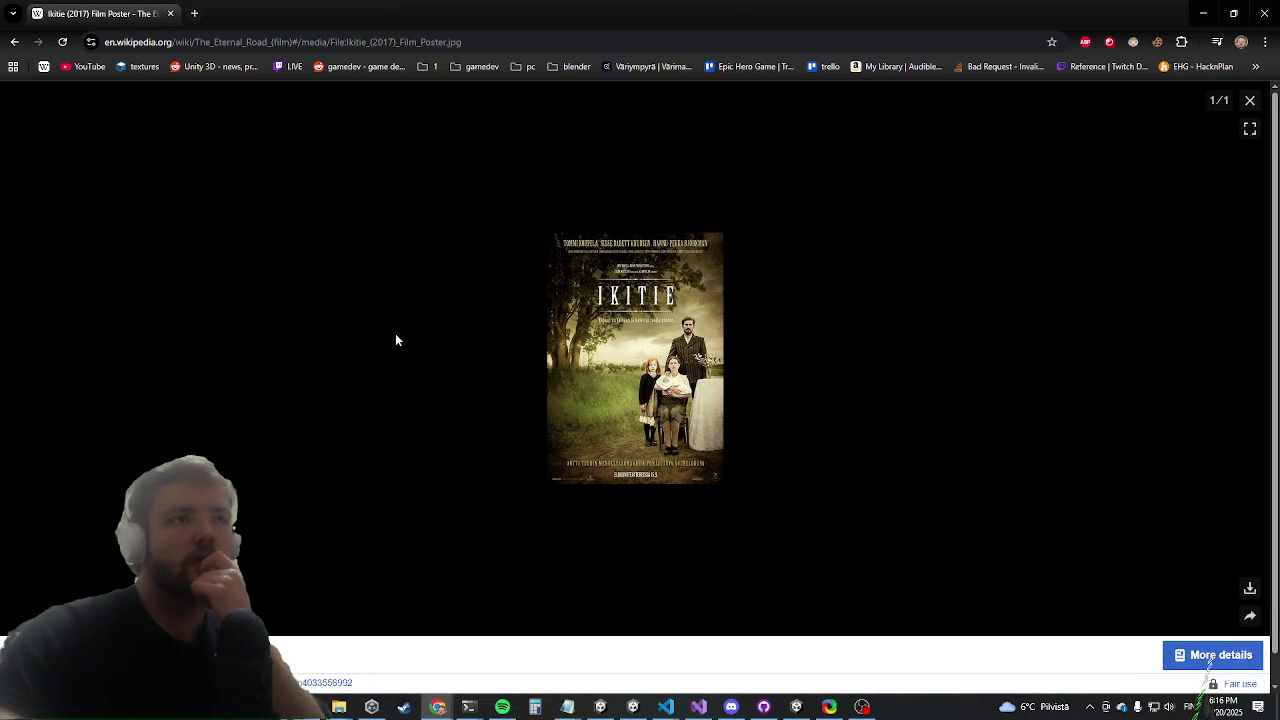
left_click(1249, 100)
Read further, return to the article's top and switch back to Unity
scroll(690, 360, "down", 3)
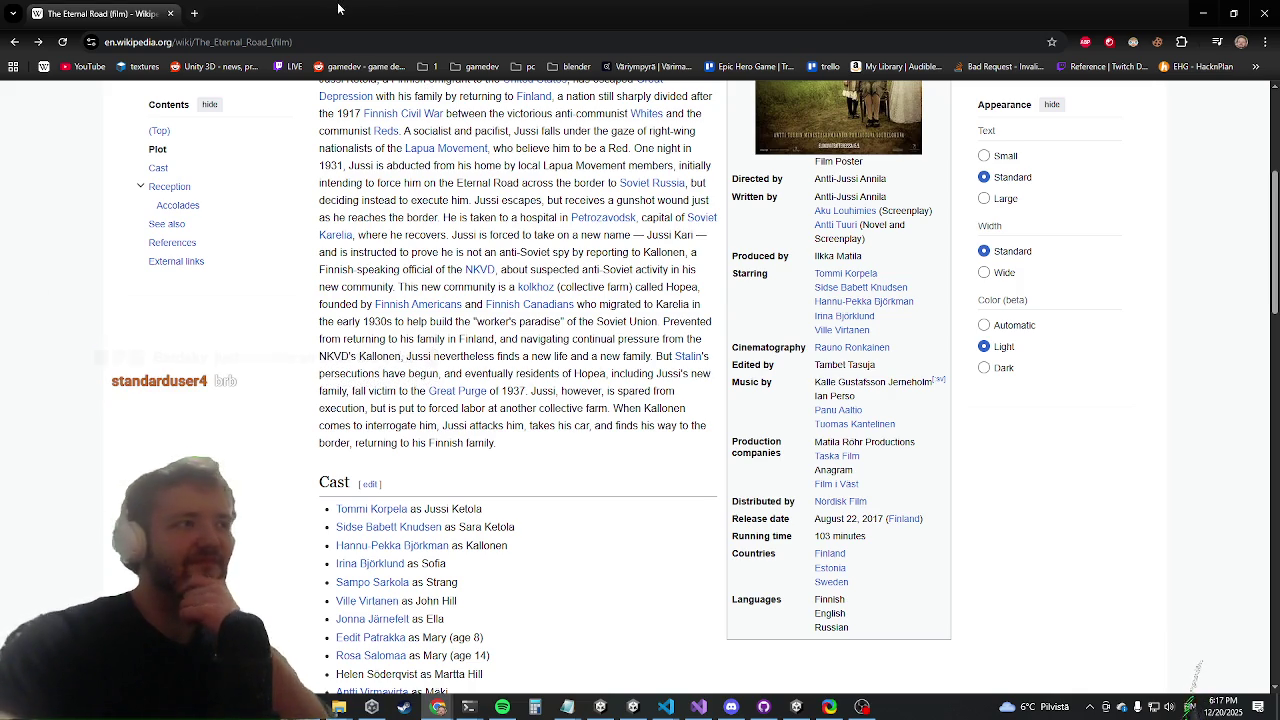
key("Home")
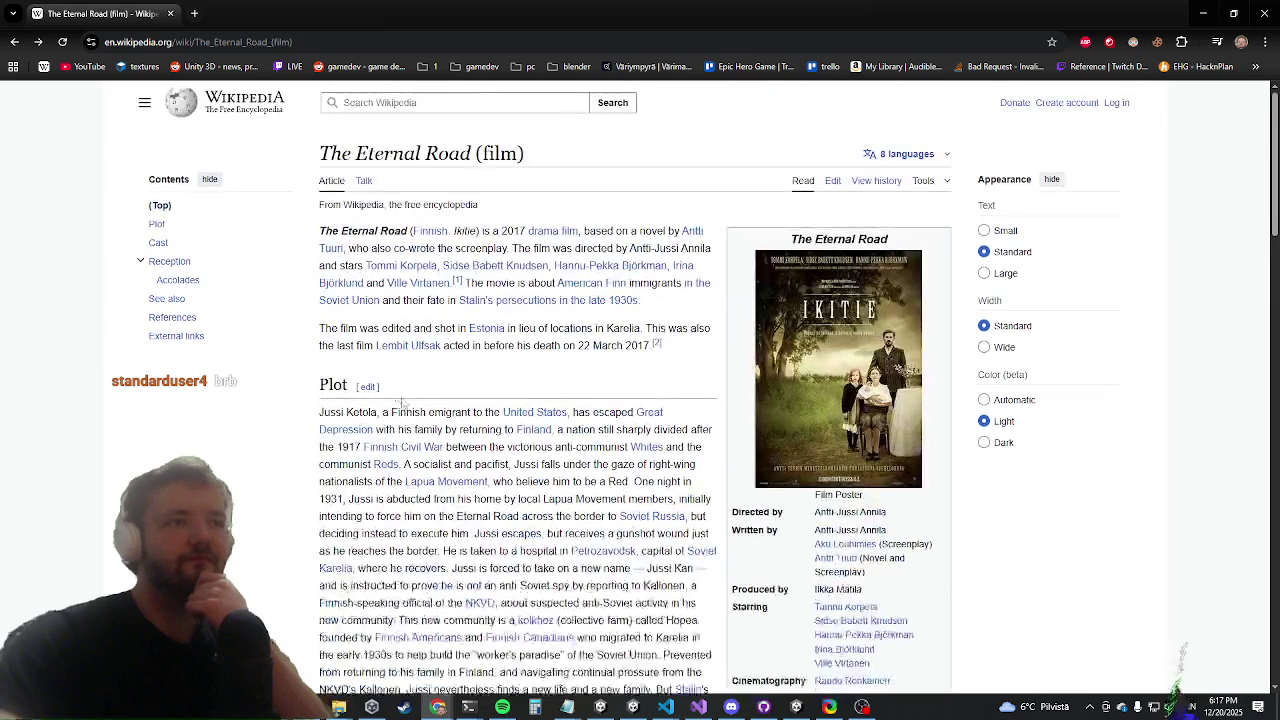
key("alt+Tab")
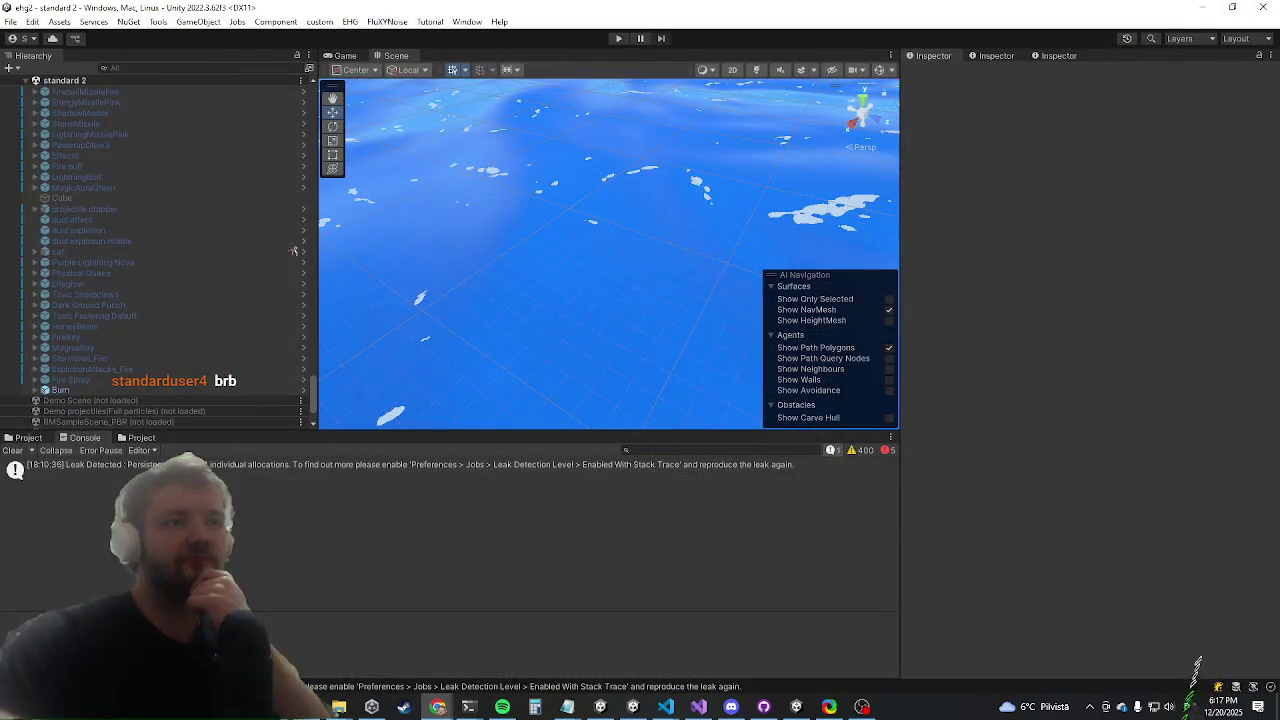
Glance at Visual Studio, start play mode in Unity, then bring up the Chip Composer Chrome window
left_click(698, 707)
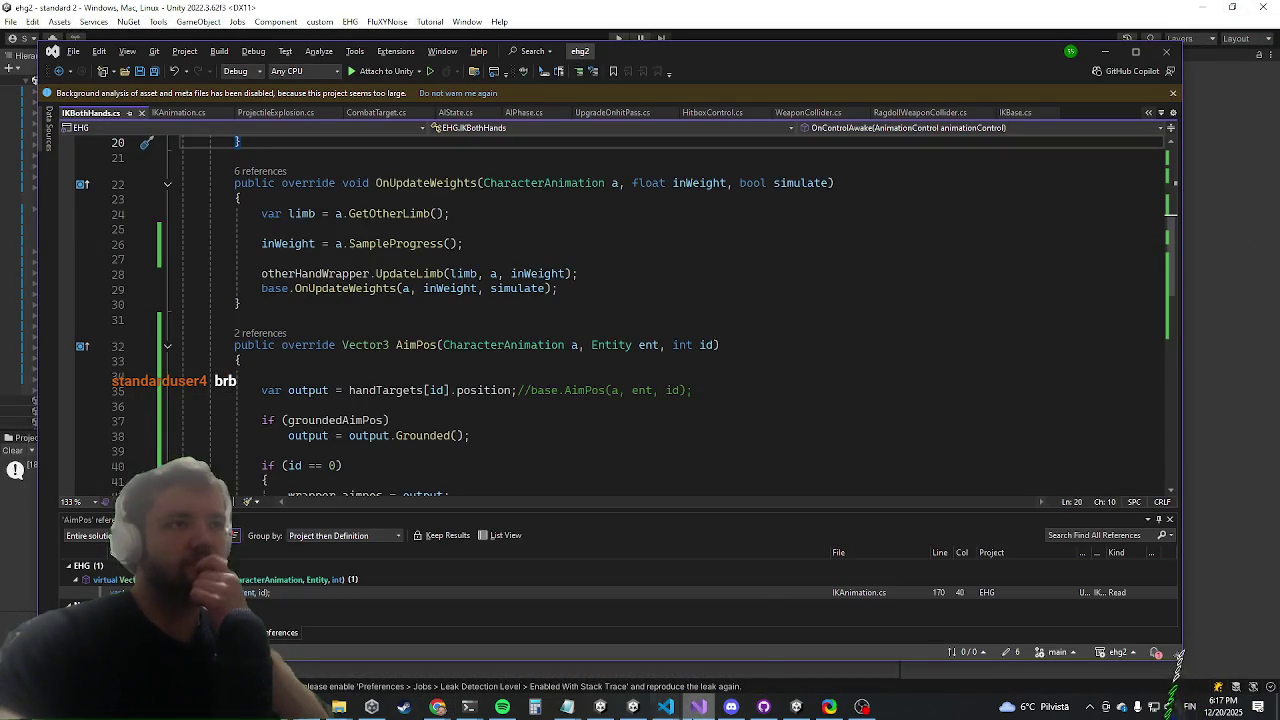
left_click(698, 707)
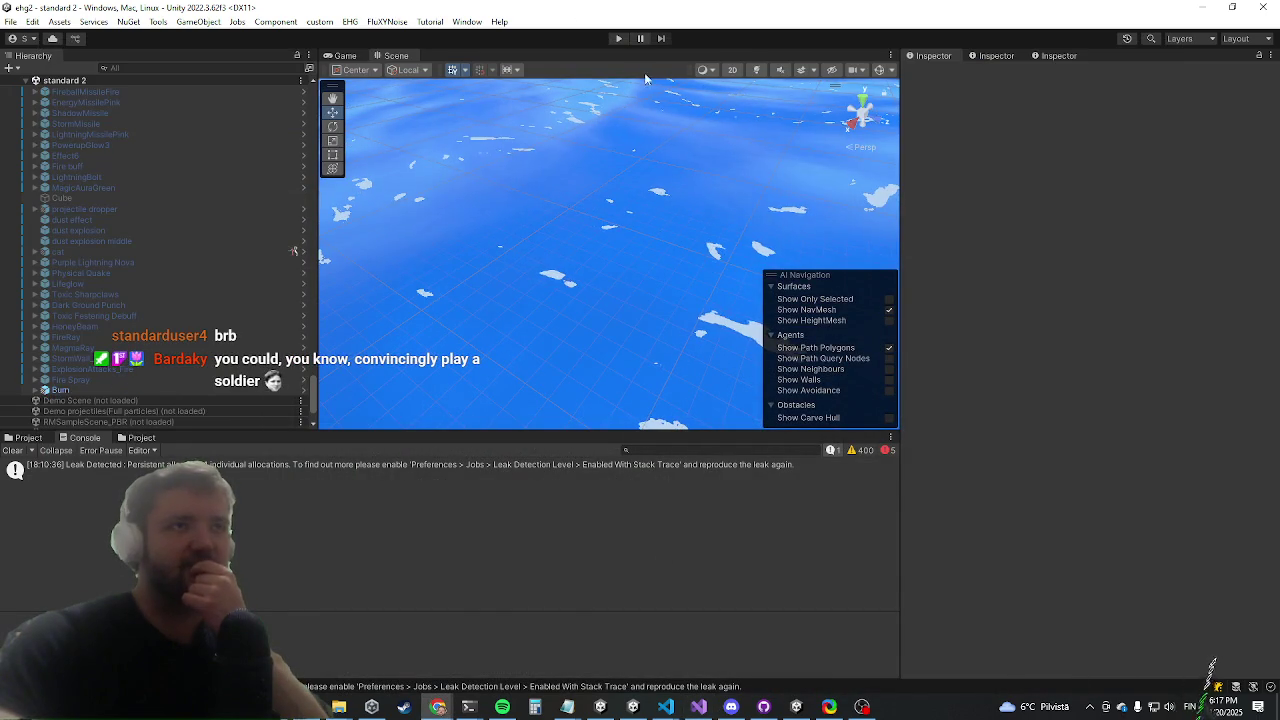
left_click(618, 39)
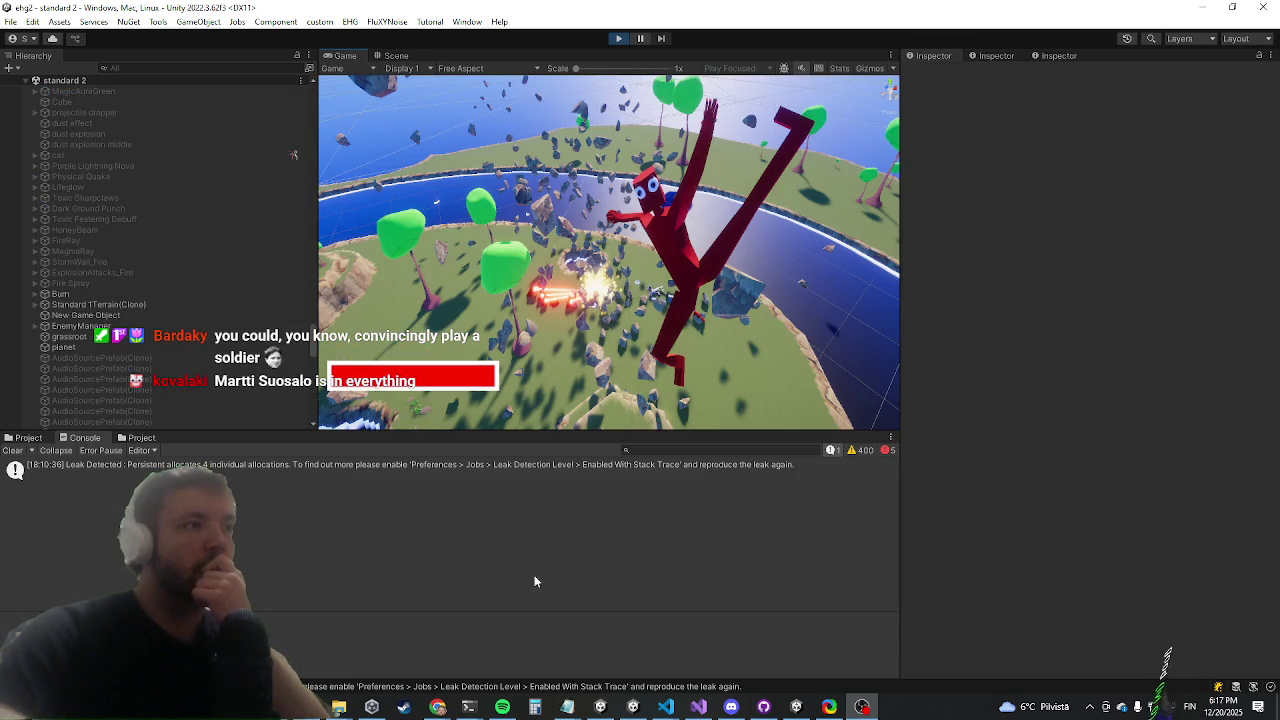
mouse_move(438, 707)
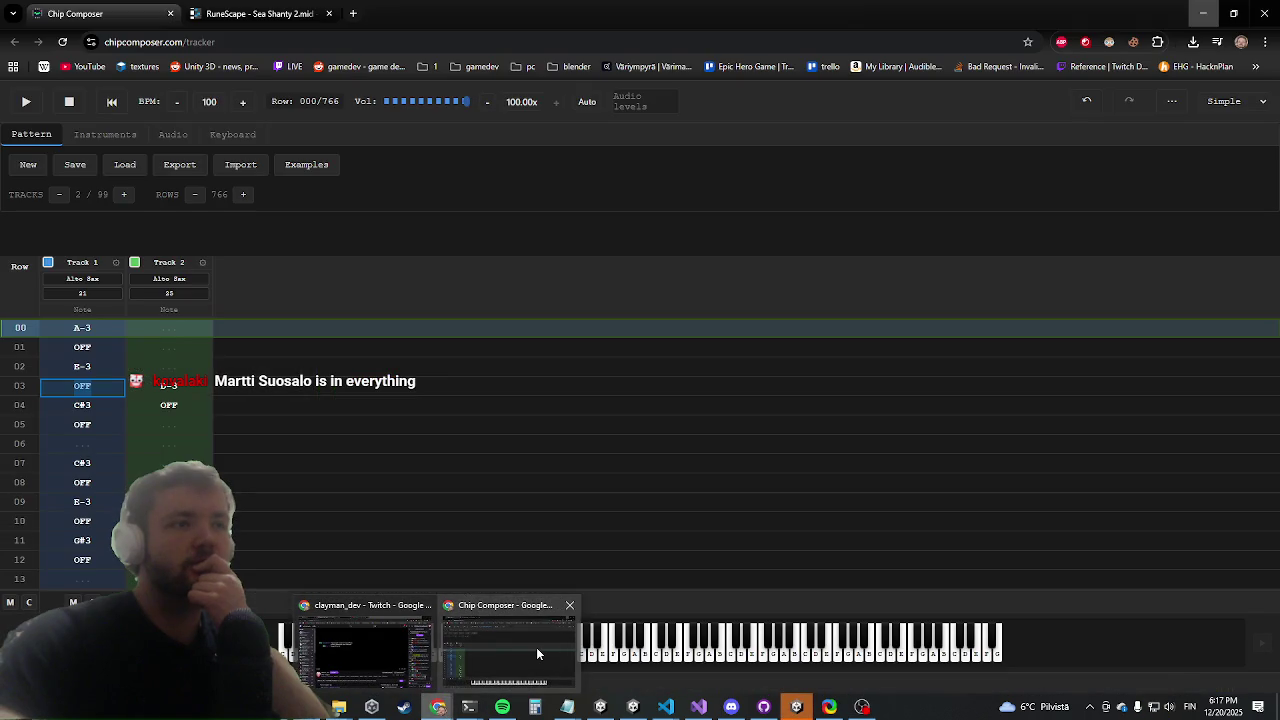
left_click(536, 647)
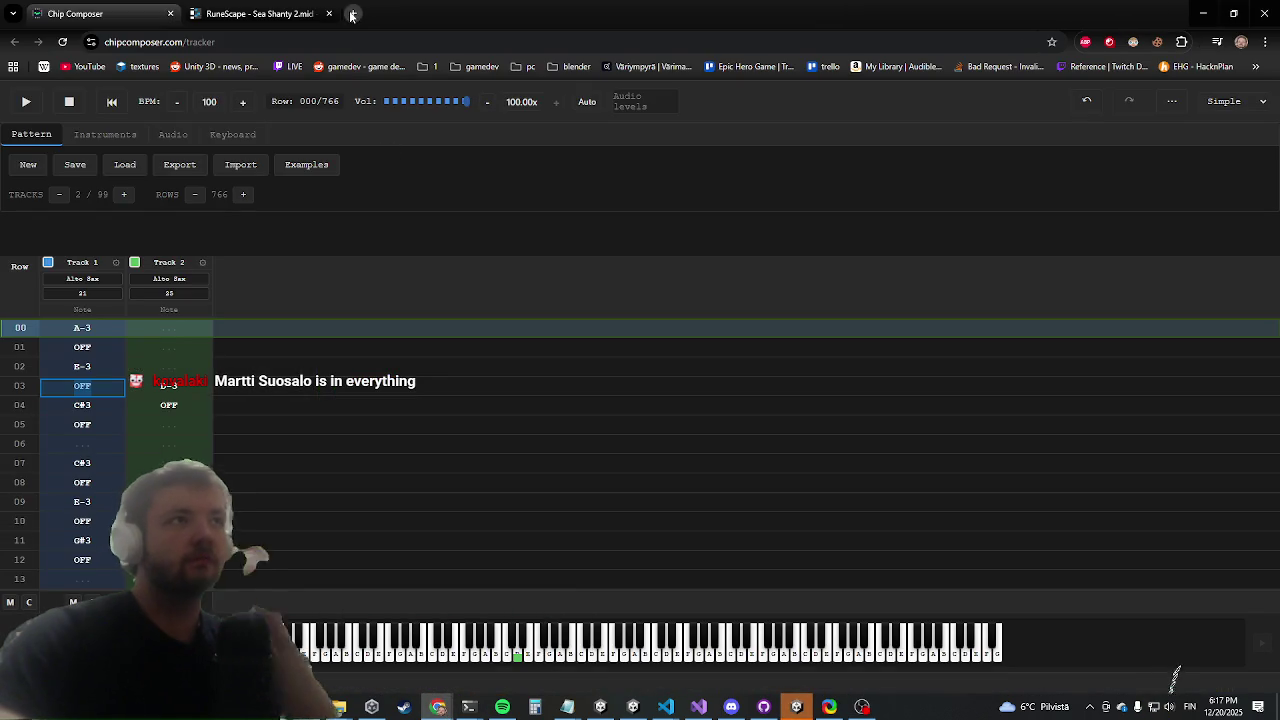
Search Google for the actor's name in a new tab
left_click(358, 12)
type("martti suosa")
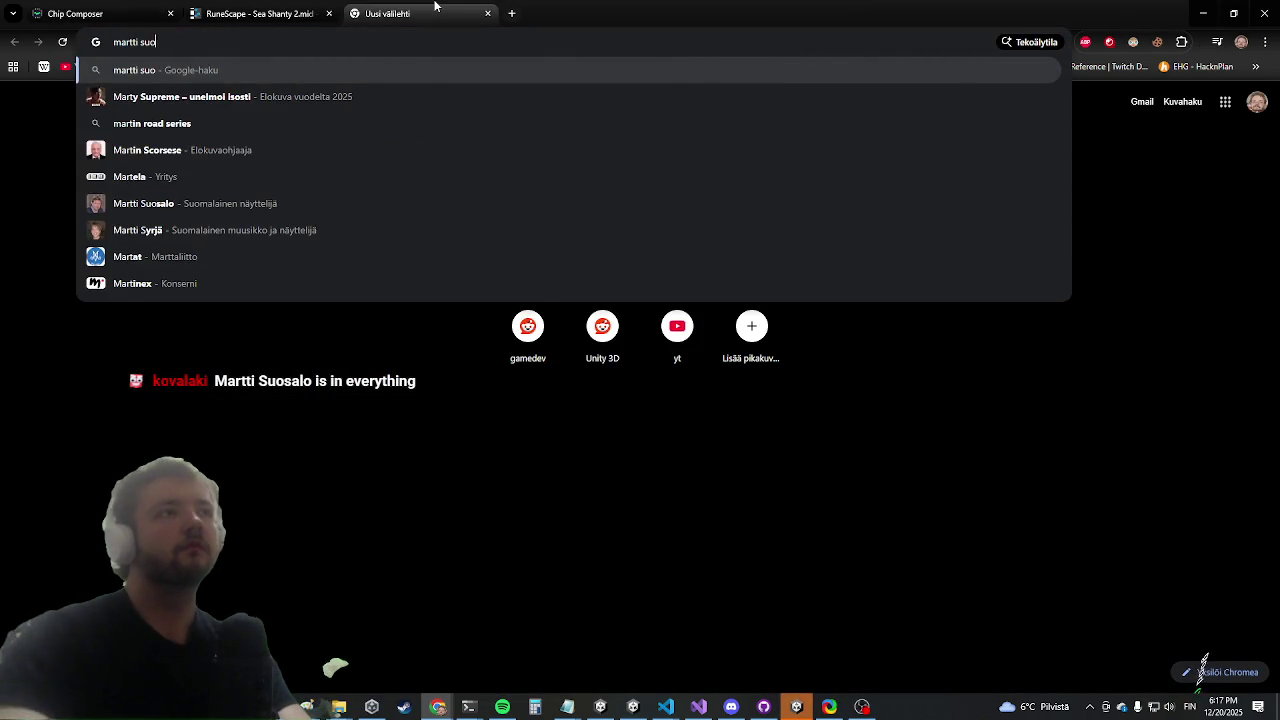
key("Return")
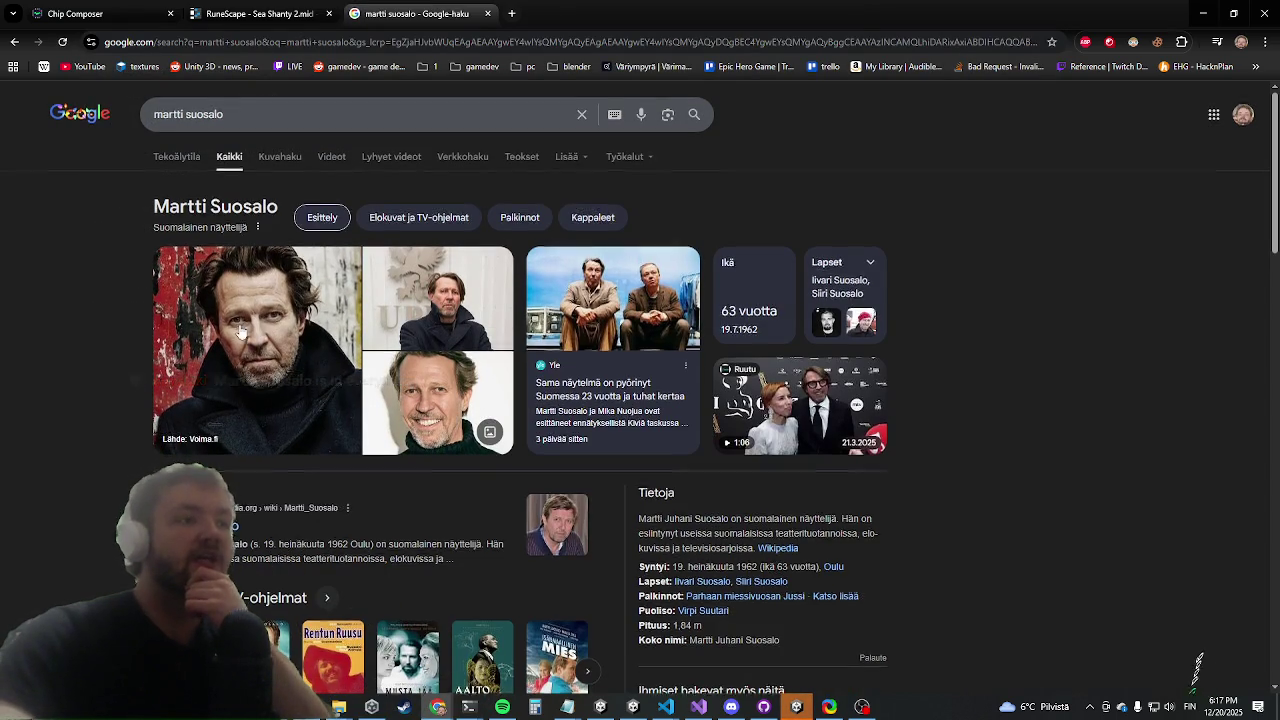
scroll(254, 326, "down", 2)
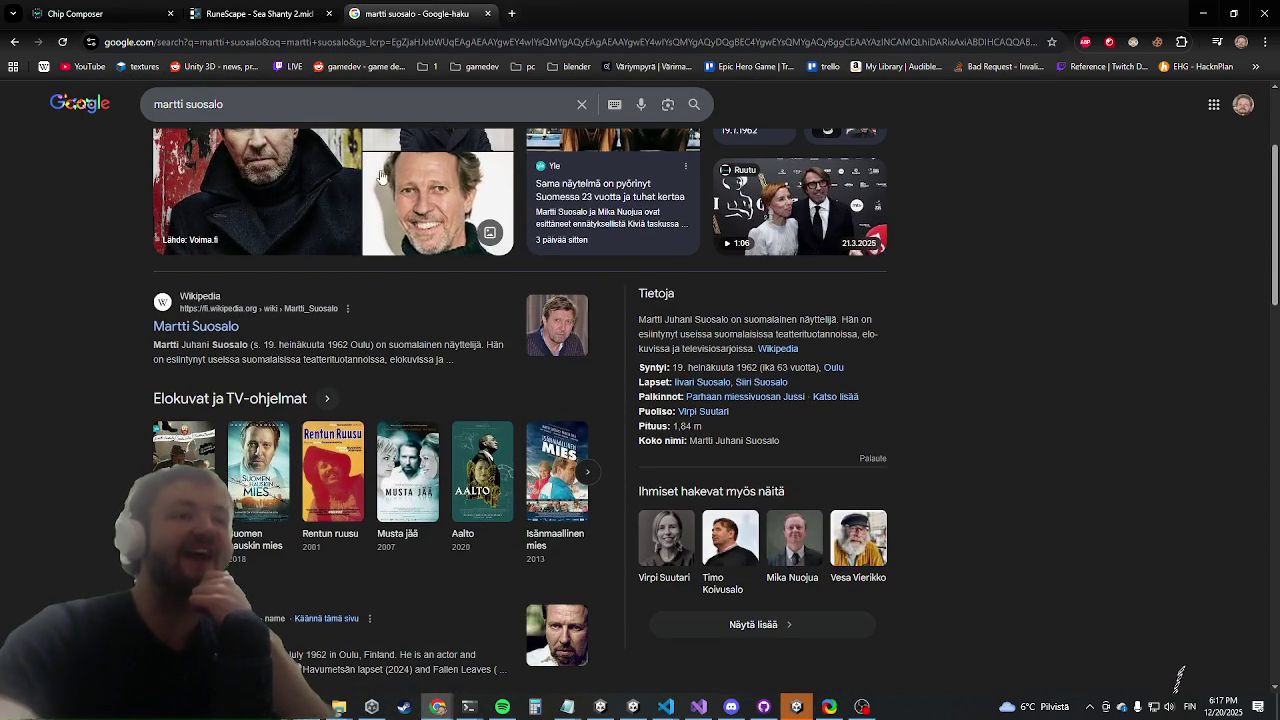
scroll(284, 173, "up", 2)
Browse the actor's image and all results, then close Chrome
left_click(281, 160)
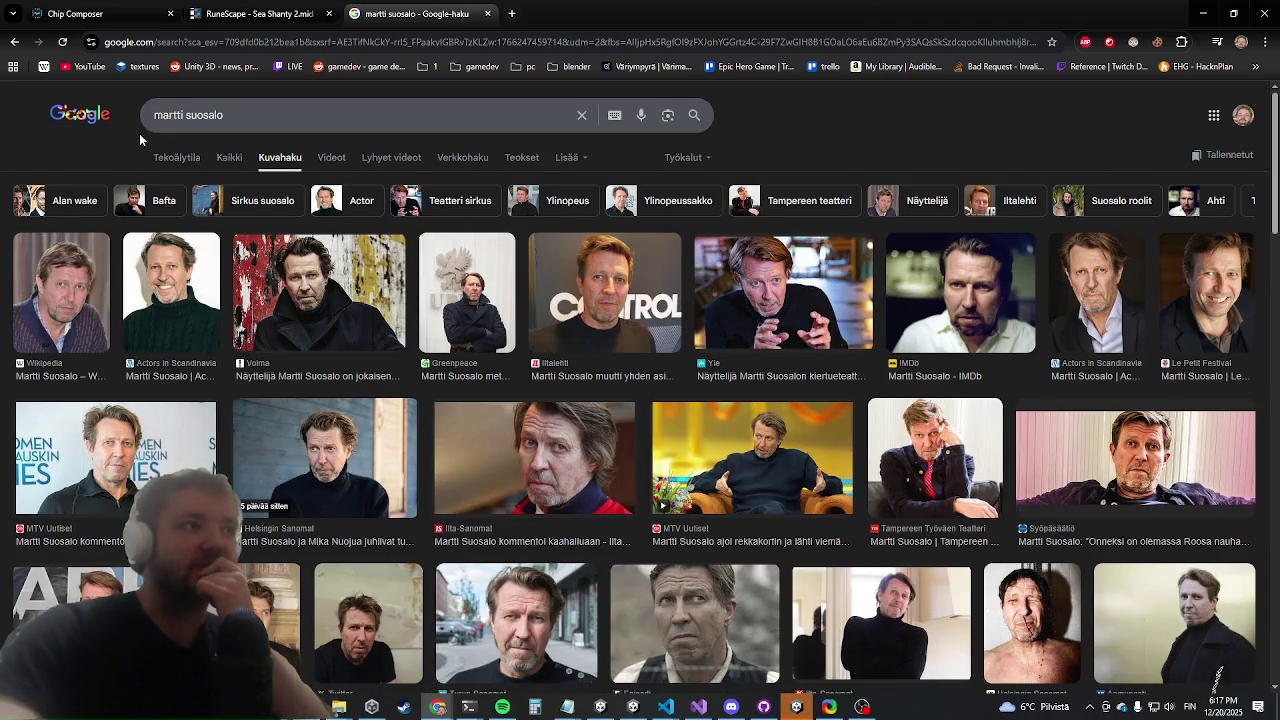
left_click(229, 160)
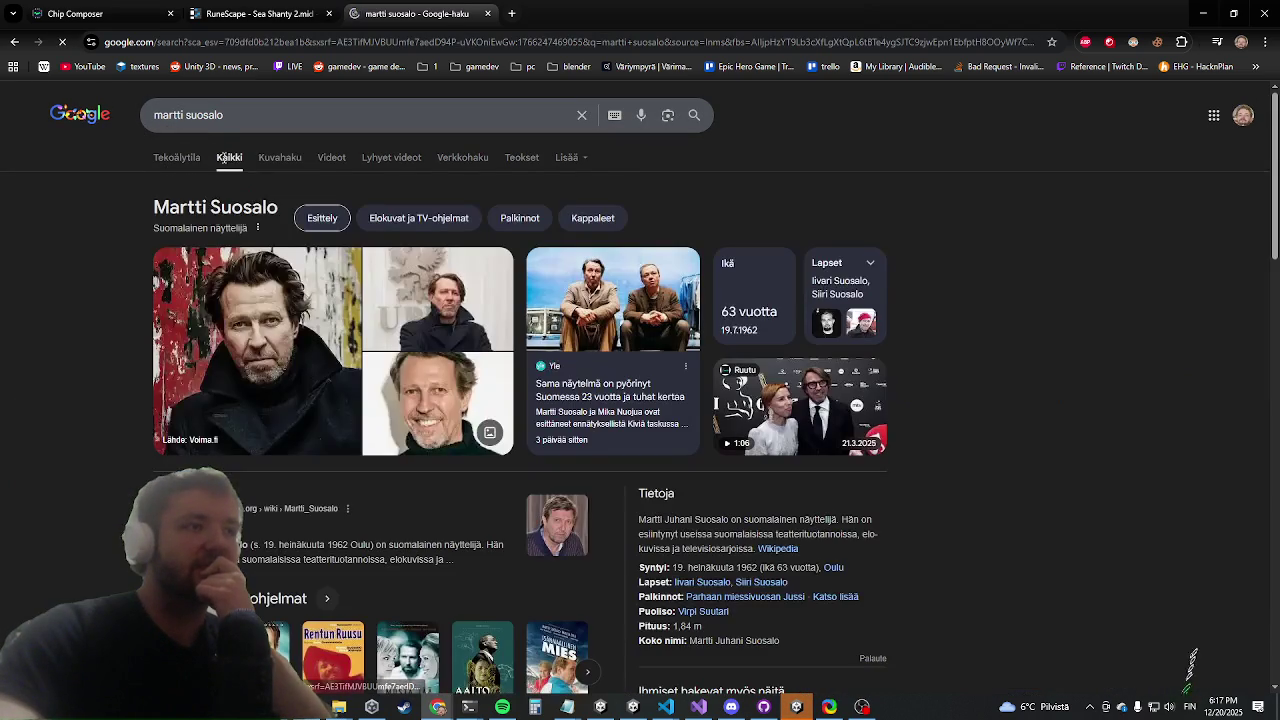
scroll(44, 310, "down", 4)
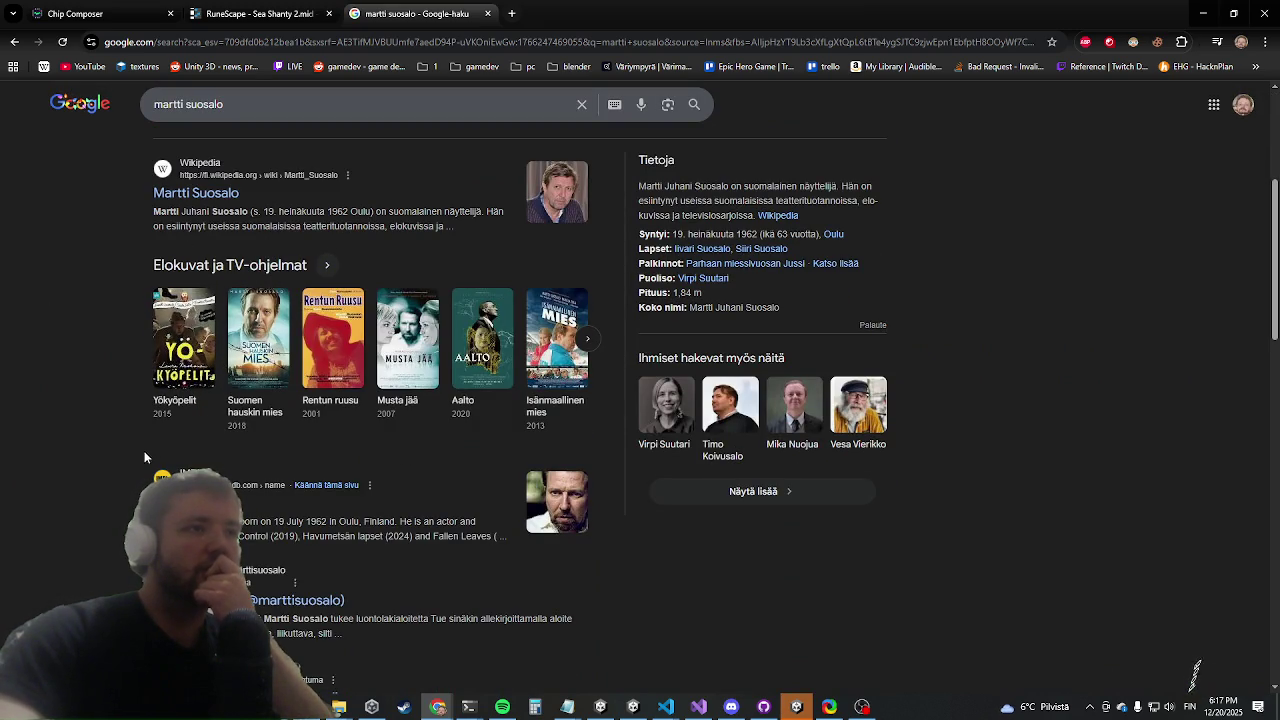
scroll(219, 343, "down", 3)
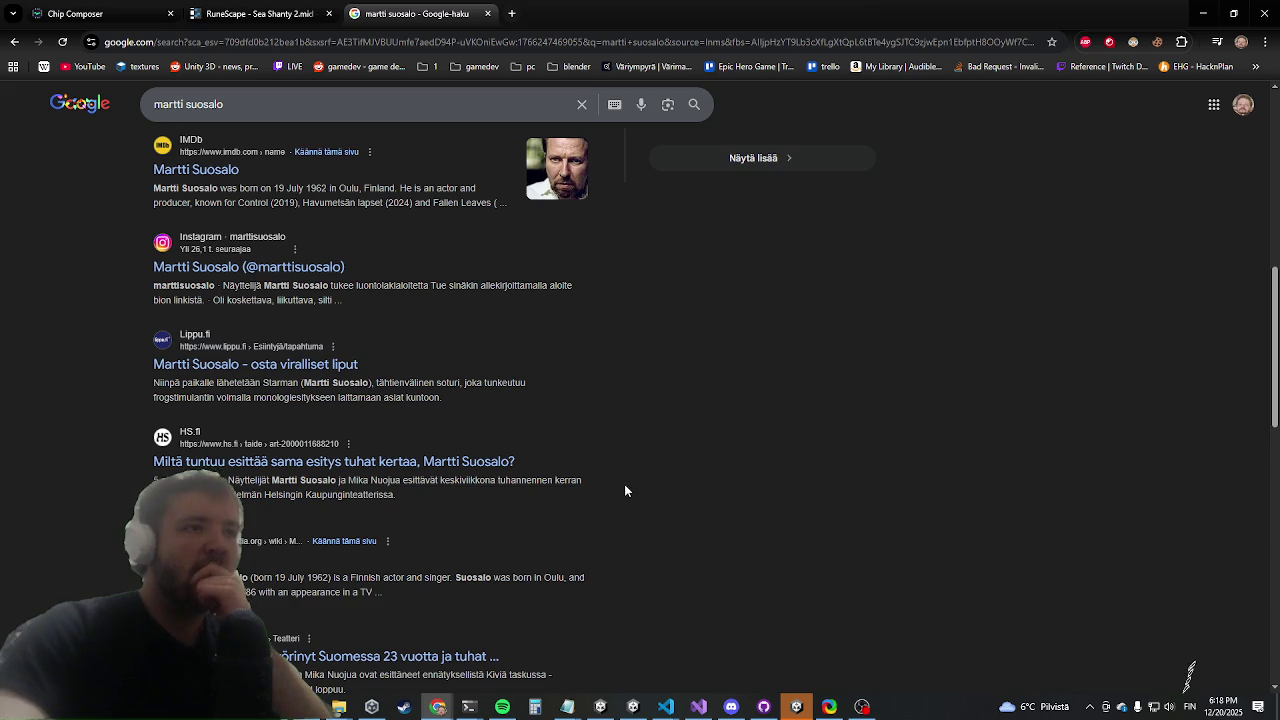
left_click(1273, 8)
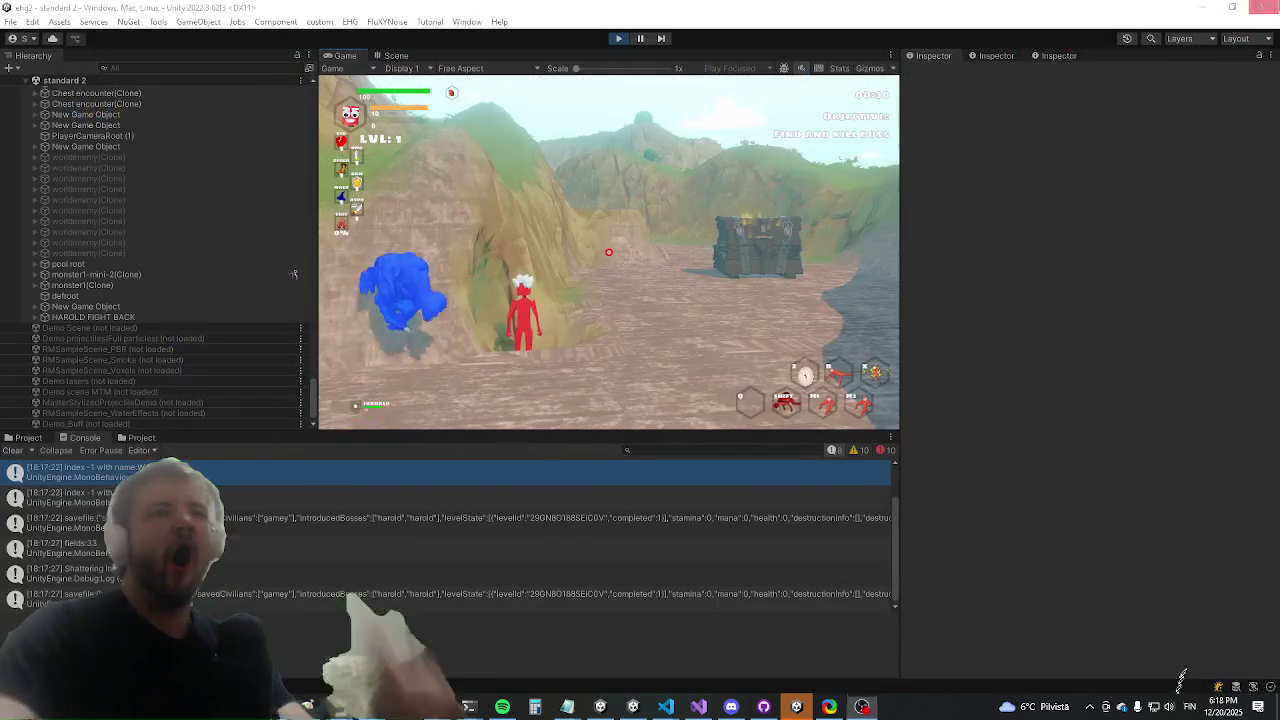
Maximize the Game view and fight the blue boss with WASD movement, a Shift dash and melee clicks
key("shift+space")
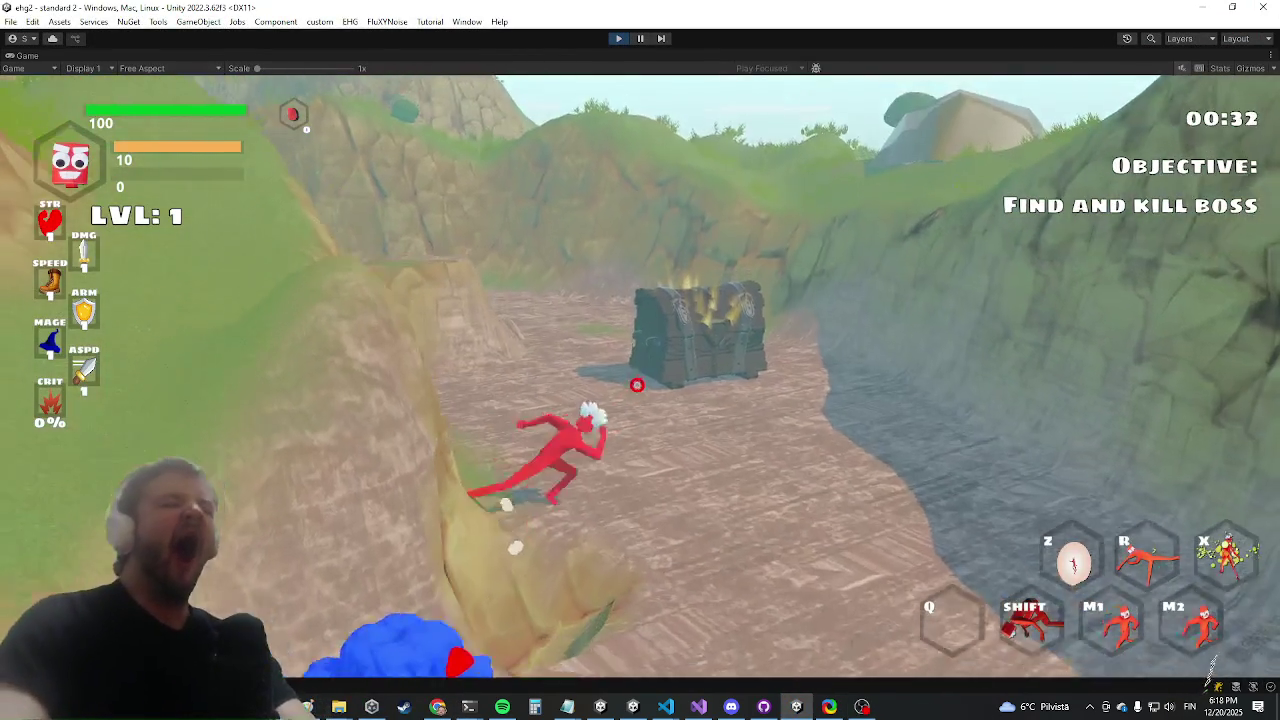
key("w")
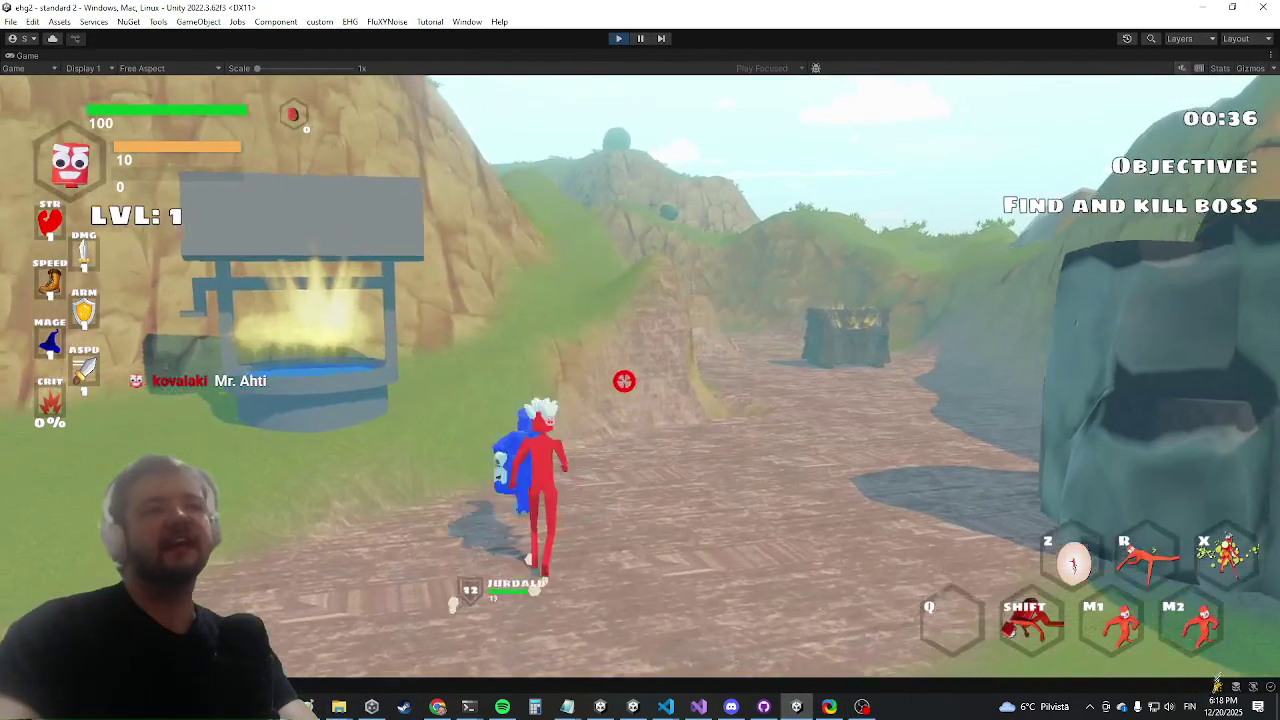
left_click(646, 366)
key("shift")
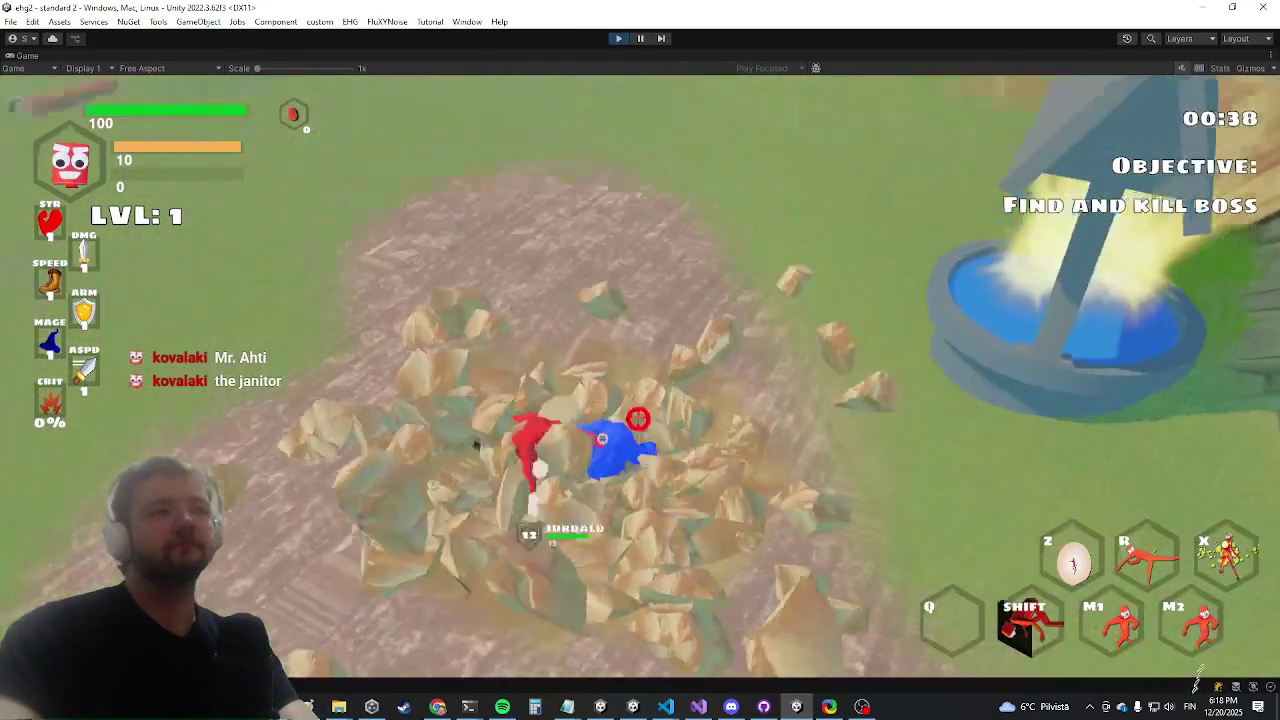
key("a")
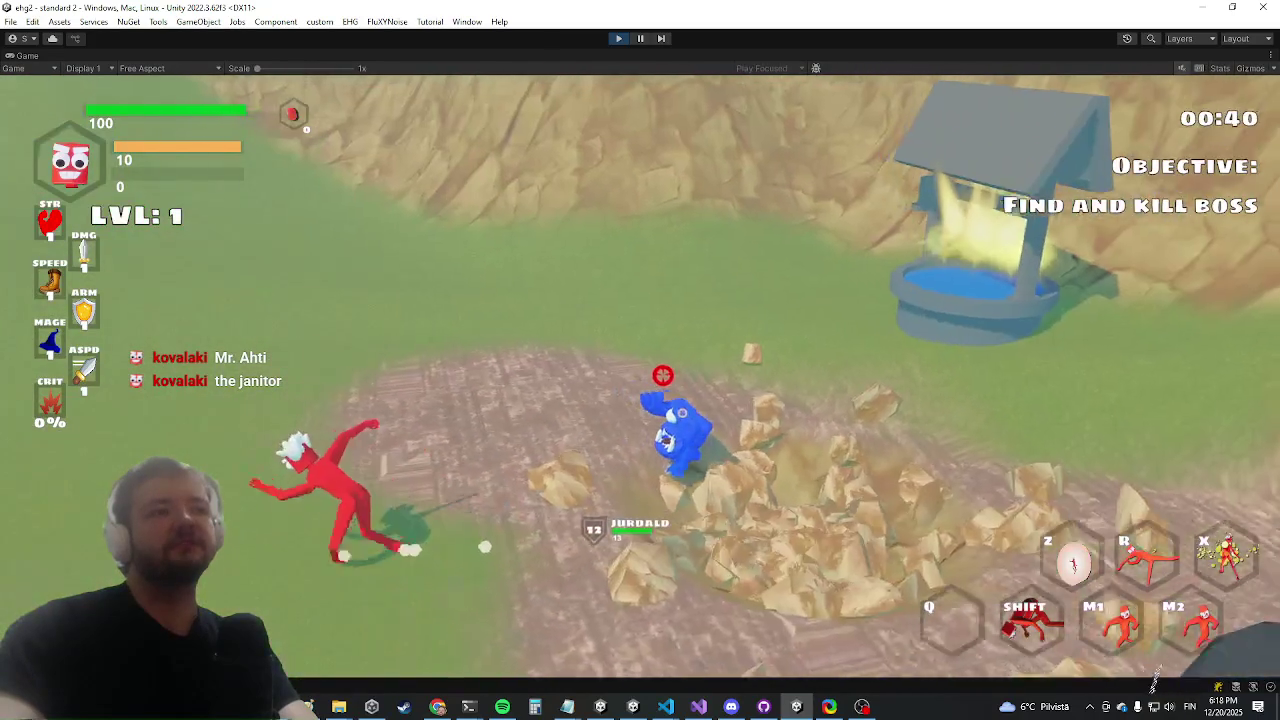
left_click(646, 374)
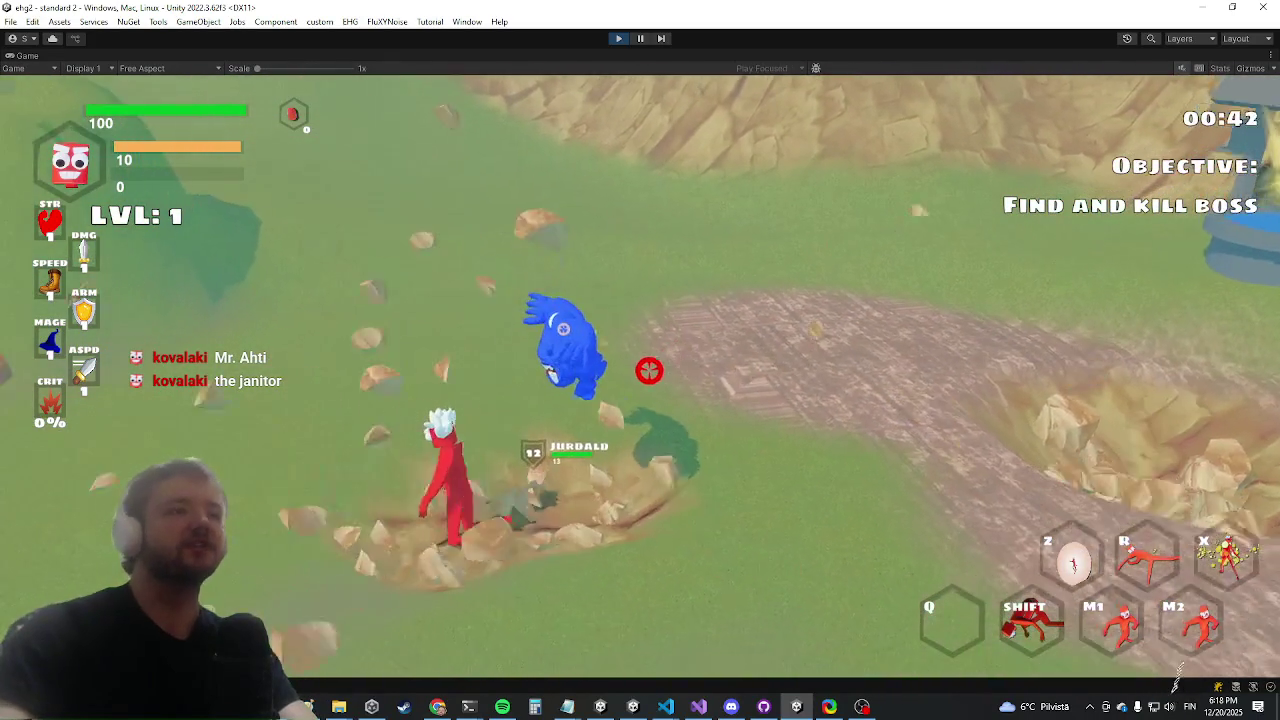
key("s")
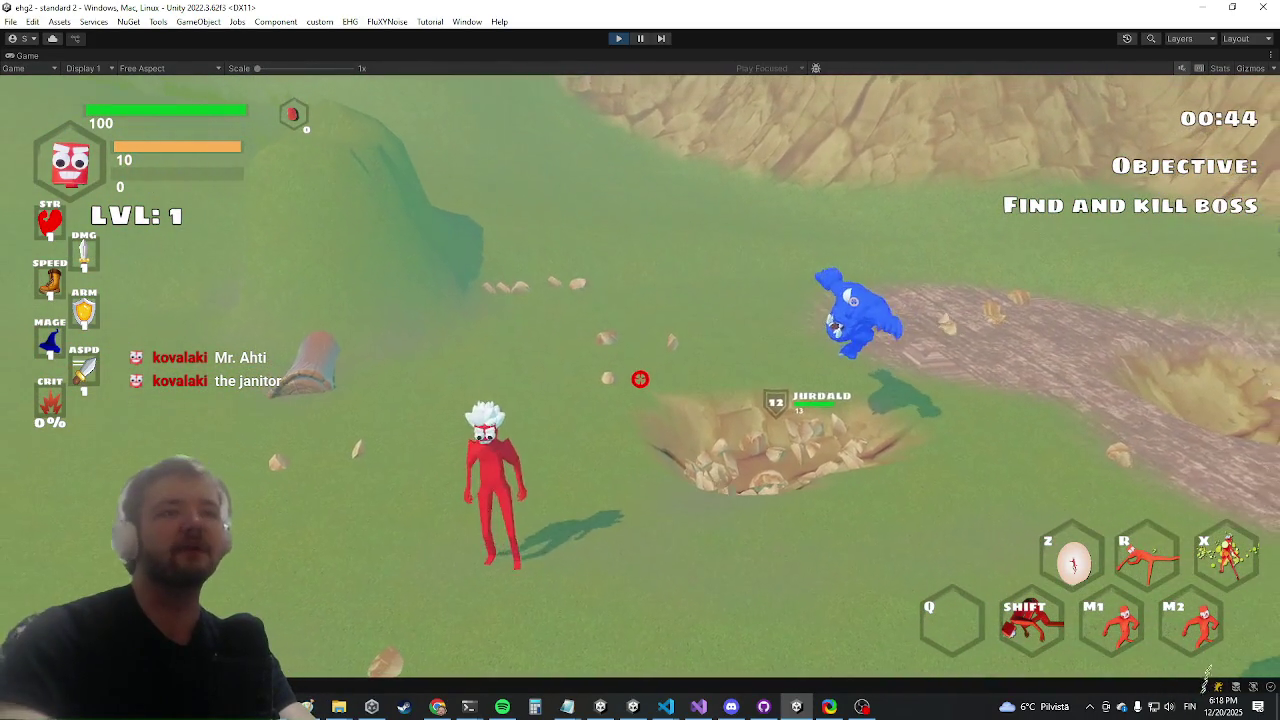
key("w")
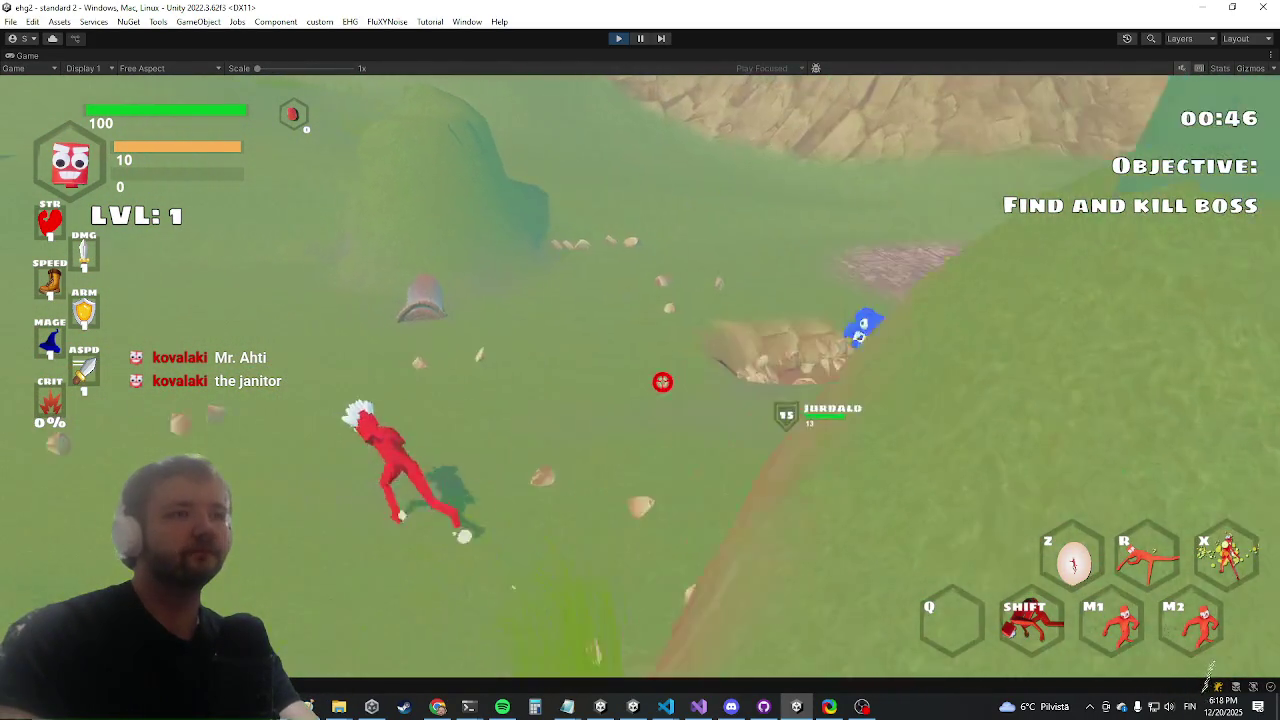
key("a")
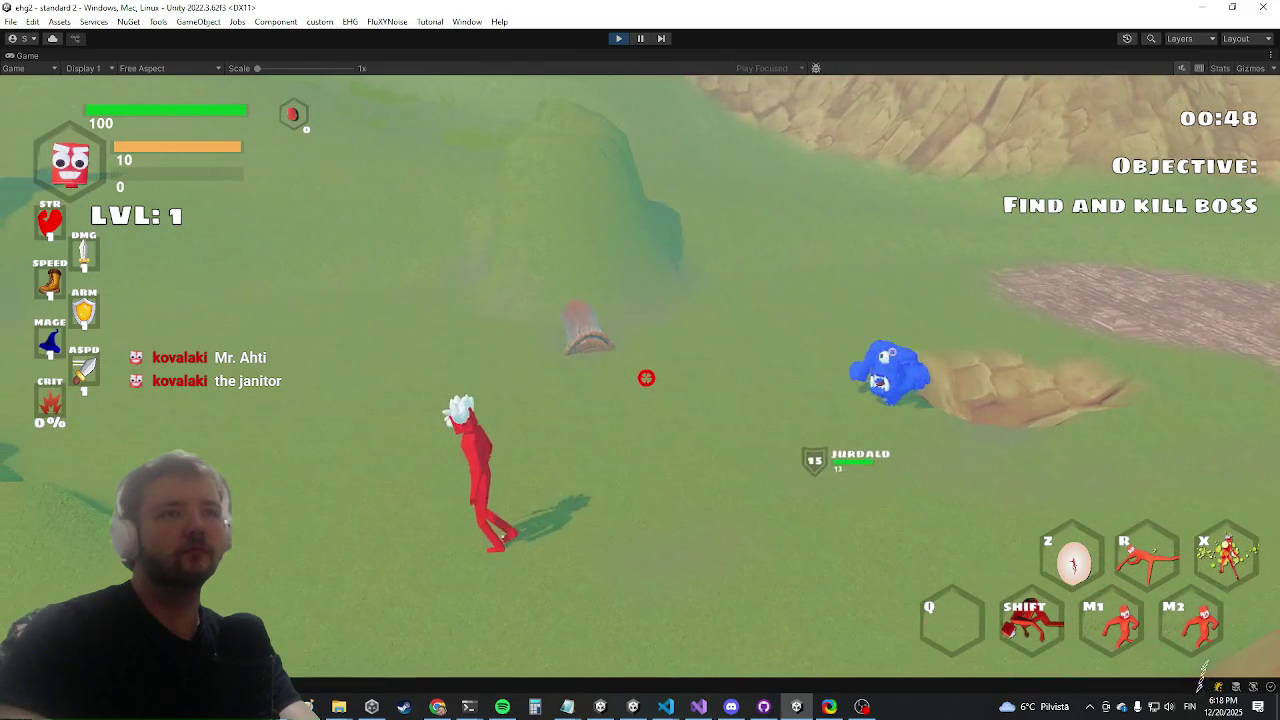
key("alt+Tab")
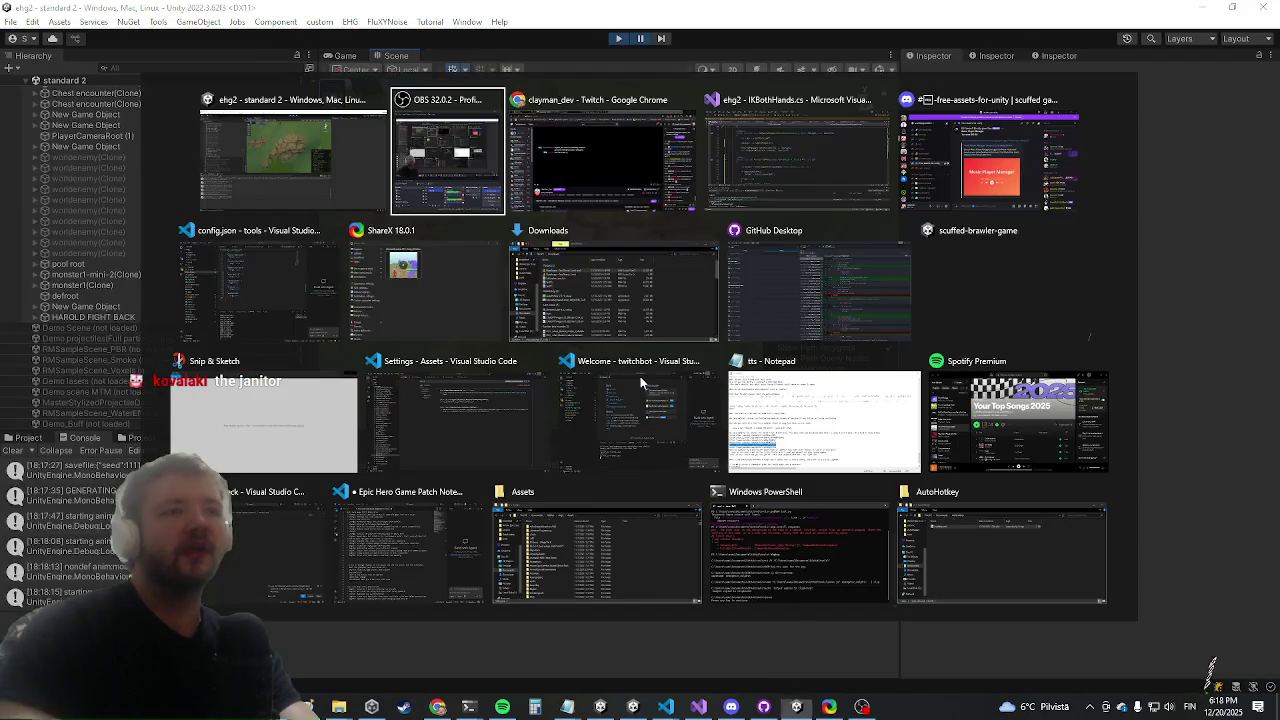
Search Google for 'tuntematon sotilas', open the Viaplay result in a new tab, then view image results
key("Escape")
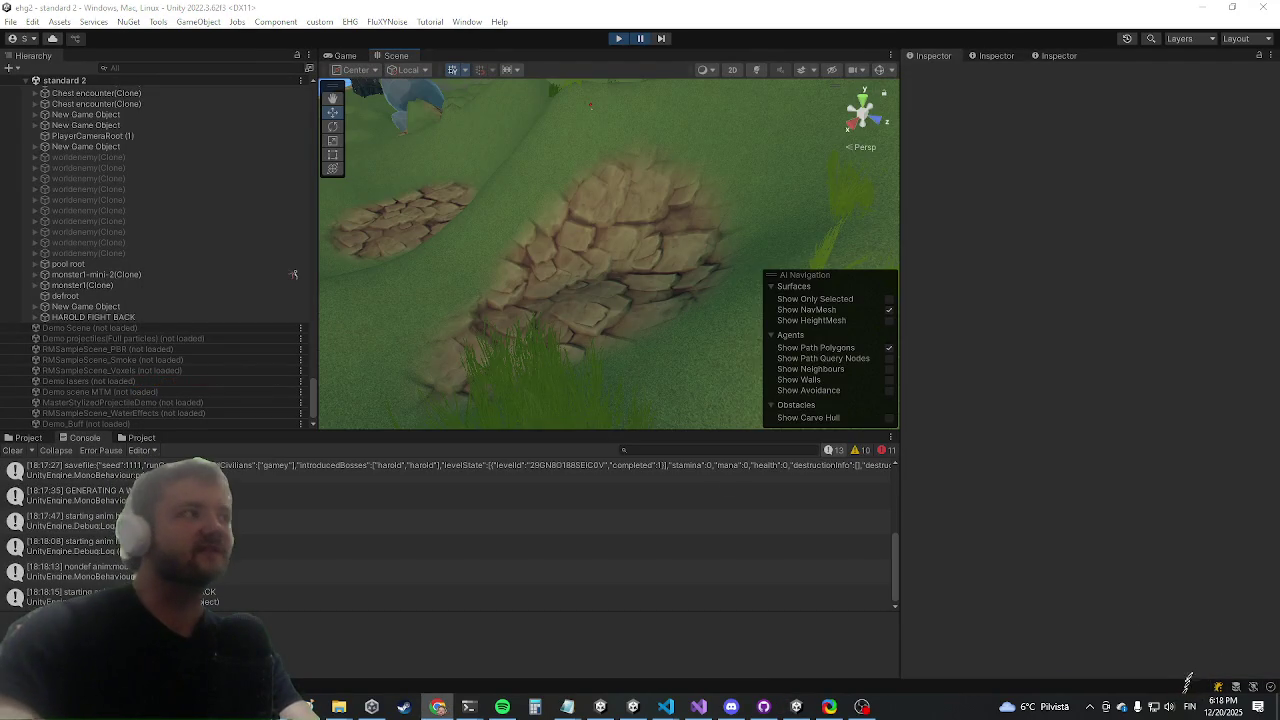
left_click(438, 706)
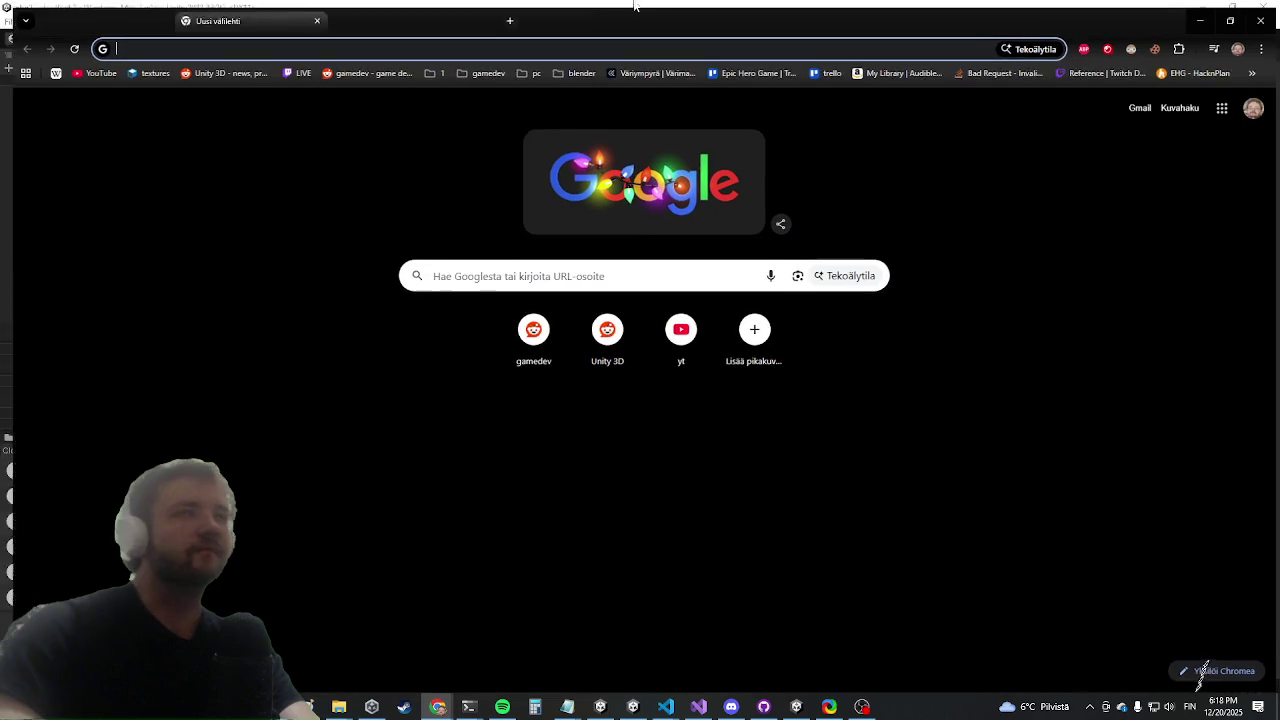
type("tunte")
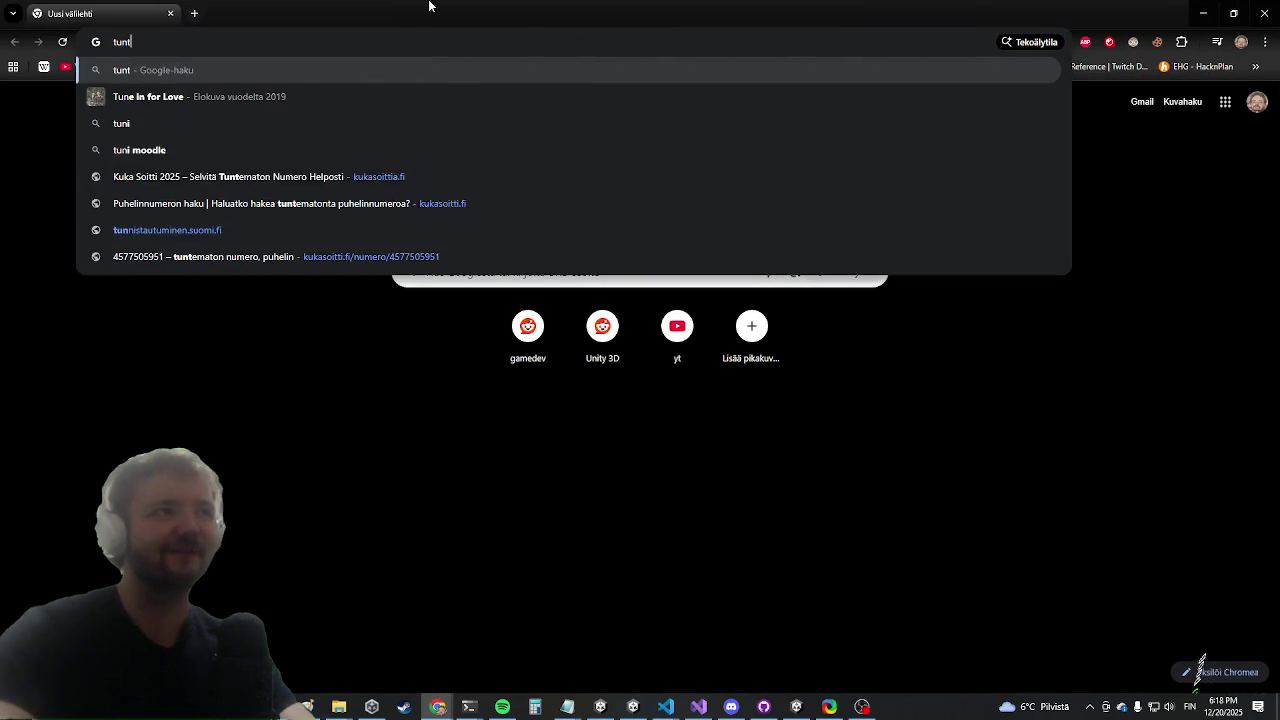
key("Return")
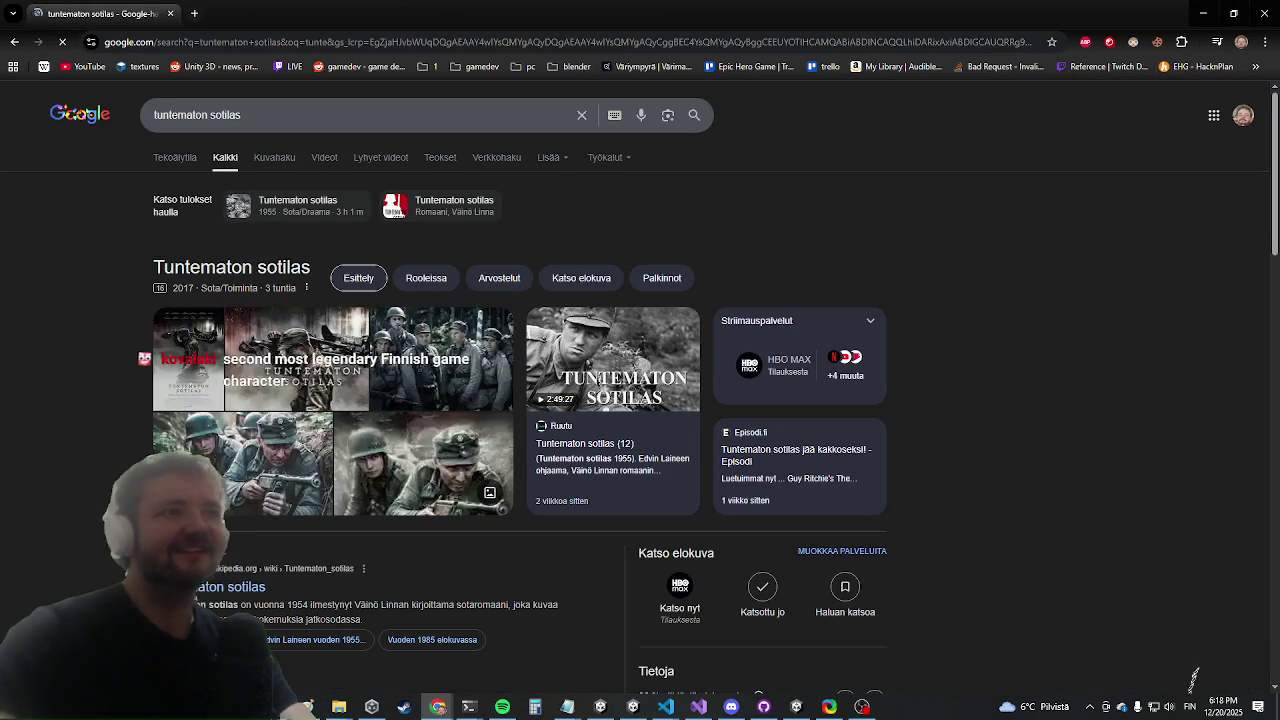
left_click(427, 337)
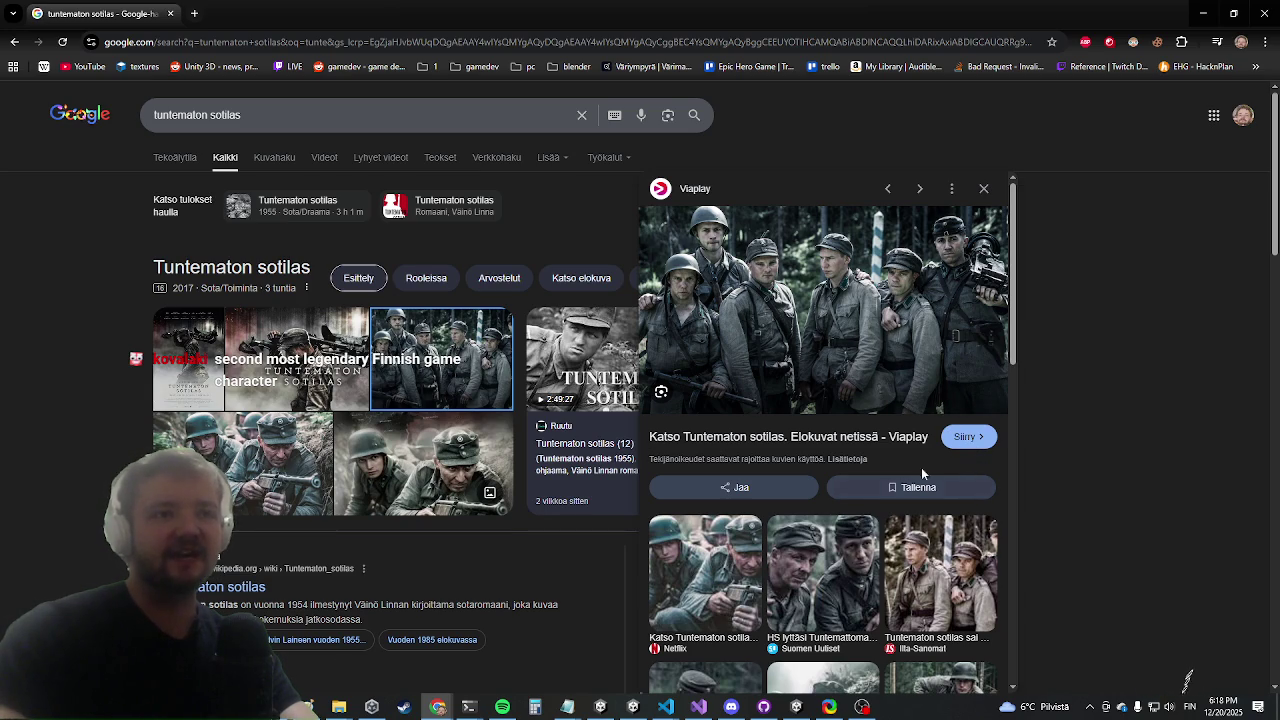
left_click(963, 438)
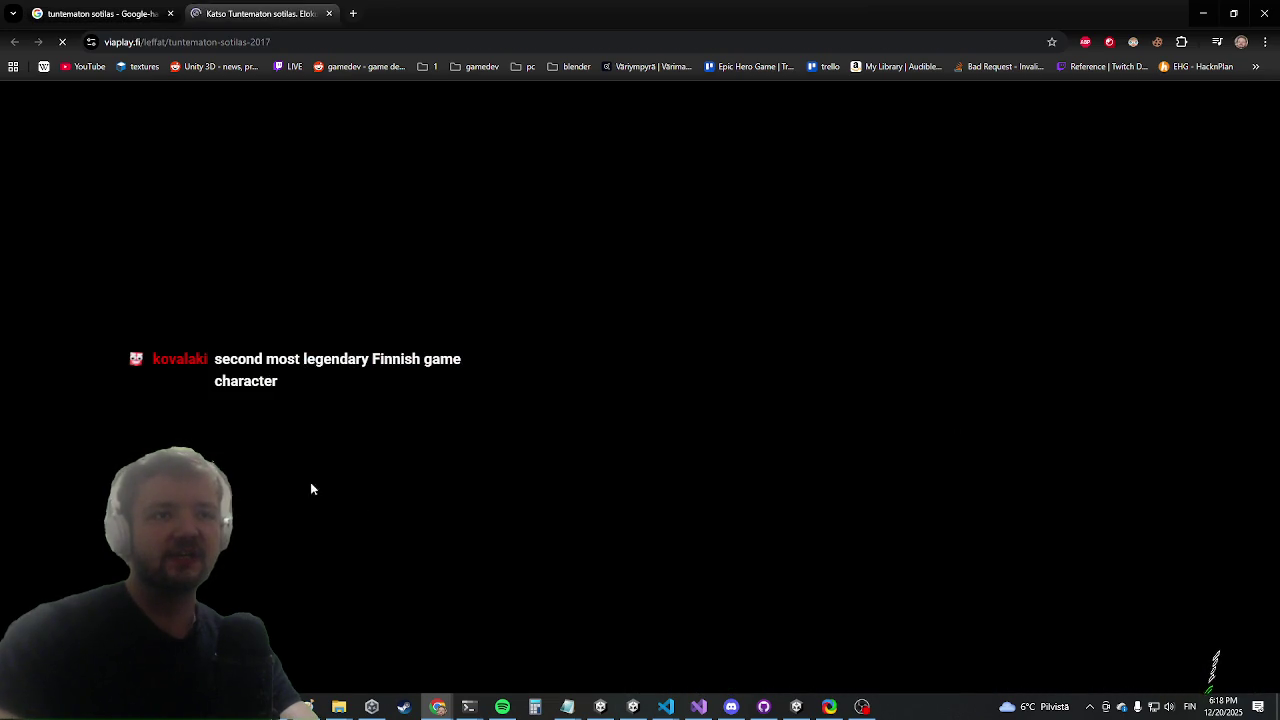
left_click(53, 12)
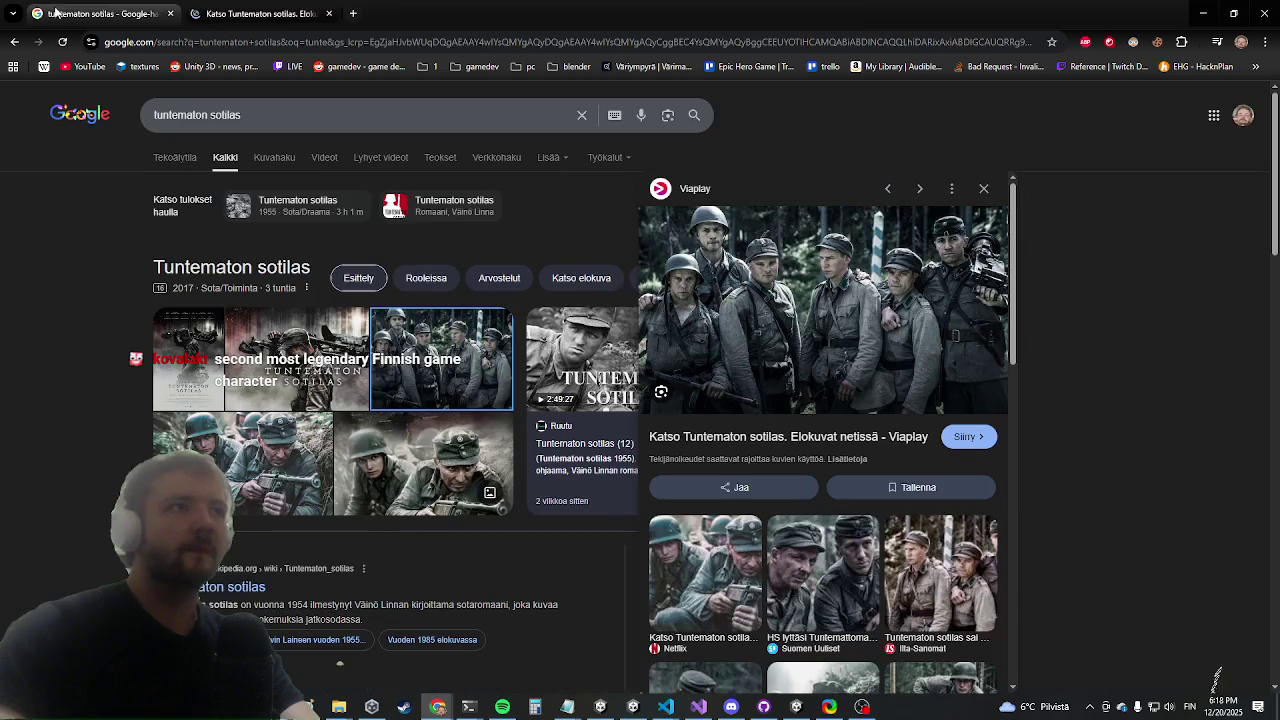
left_click(271, 164)
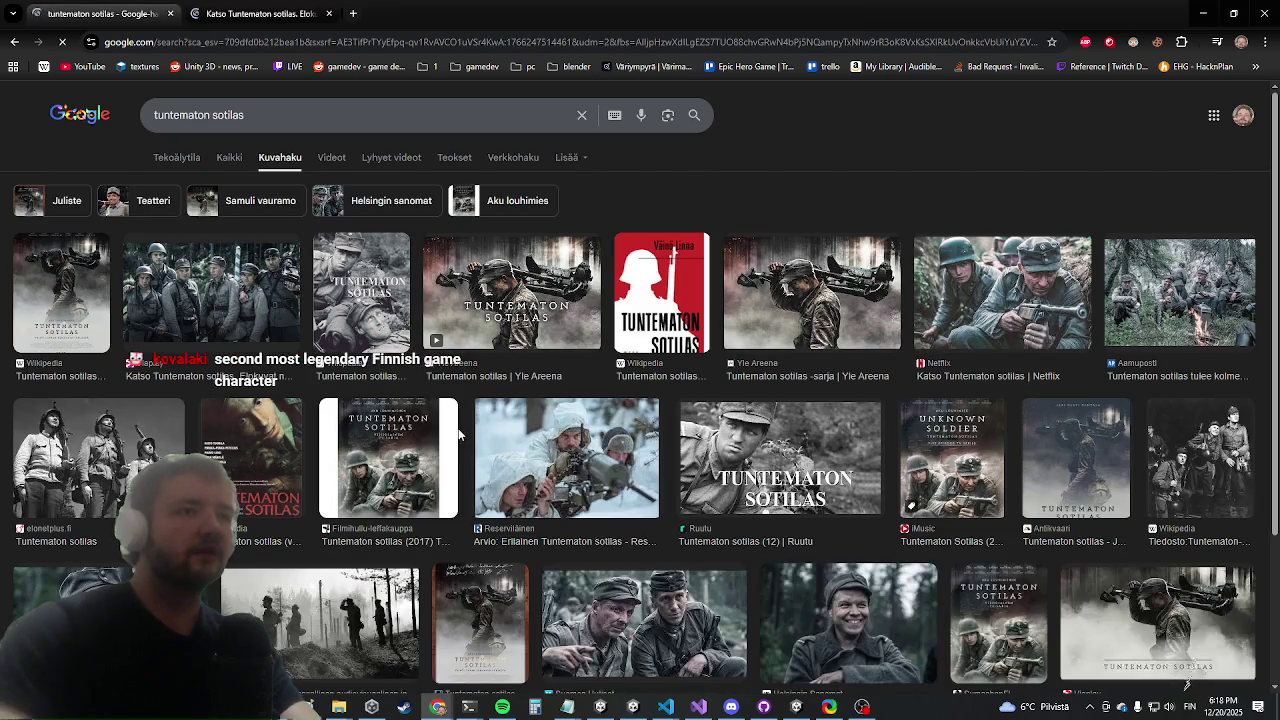
Preview the Aamuposti campfire, Viaplay soldiers and Netflix images in the results
scroll(400, 405, "down", 3)
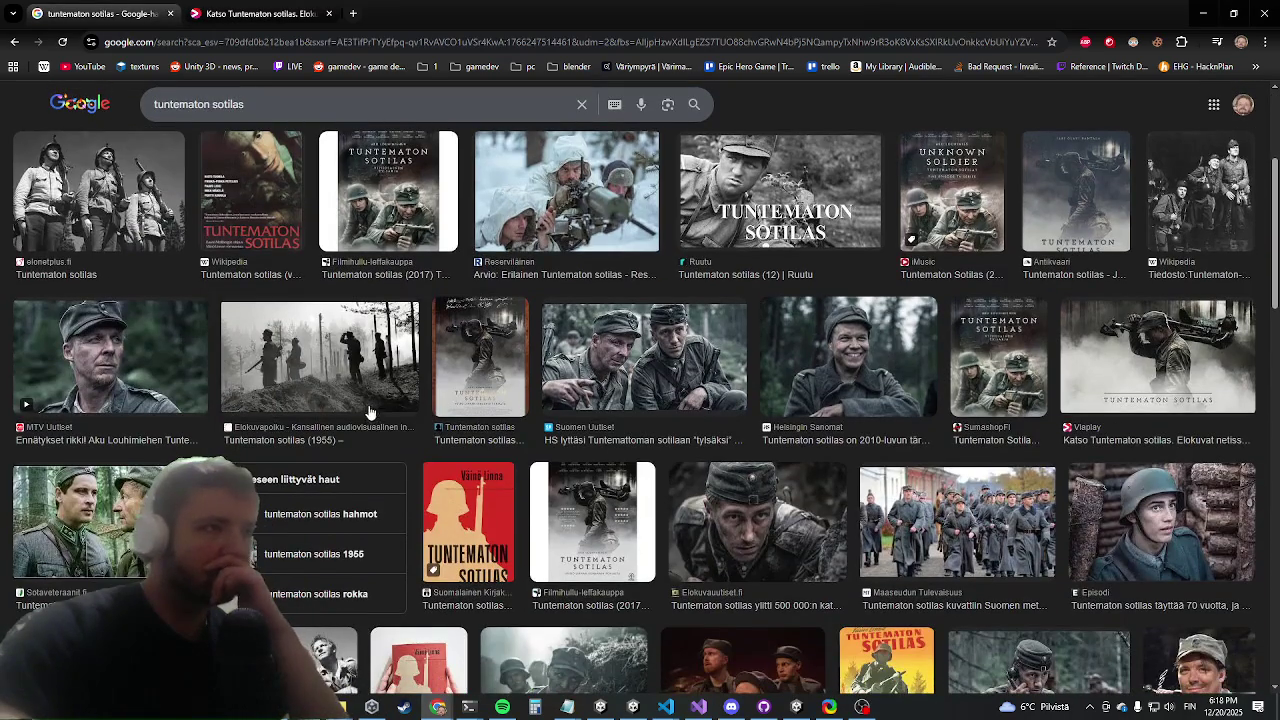
scroll(362, 413, "down", 5)
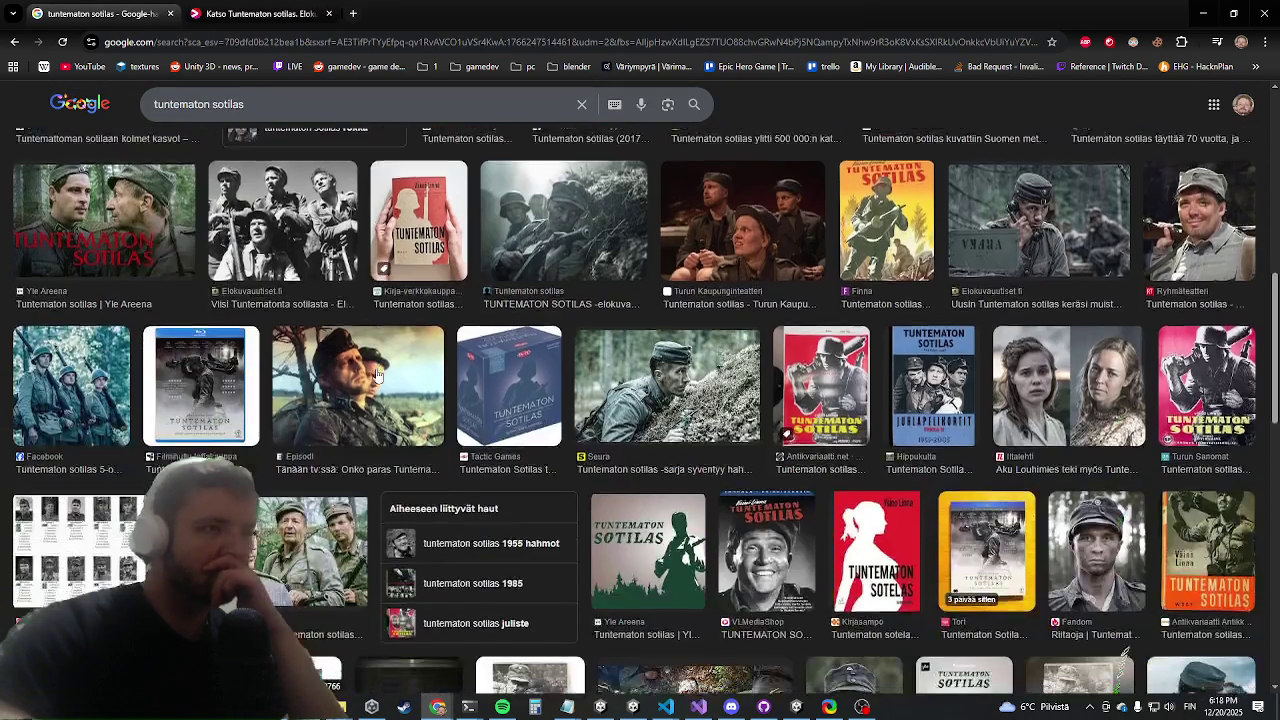
scroll(420, 320, "up", 10)
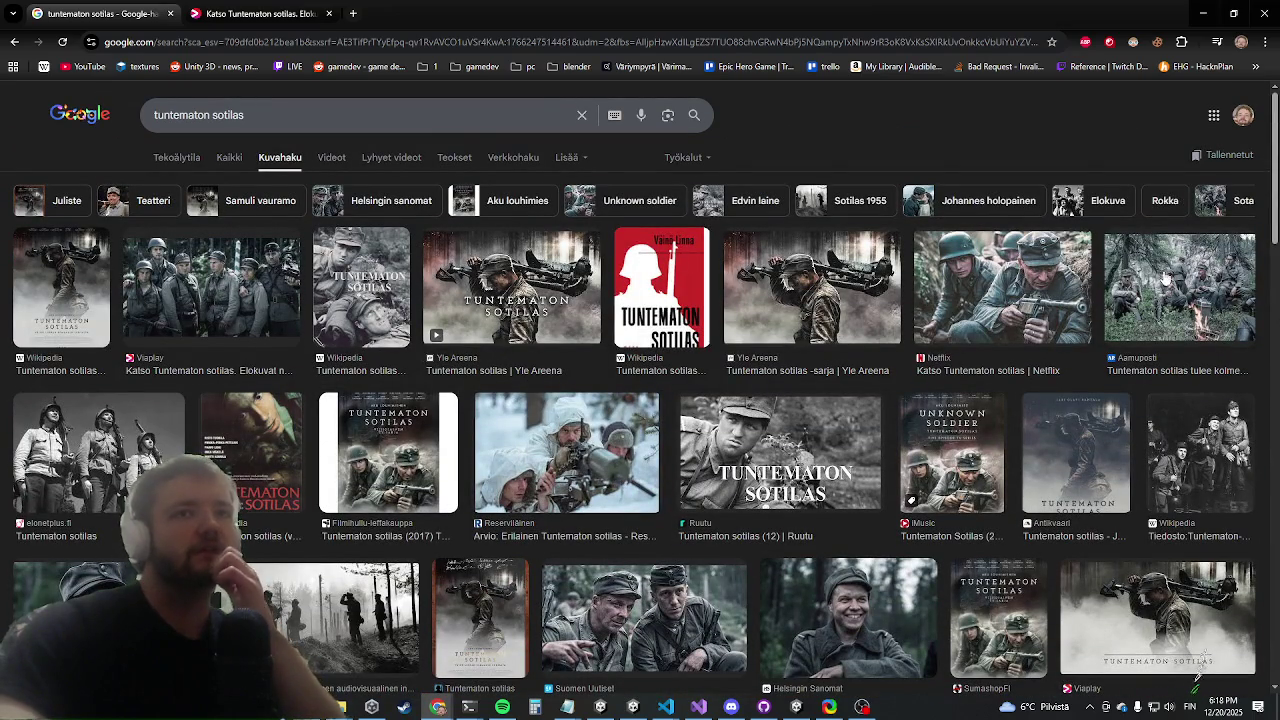
left_click(1164, 276)
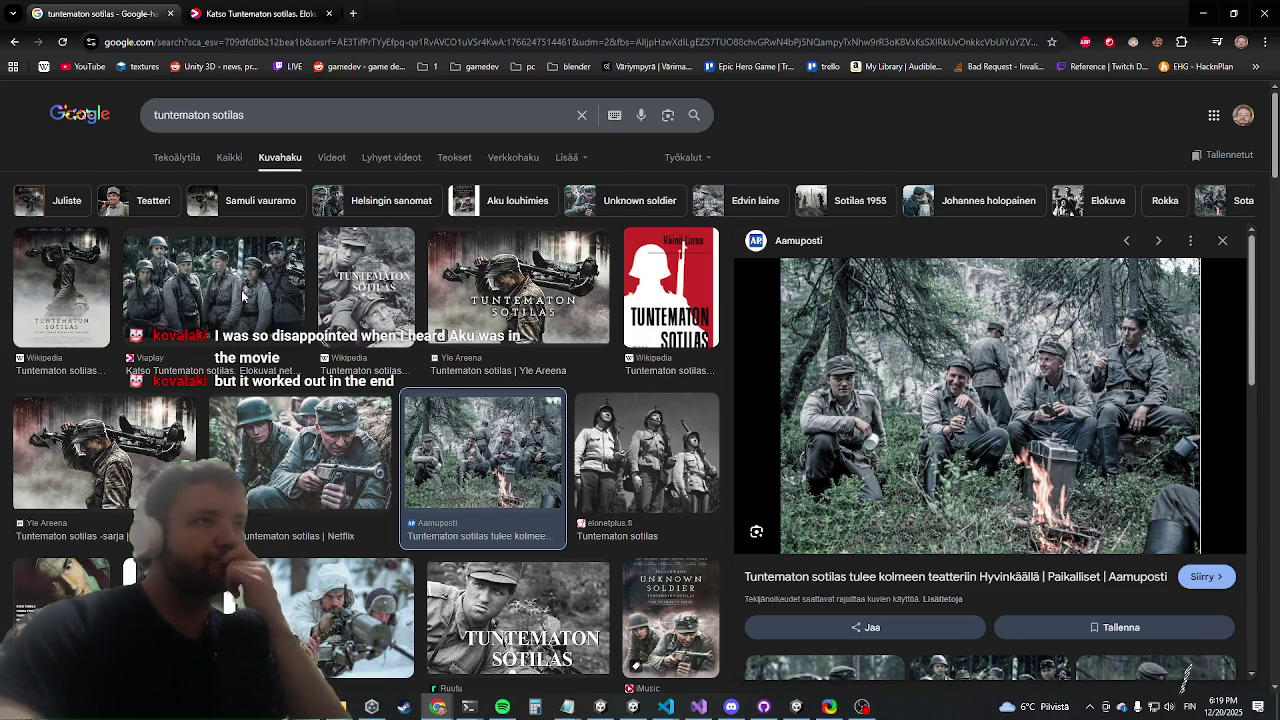
left_click(232, 296)
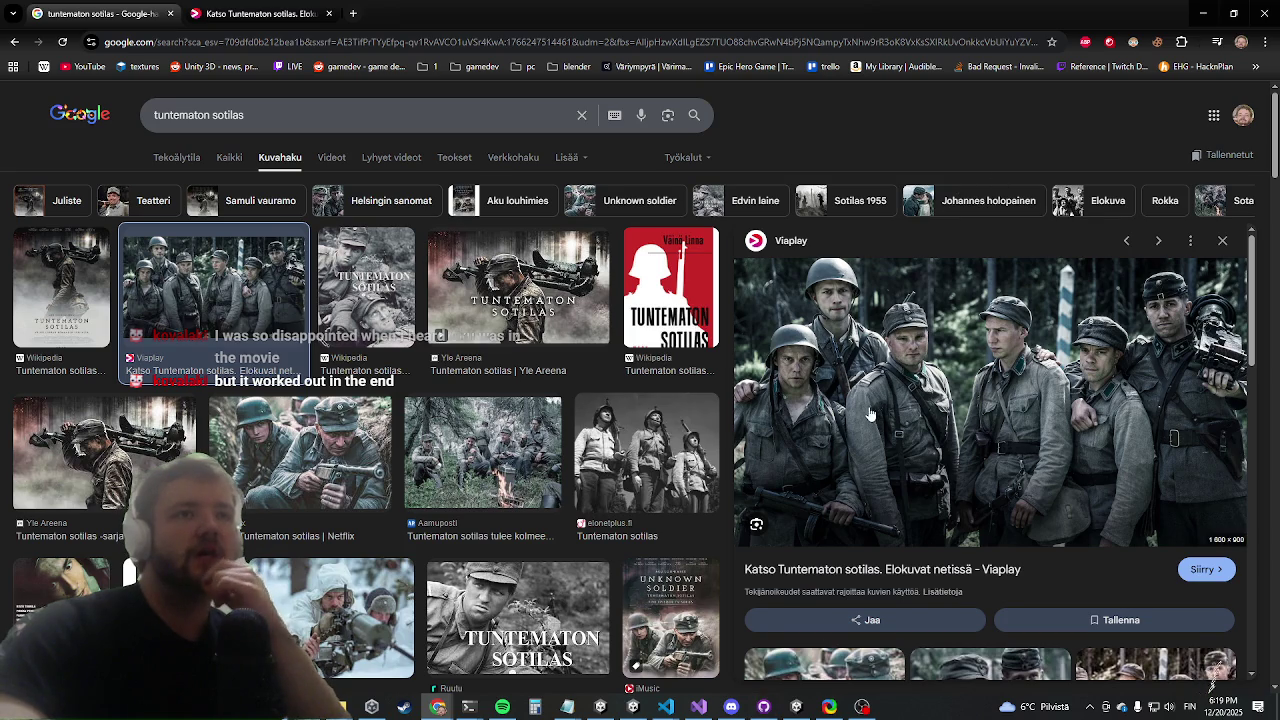
left_click(489, 466)
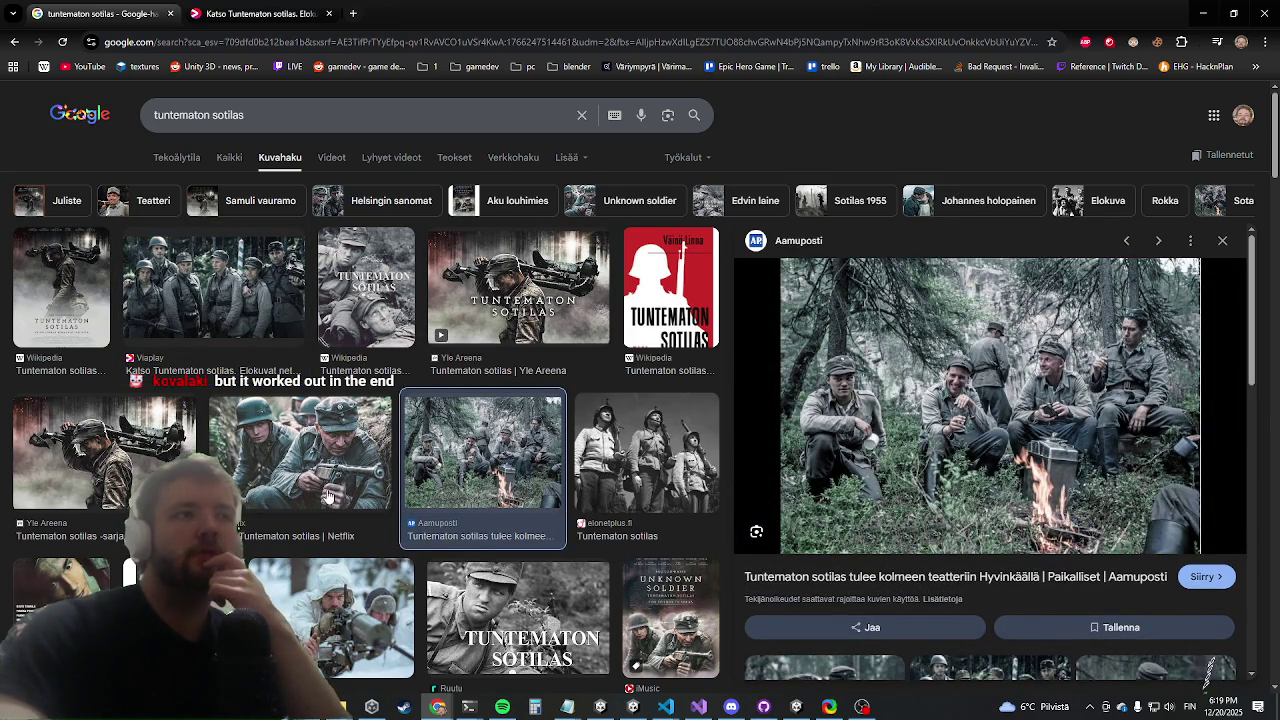
left_click(329, 497)
Preview the MTV Uutiset trailer, Sotaveteraanit.fi and Episodi young-soldier images further down
scroll(346, 456, "down", 4)
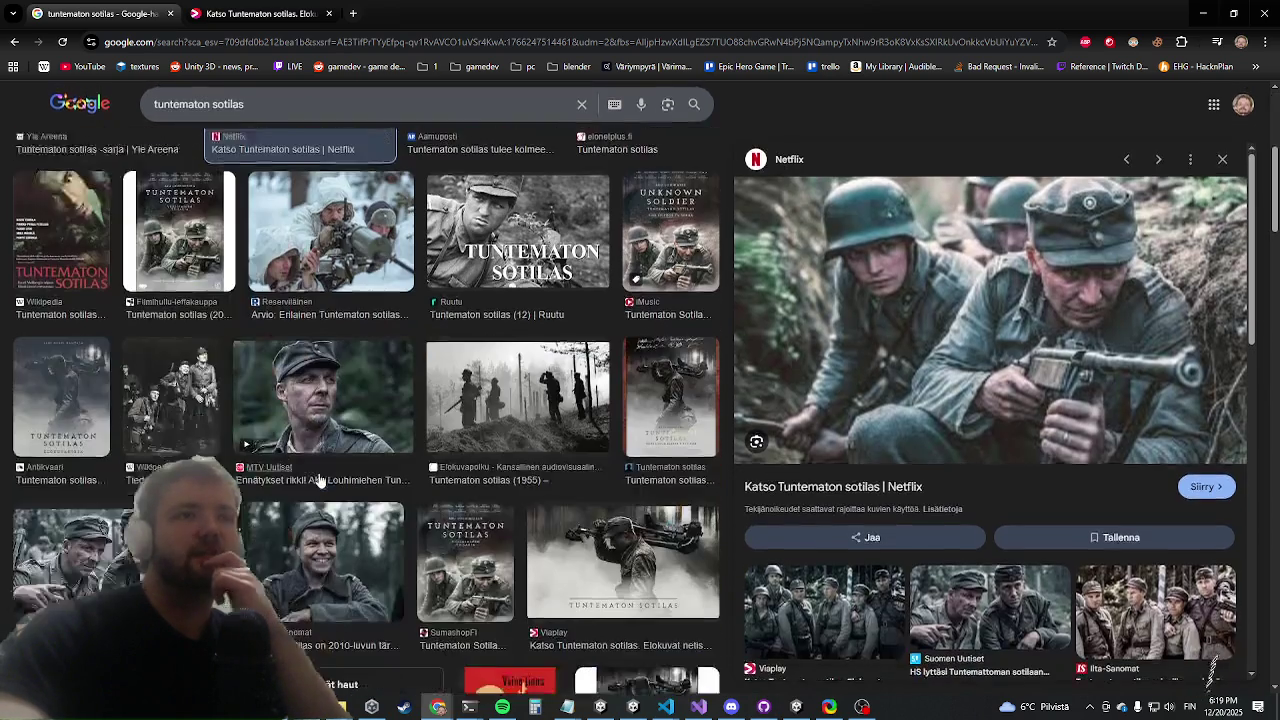
left_click(357, 396)
scroll(435, 270, "down", 1)
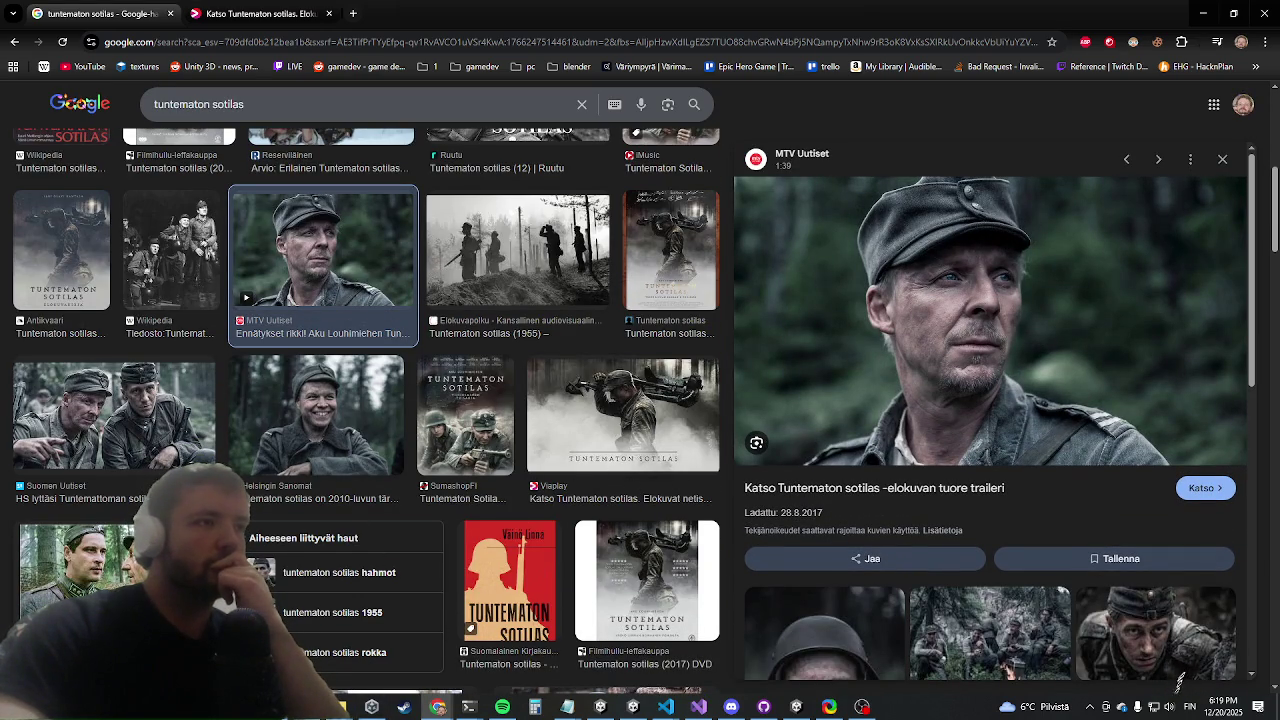
left_click(75, 560)
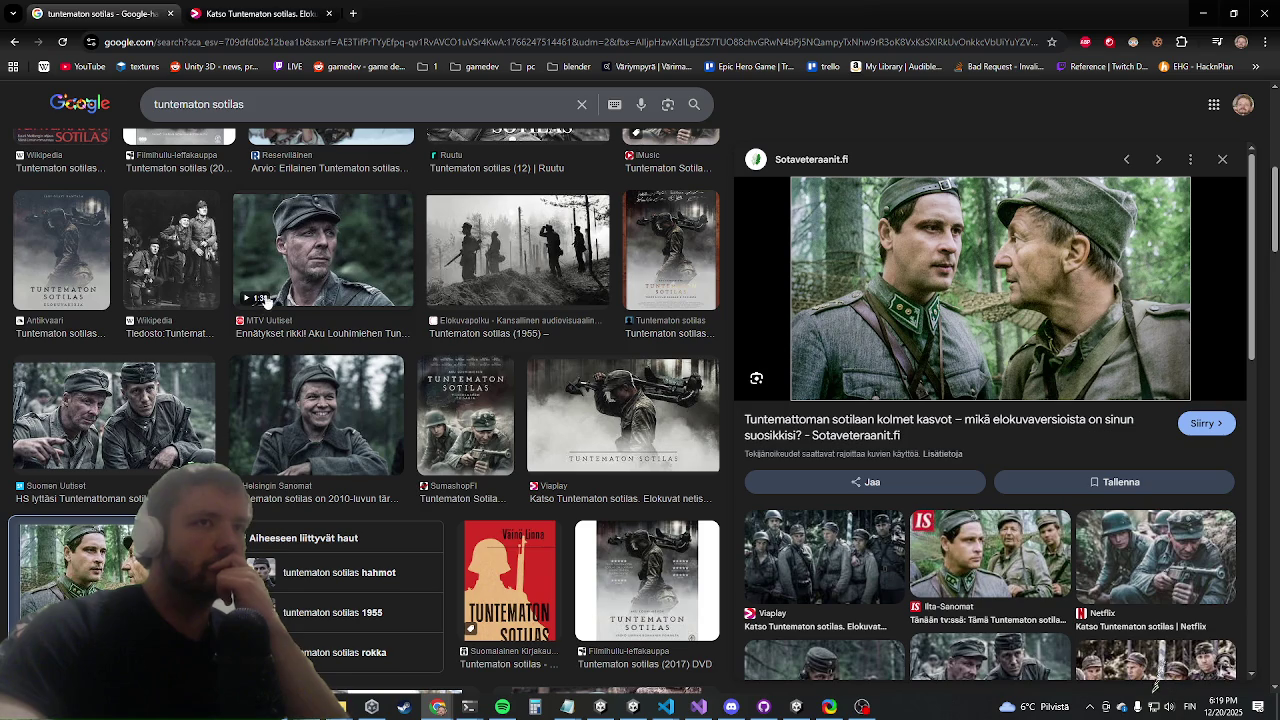
scroll(262, 299, "down", 2)
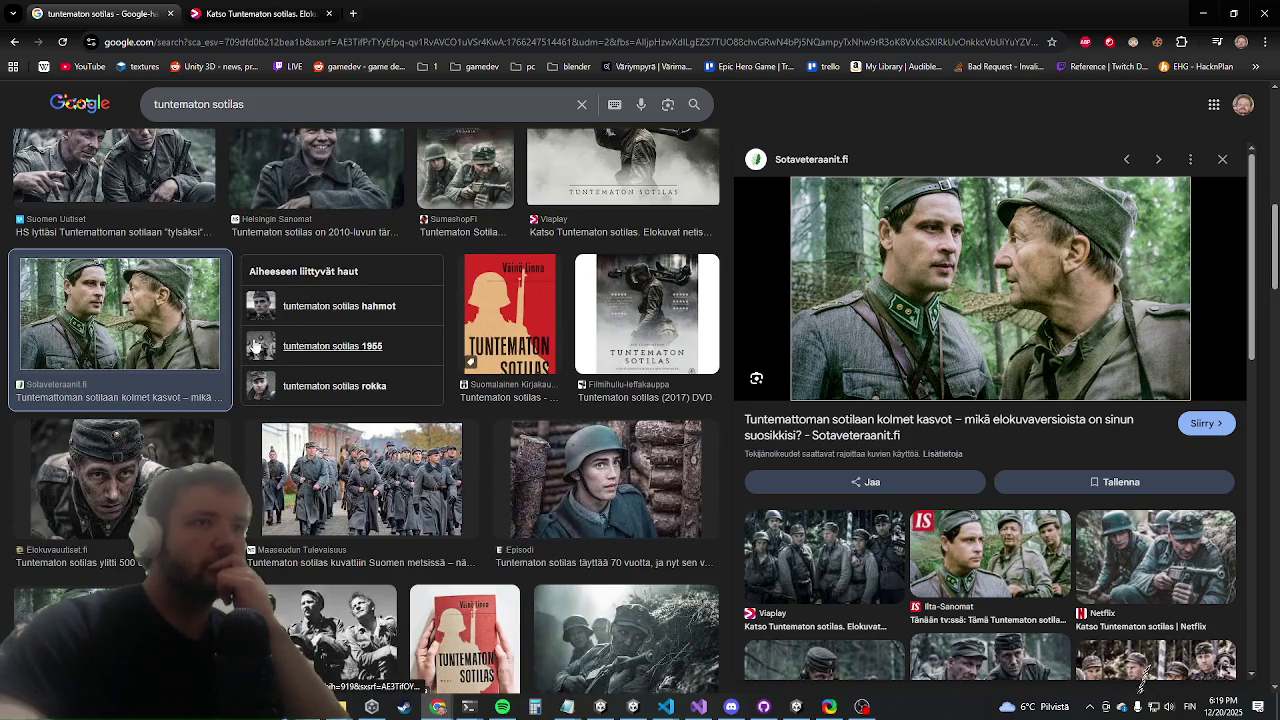
scroll(238, 357, "down", 1)
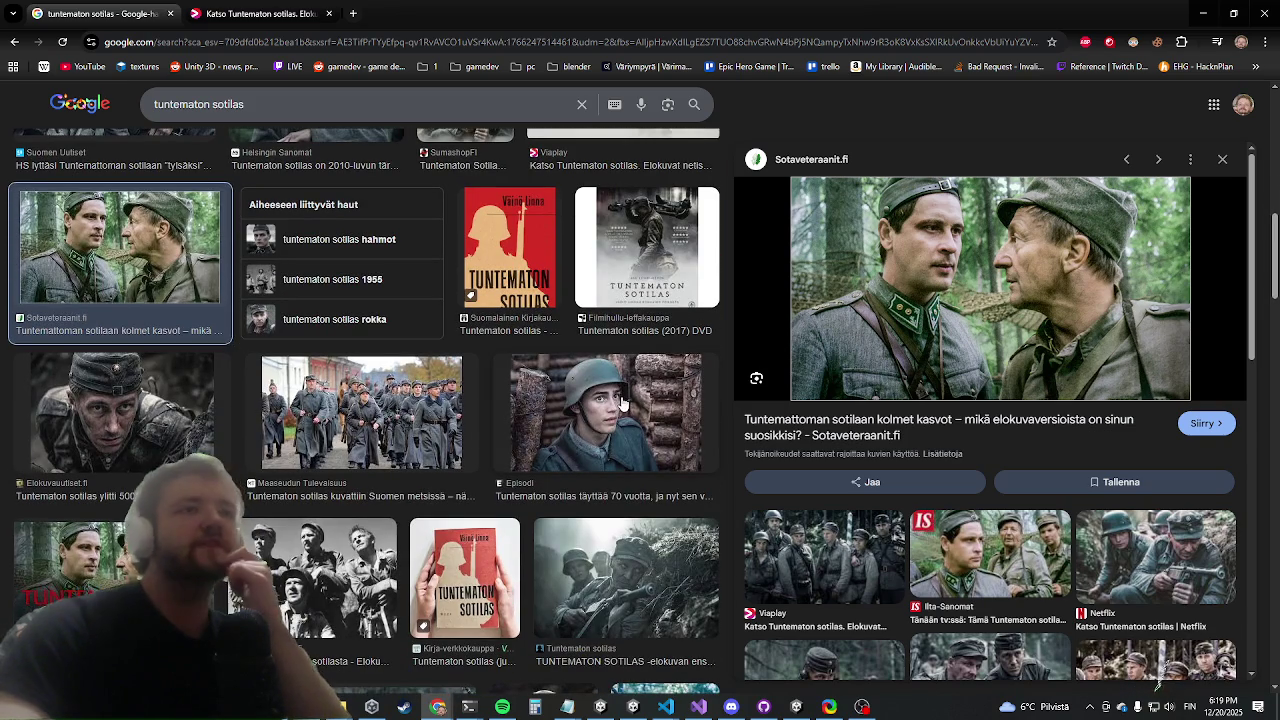
left_click(622, 403)
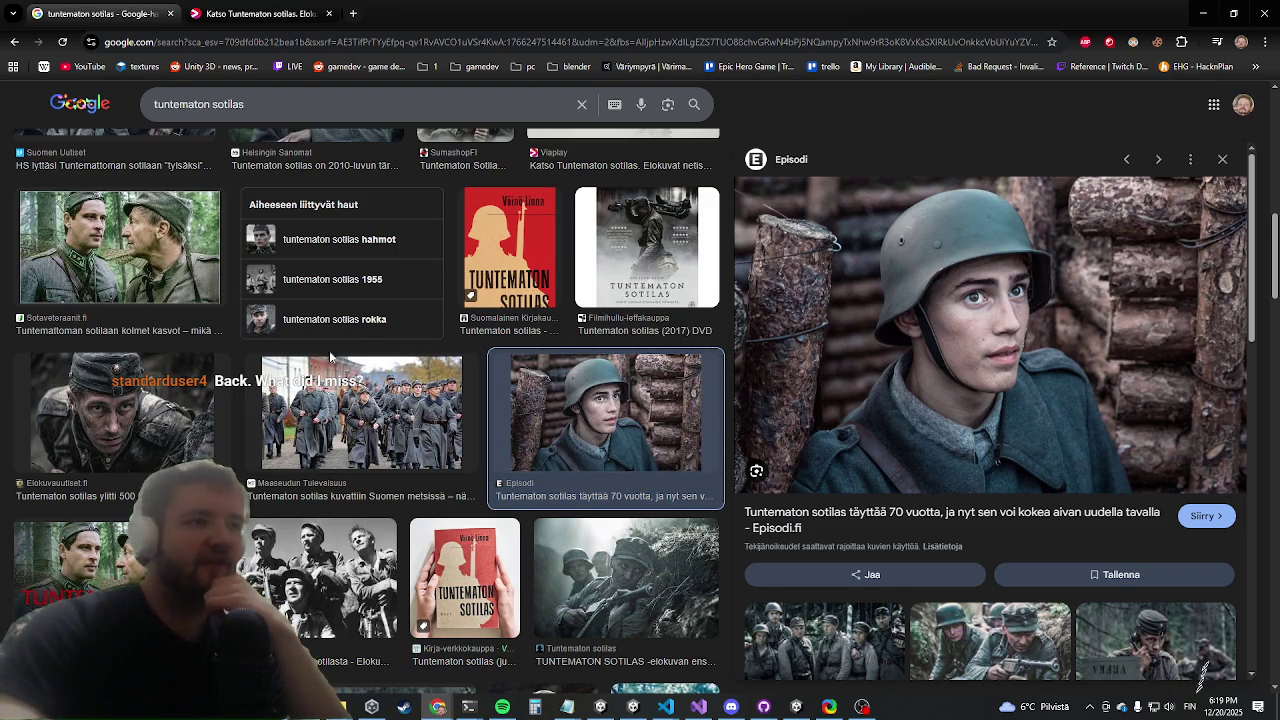
Scroll the image results back to the top and close the Chrome window
scroll(421, 333, "down", 2)
scroll(257, 316, "down", 2)
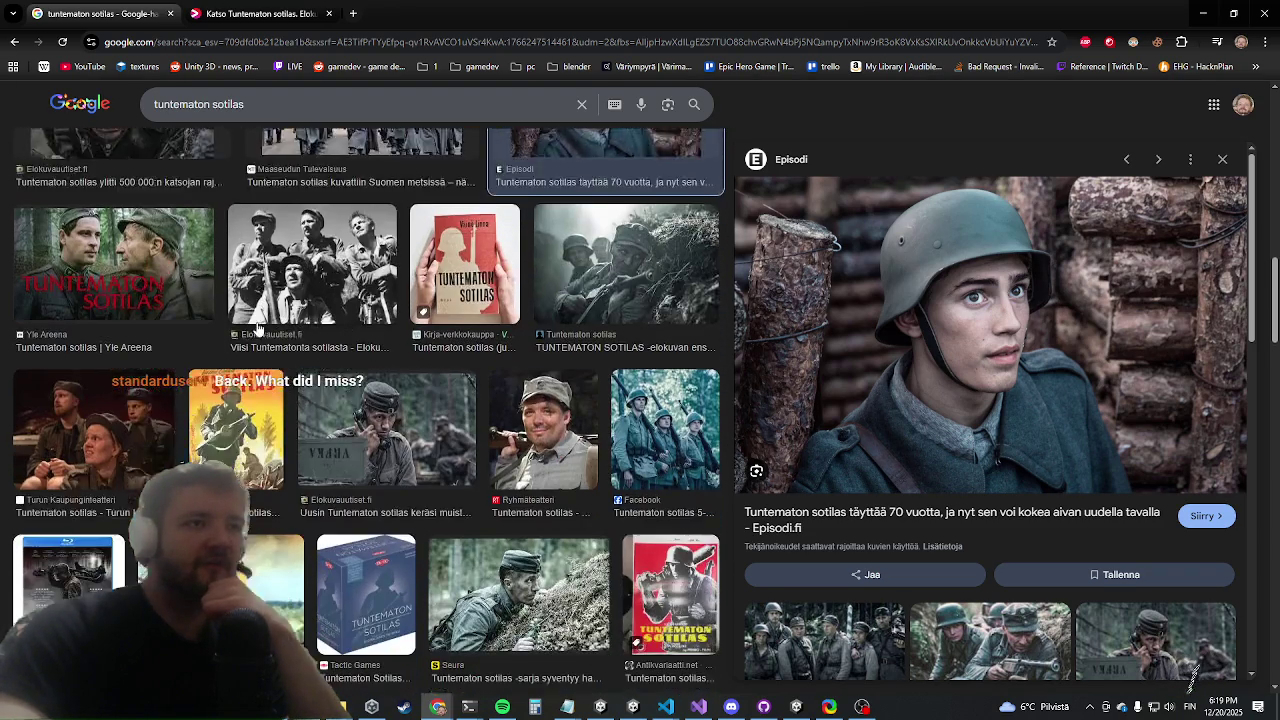
scroll(245, 305, "up", 3)
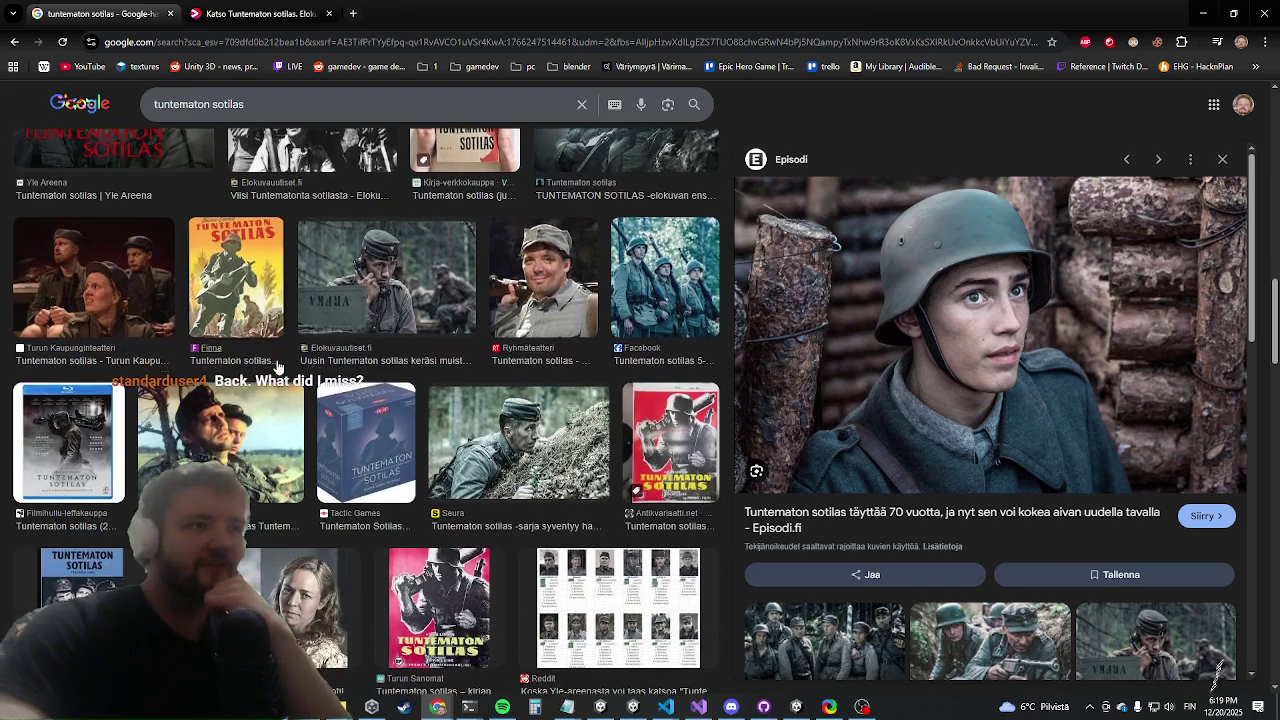
scroll(270, 357, "up", 5)
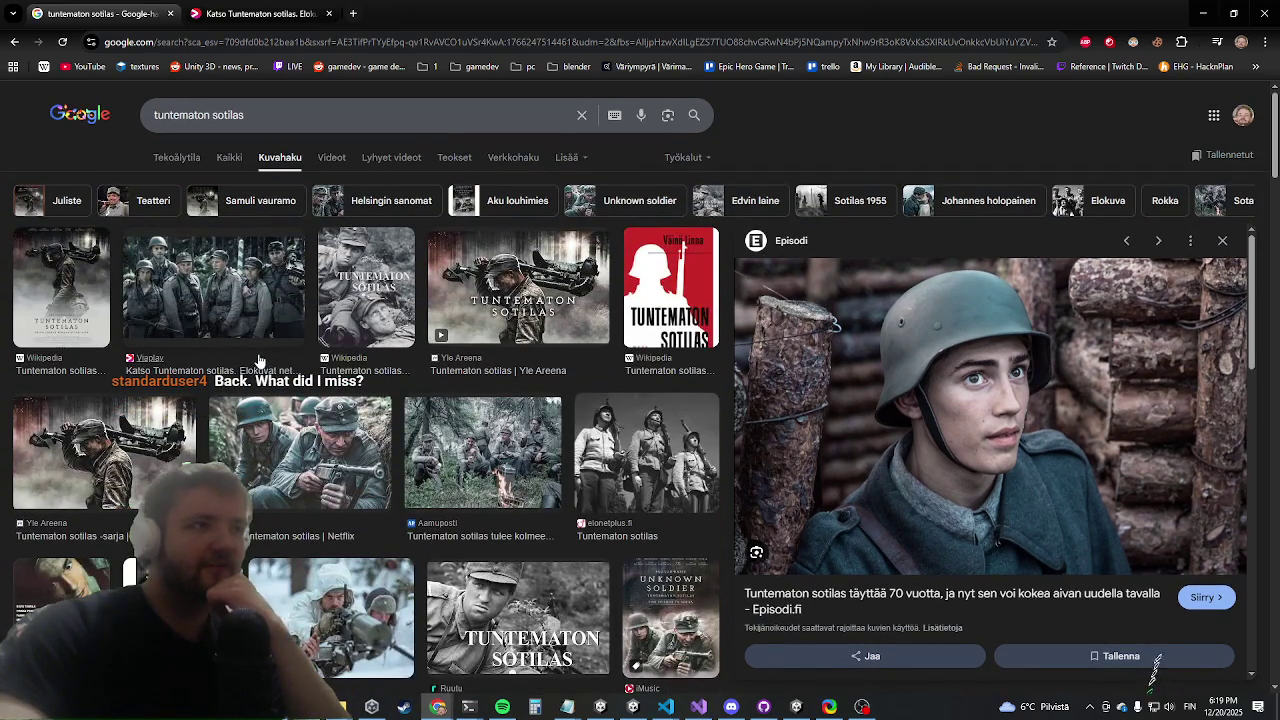
left_click(1266, 12)
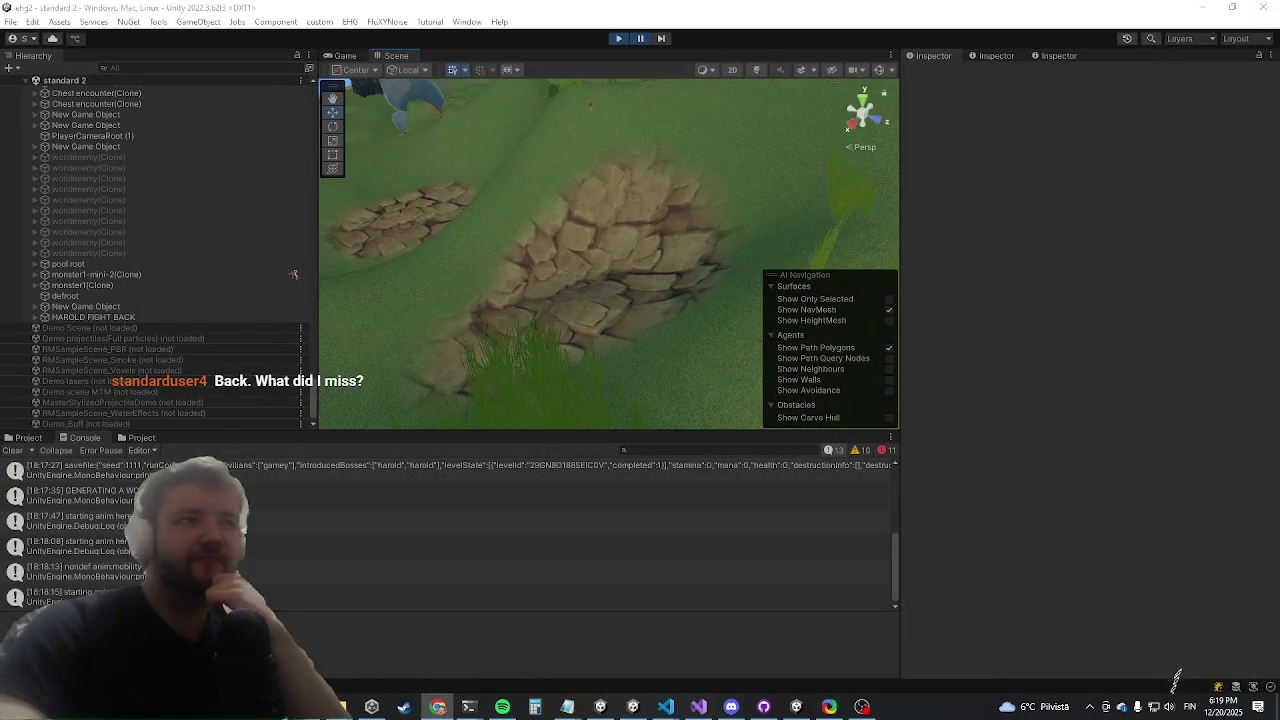
Start the game in play mode, glancing at IKBothHands.cs before returning to it
left_click(705, 702)
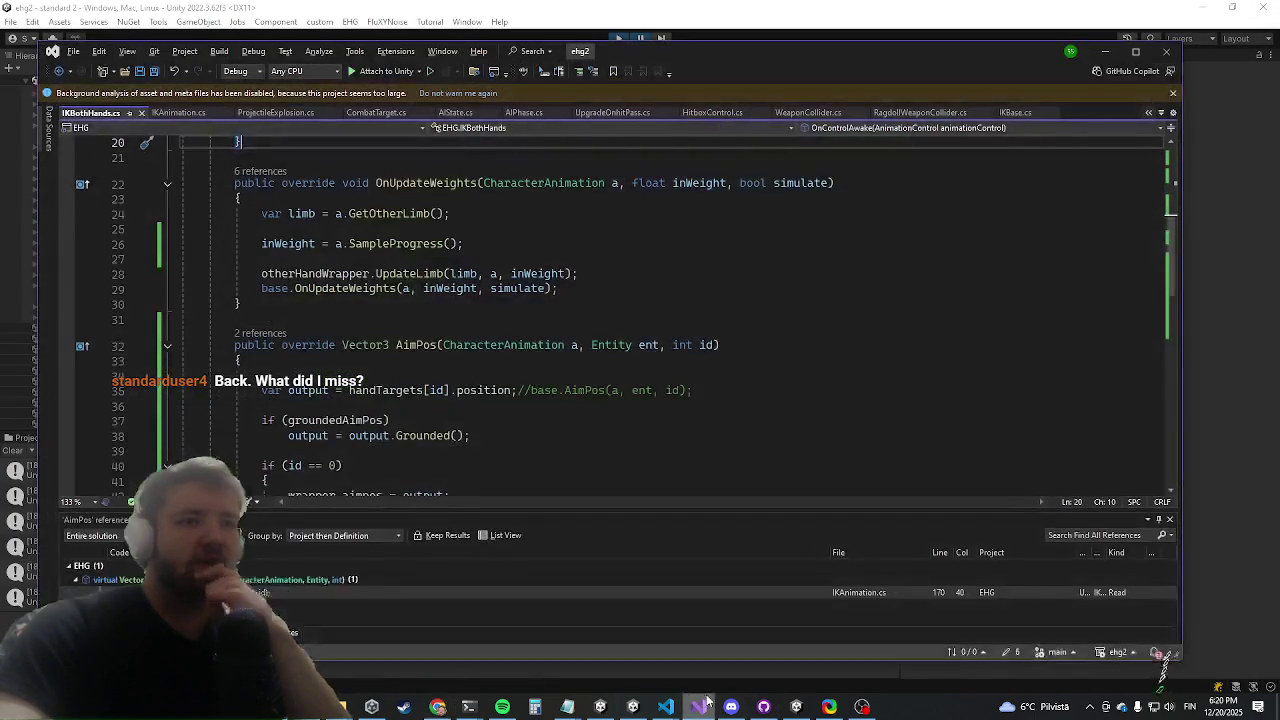
left_click(705, 700)
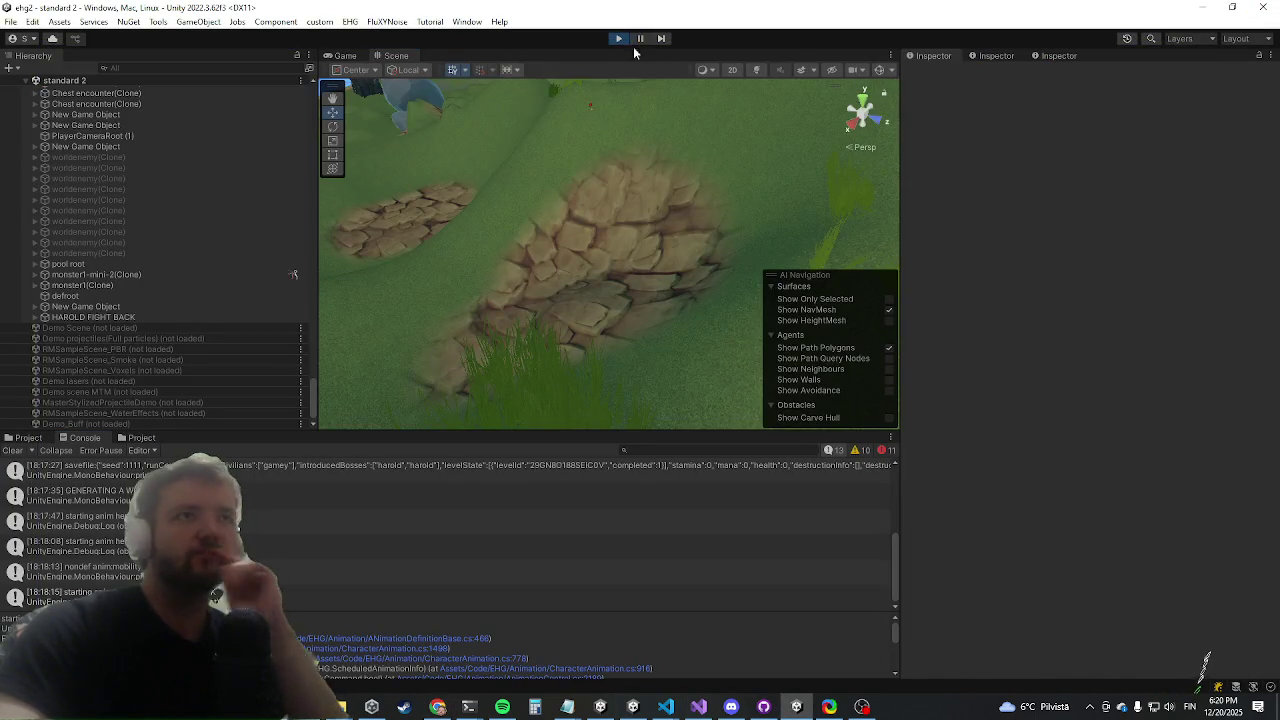
key("shift+space")
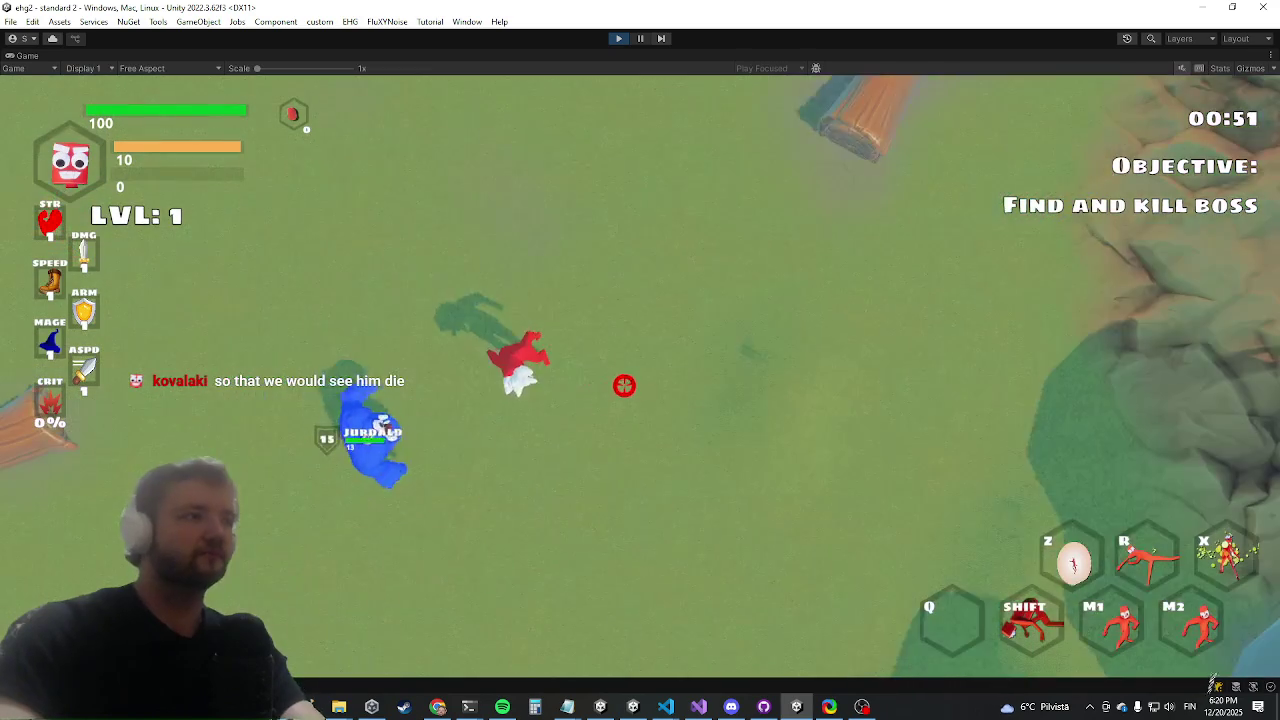
key("alt+Tab")
key("alt+Tab")
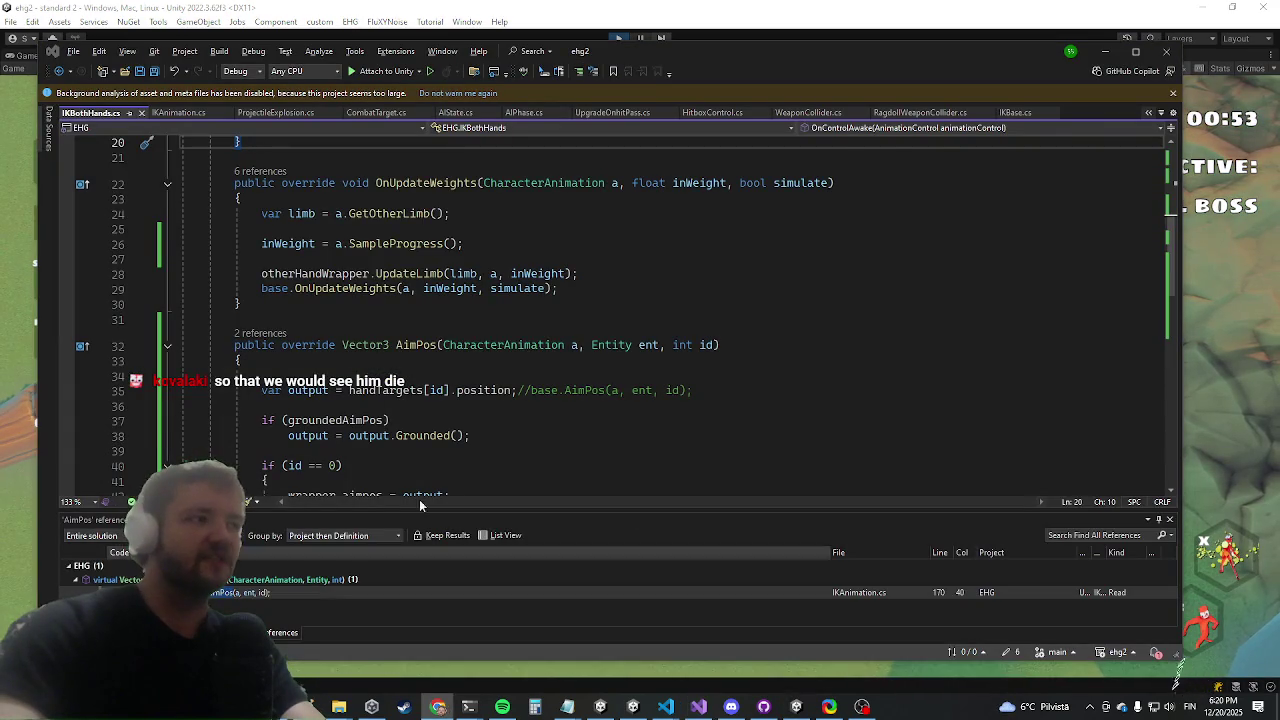
left_click(1104, 51)
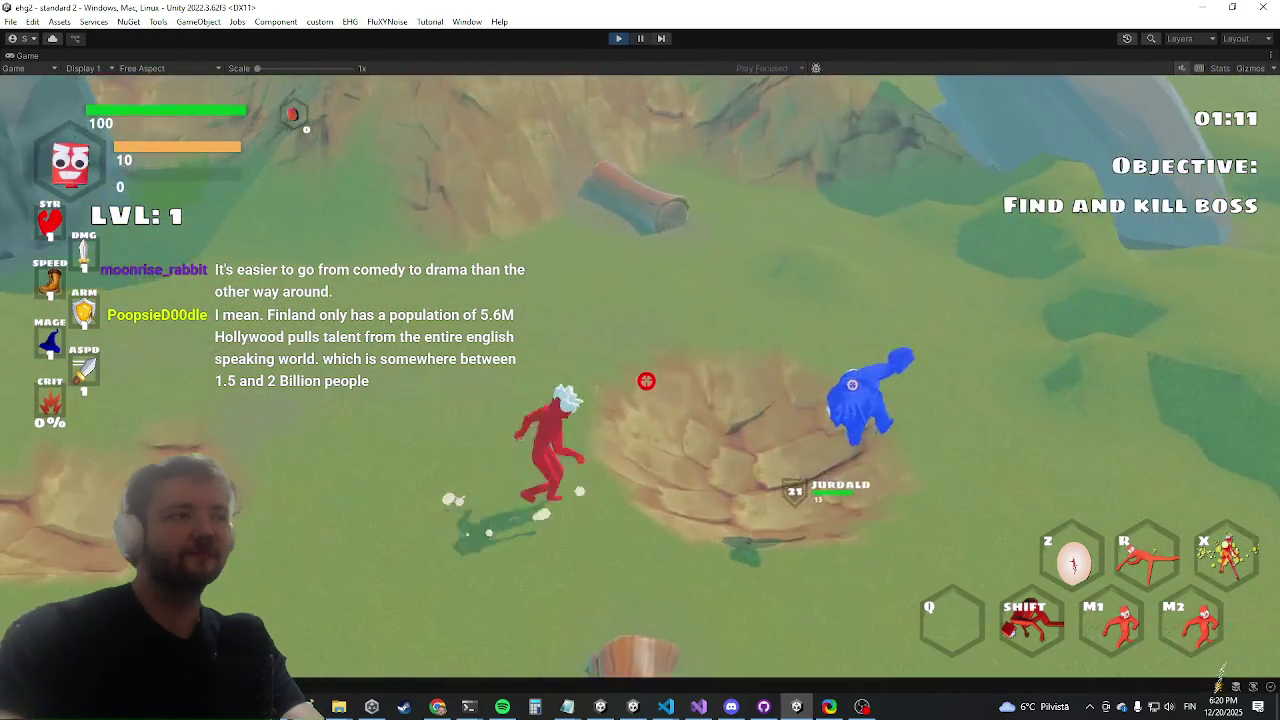
Run the killwave command from the in-game debug console
key("grave")
type("killwave")
key("Return")
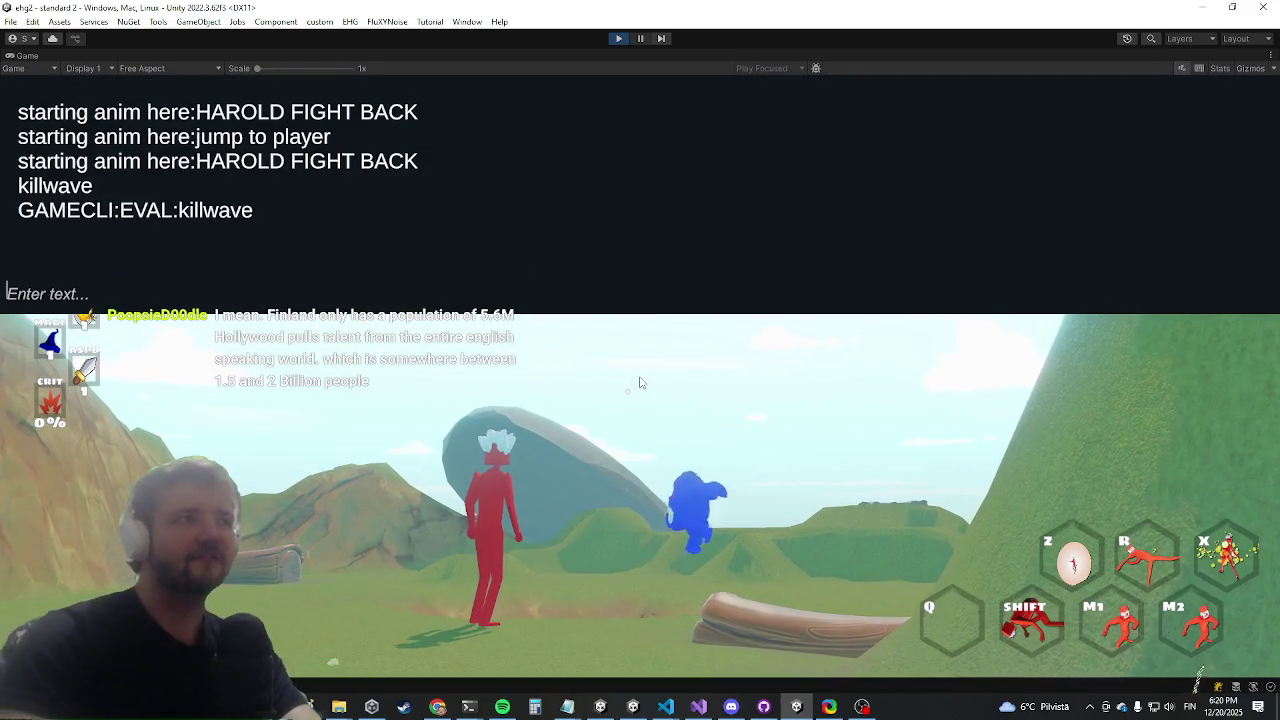
Close the console and approach the Durco Tan Cap boss, dodging and running around beneath it
key("grave")
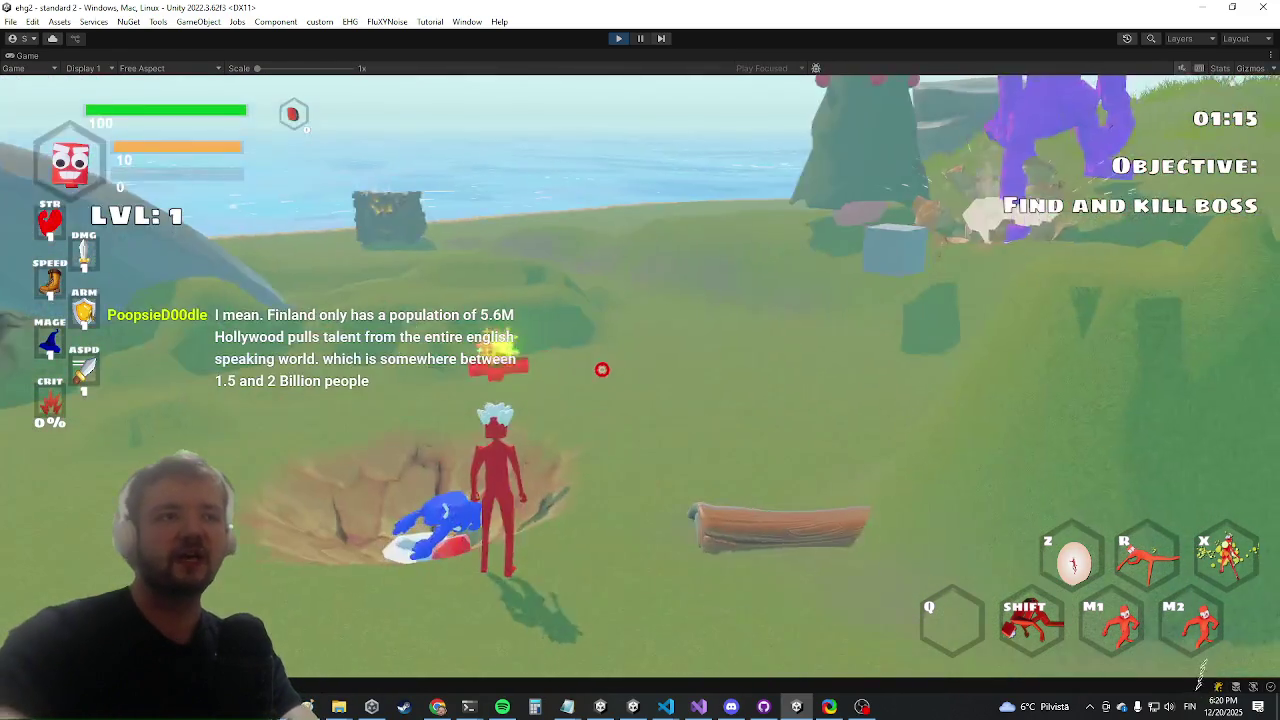
key("w")
key("w")
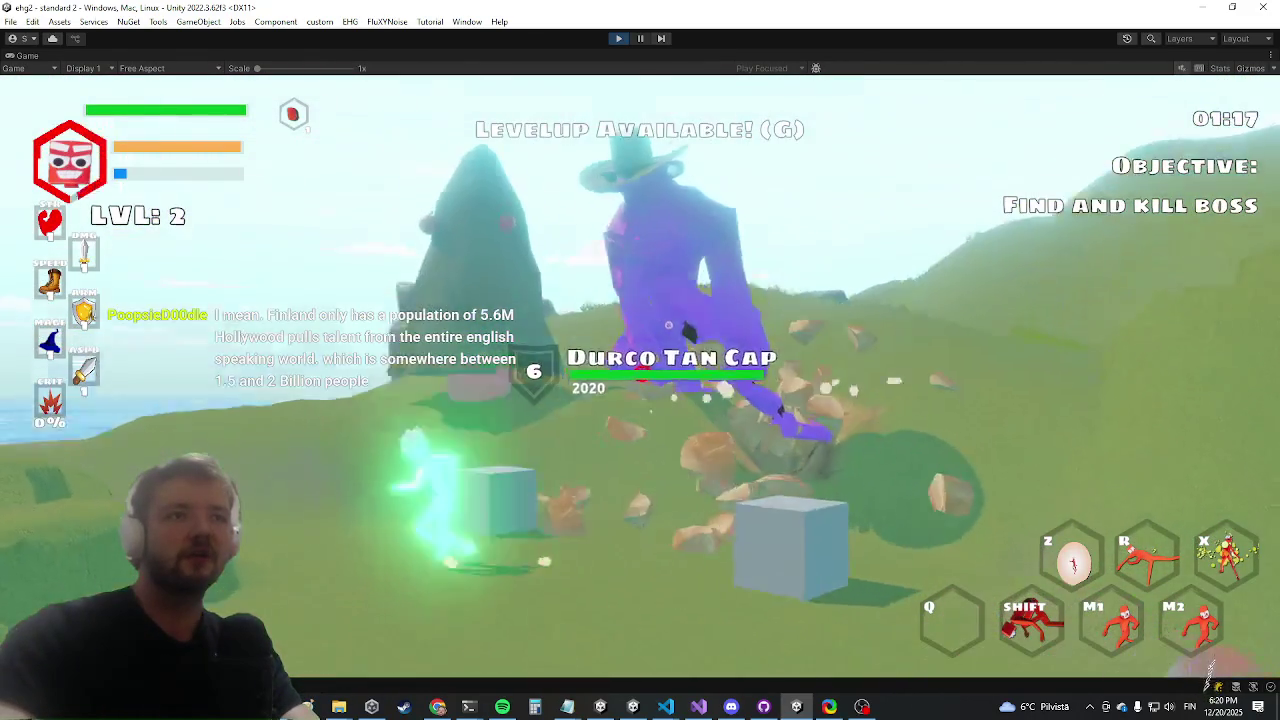
key("w")
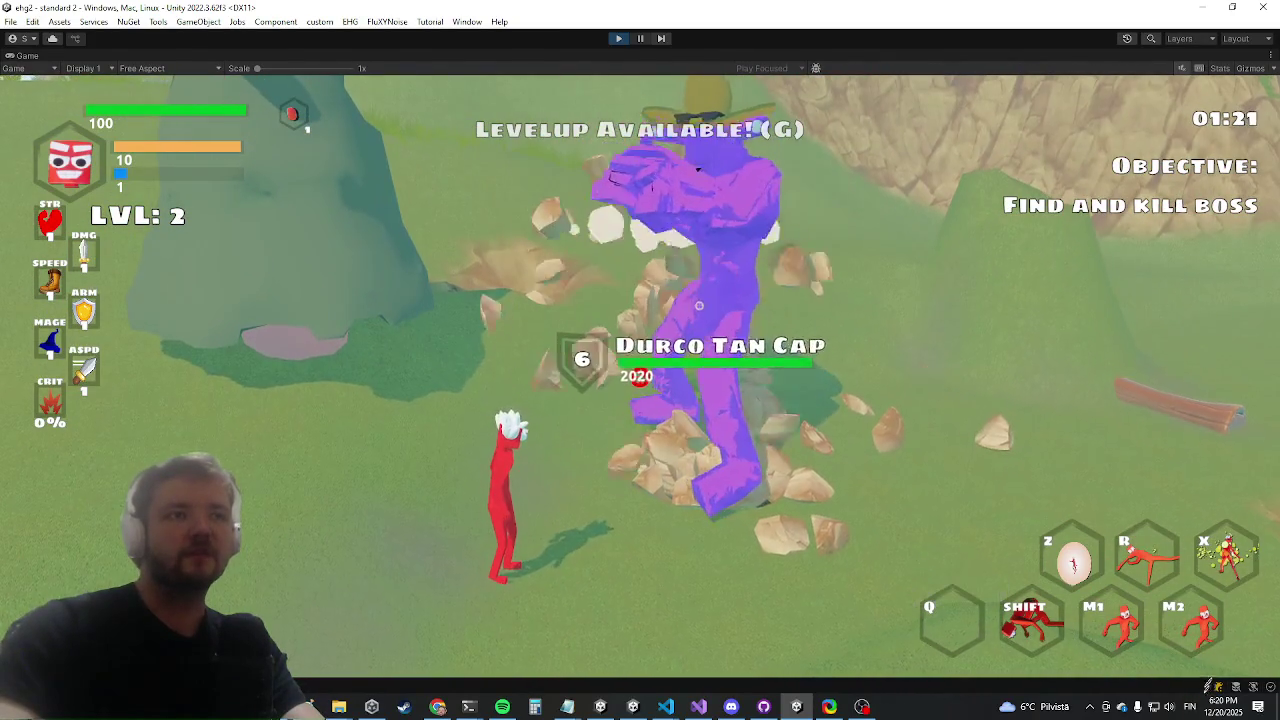
key("shift")
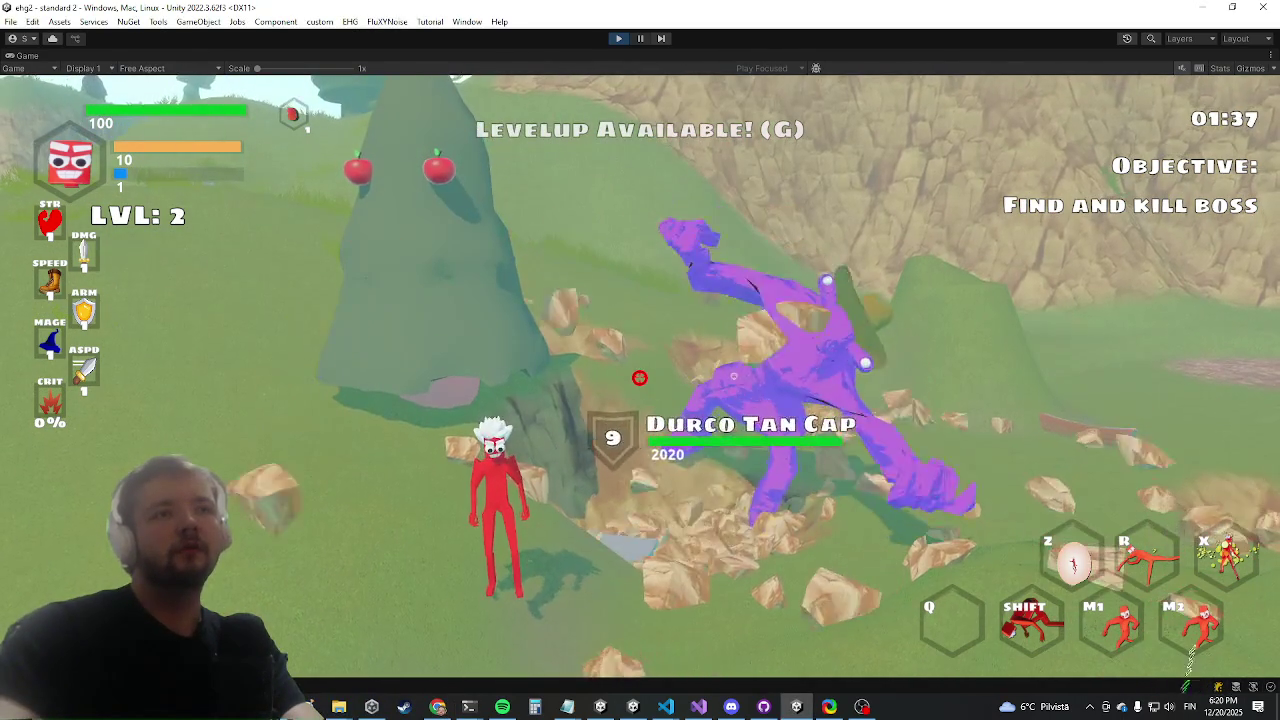
key("w")
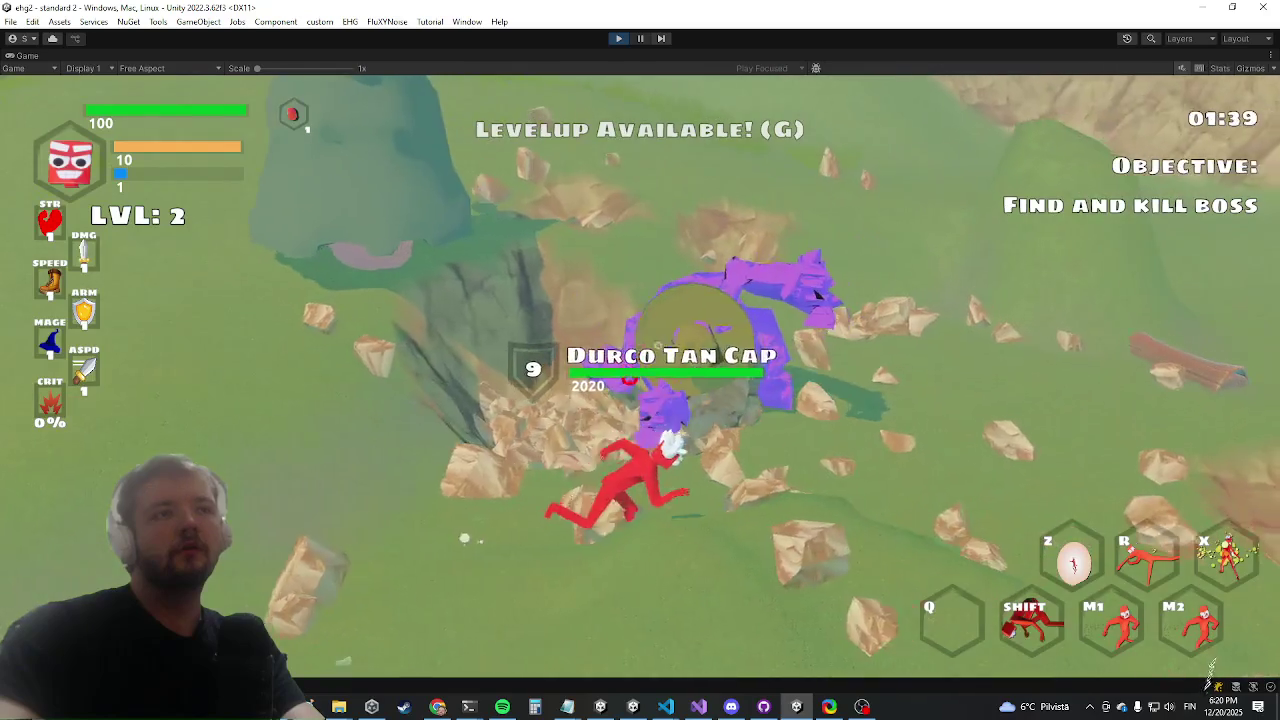
key("a")
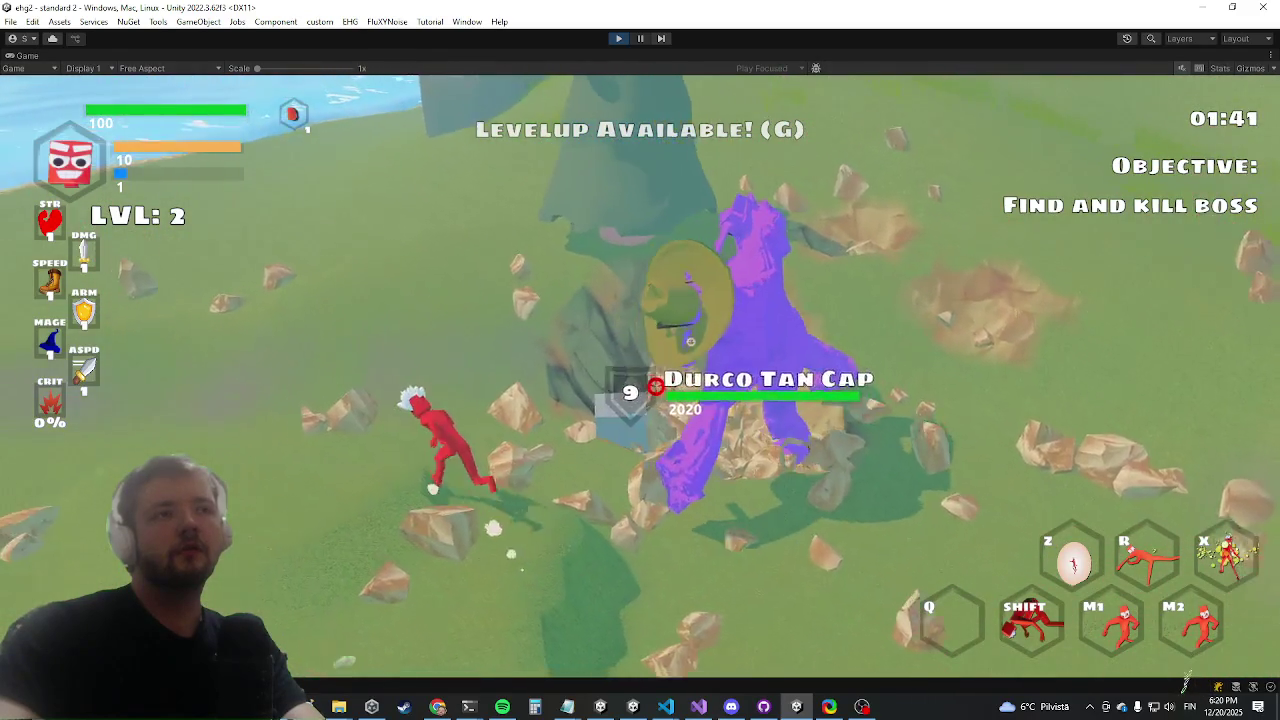
key("w")
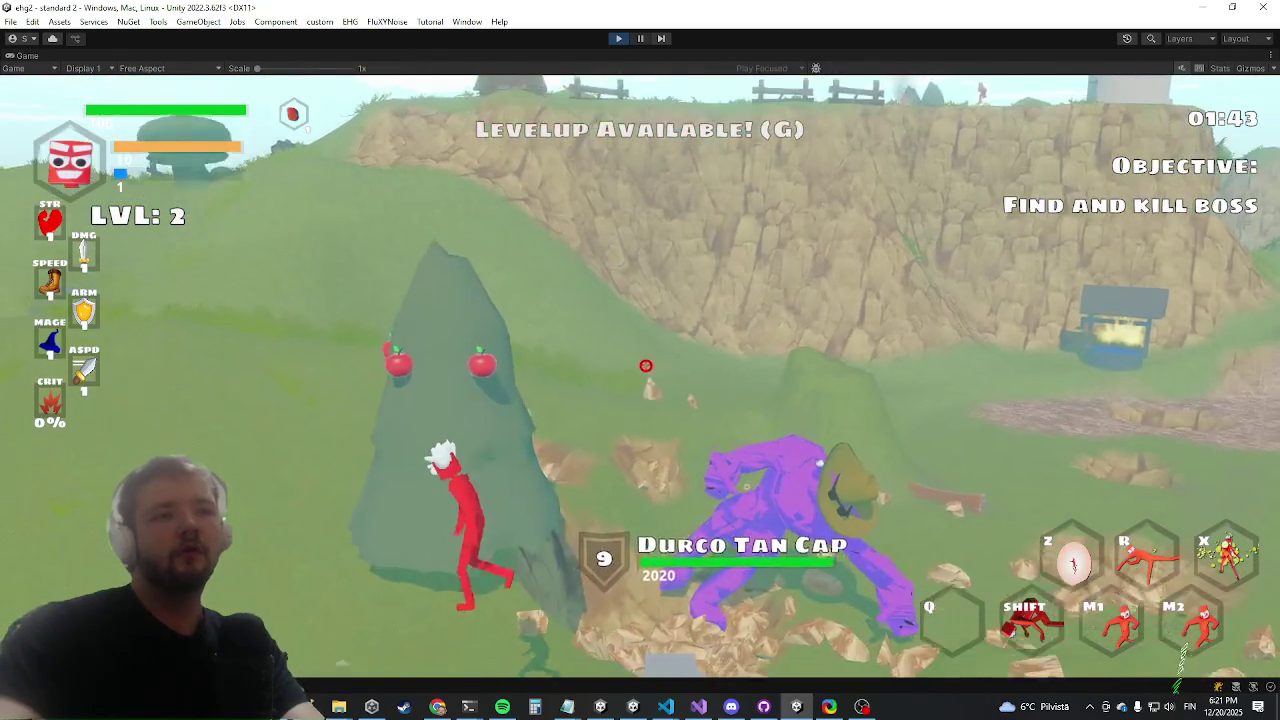
key("w")
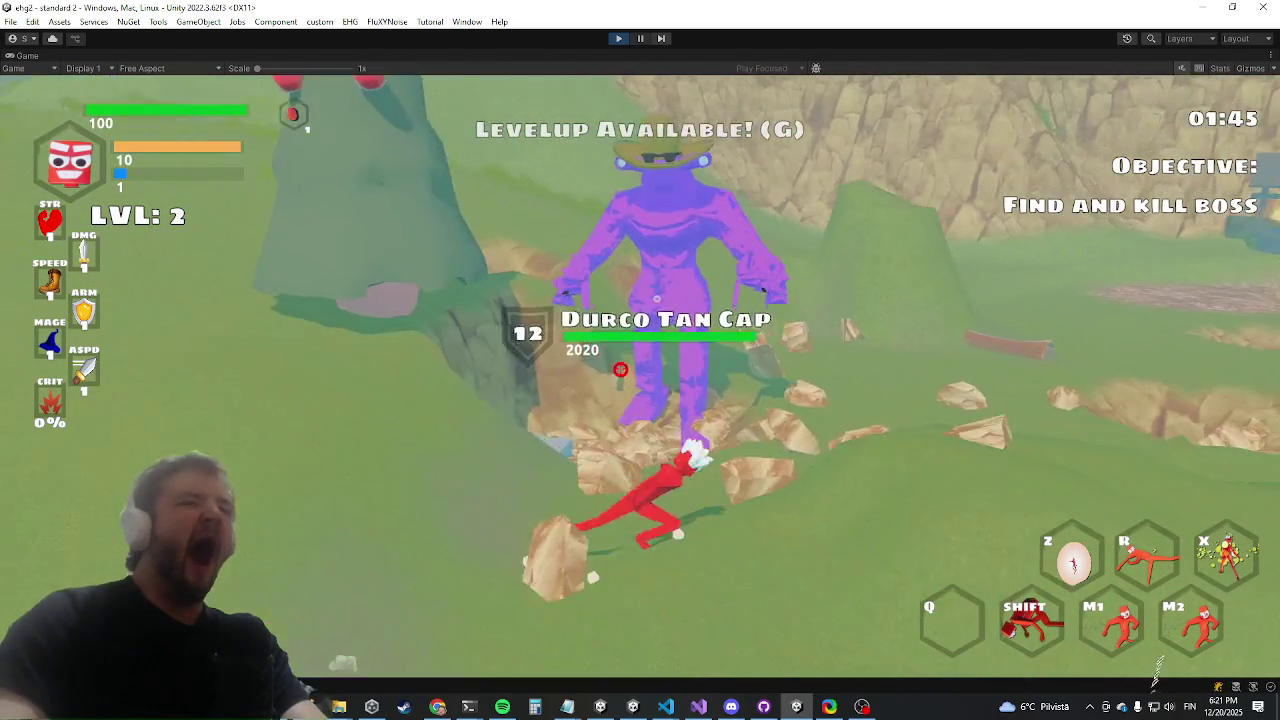
Move out from under the boss as it smashes, lunge in, then dash past it
key("a")
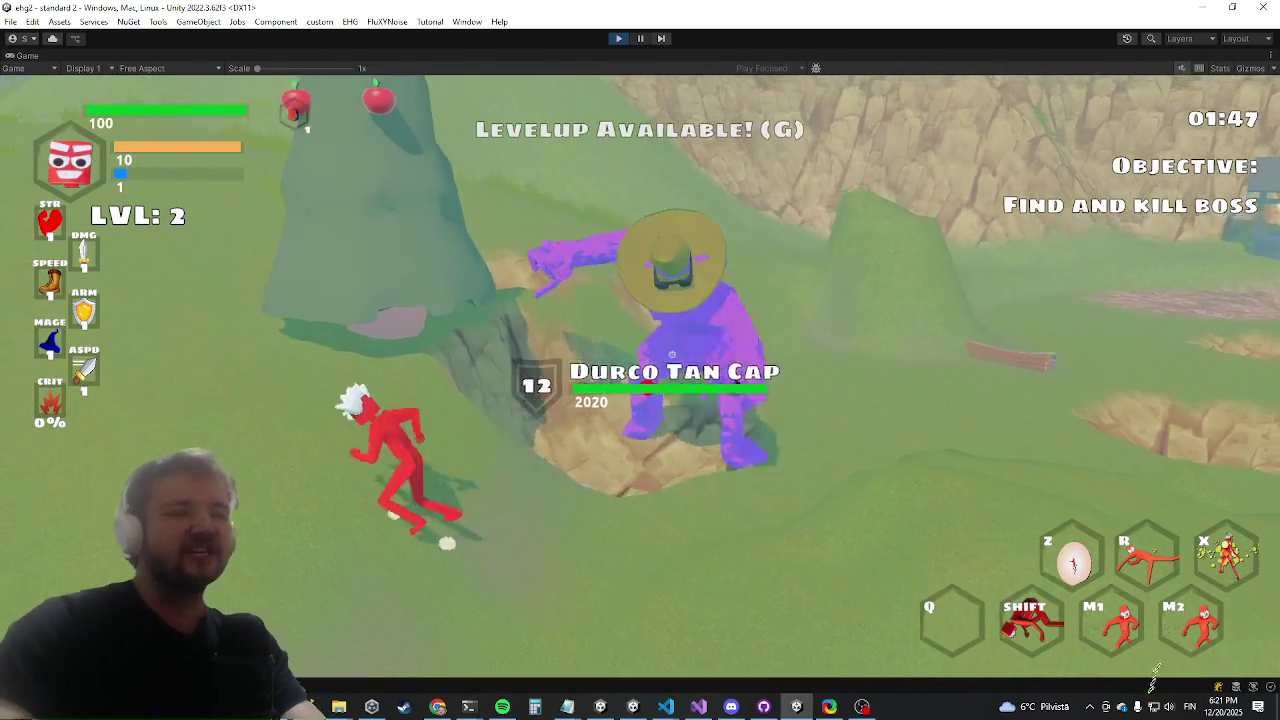
key("a")
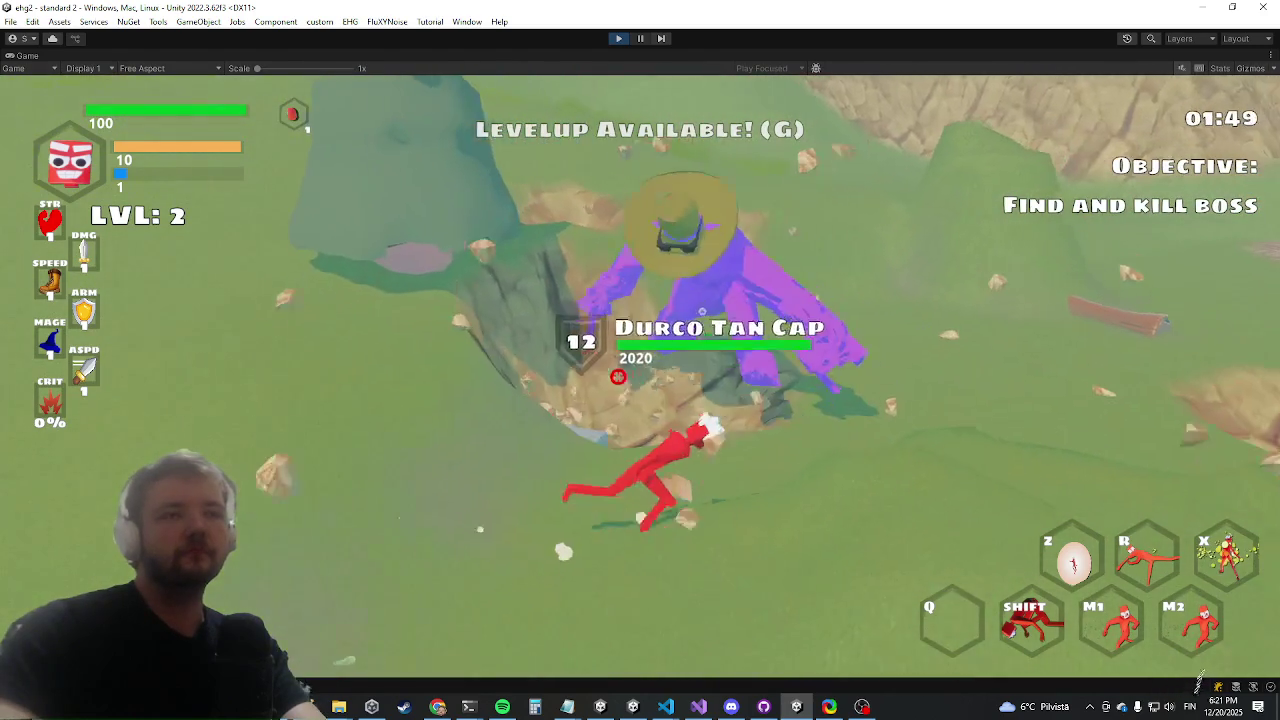
key("a")
key("a")
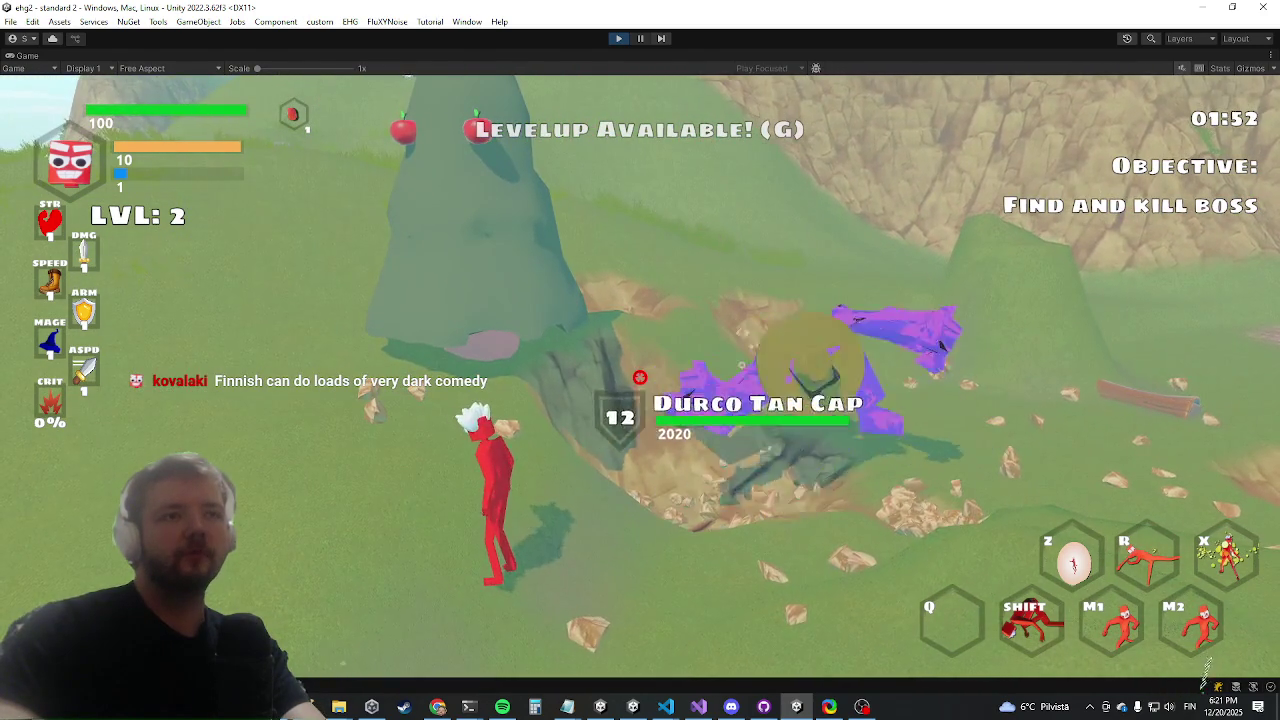
key("w")
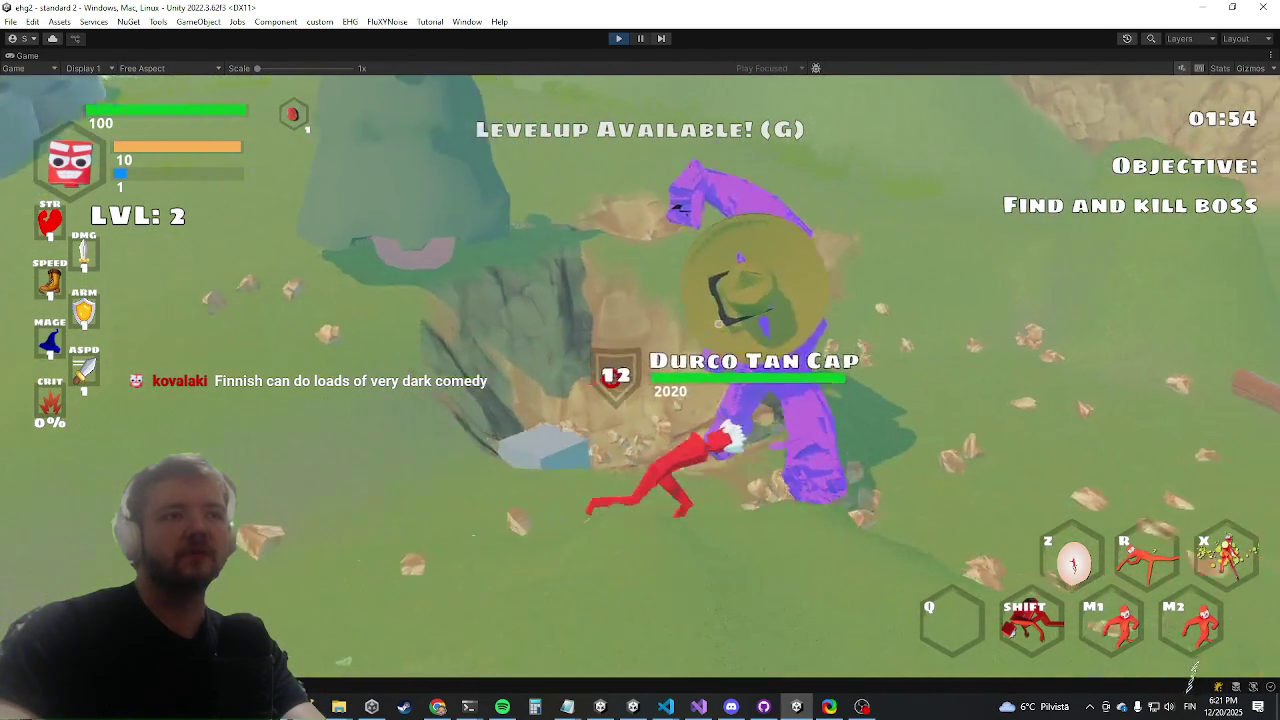
key("a")
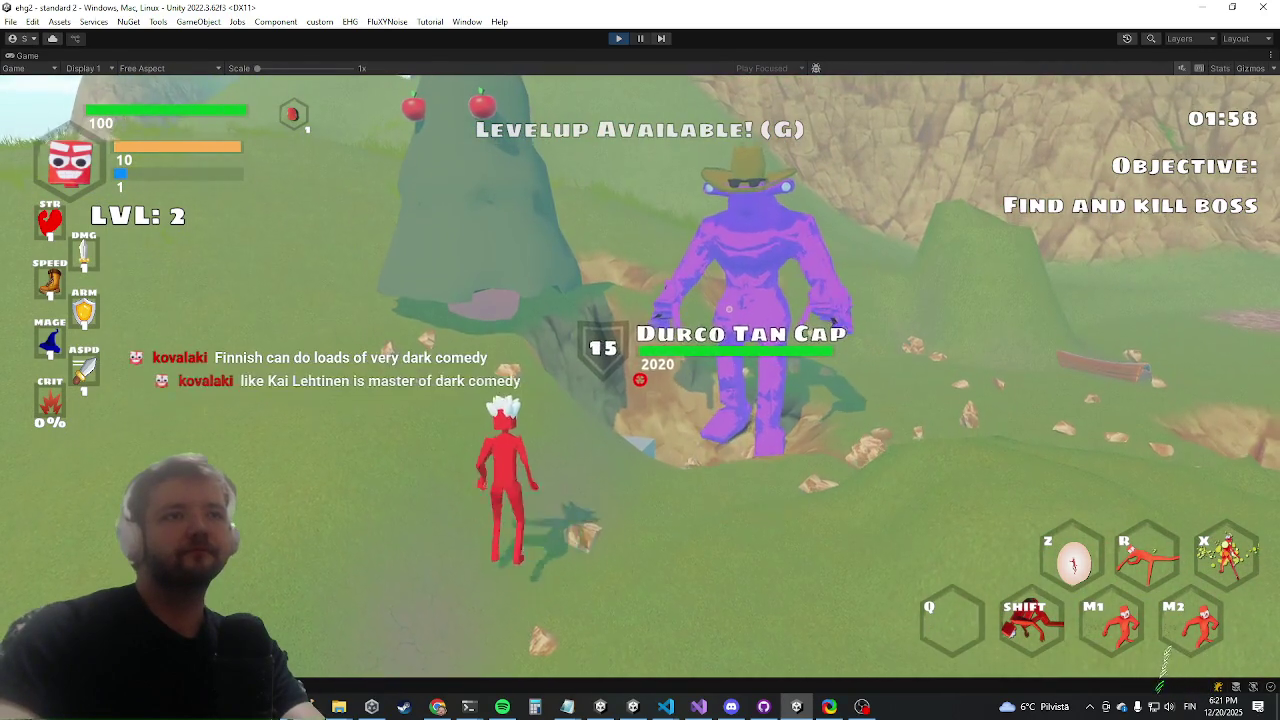
key("a")
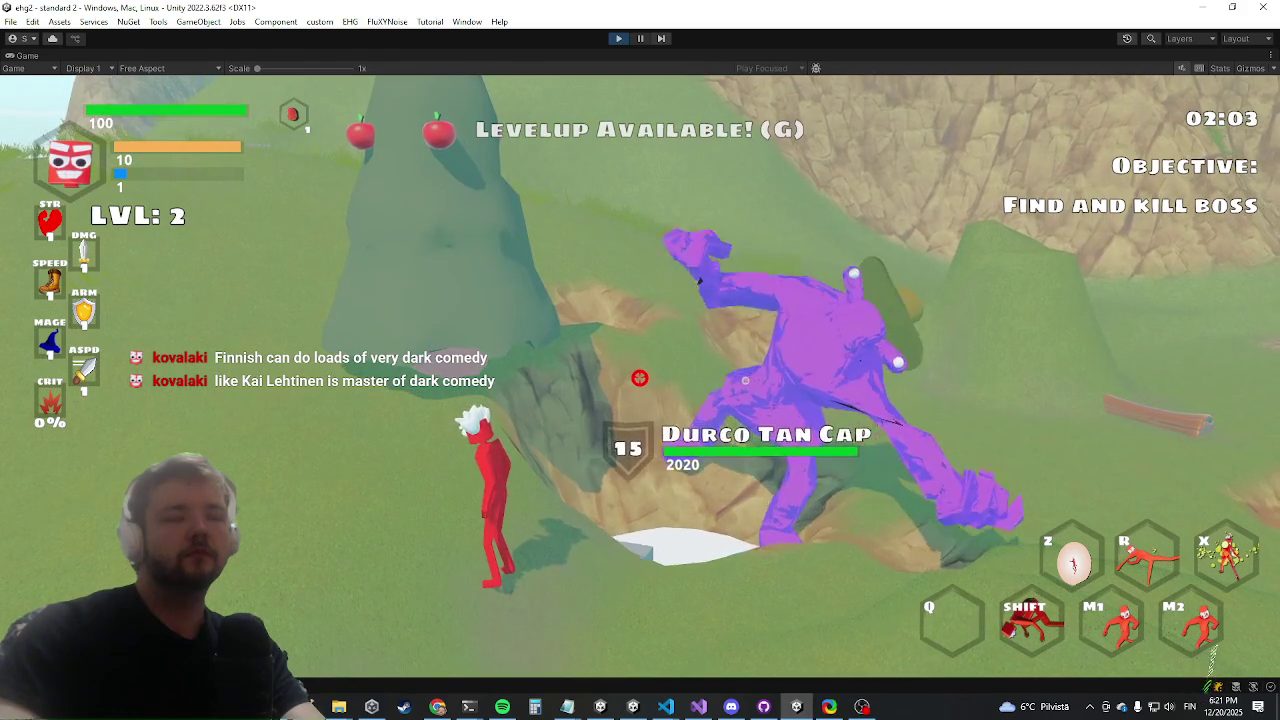
key("alt+Tab")
key("alt+Tab")
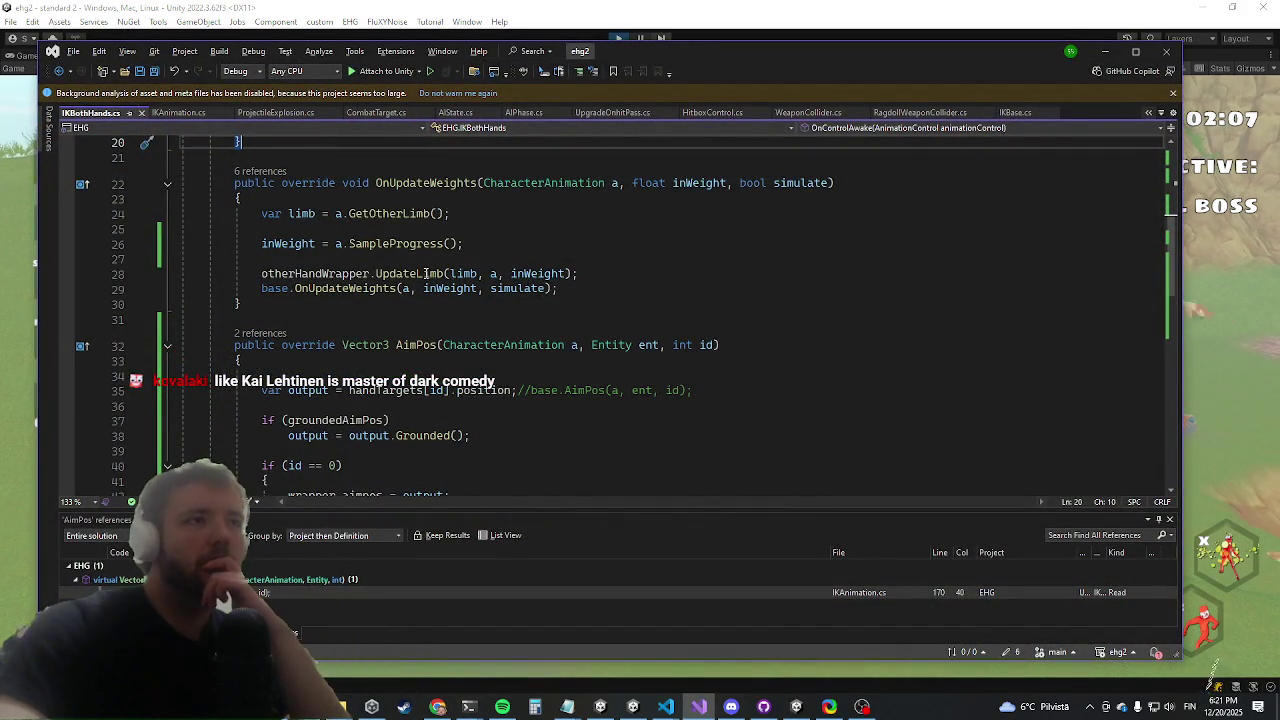
Select the a.SampleProgress() call on line 26, then place the cursor on empty line 27
left_click_drag(458, 243, 338, 249)
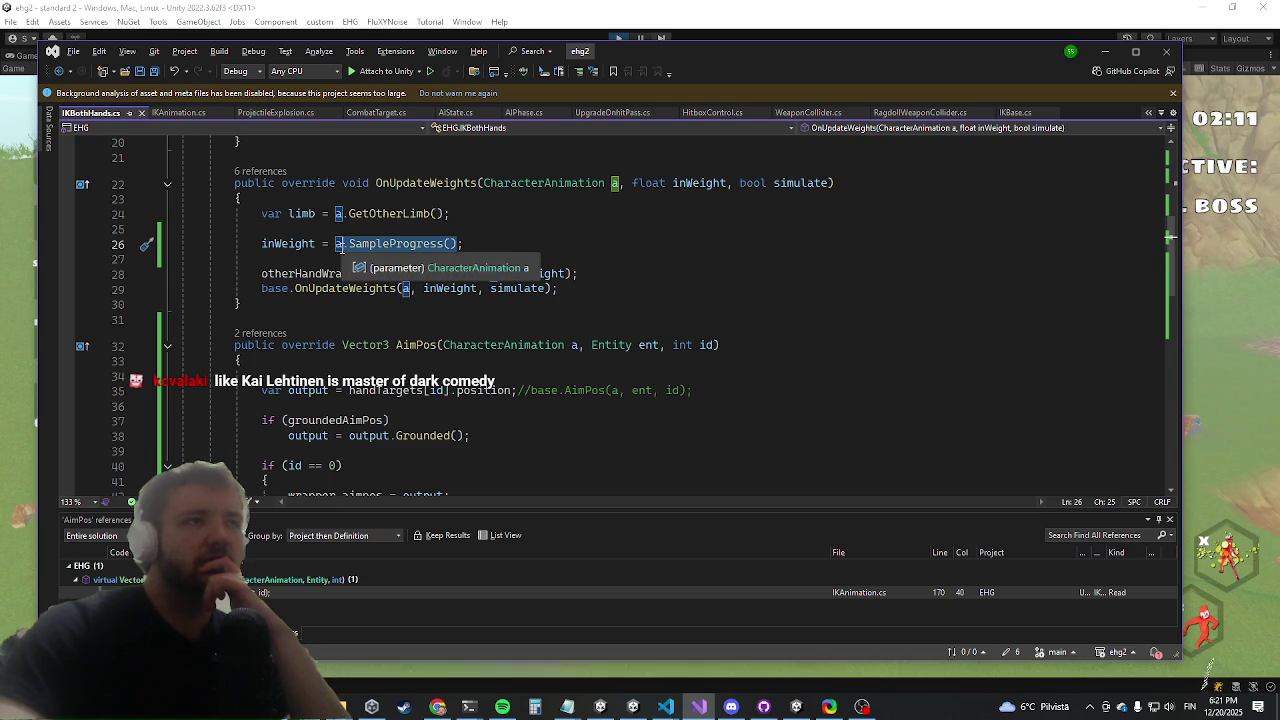
left_click(376, 247)
left_click(368, 257)
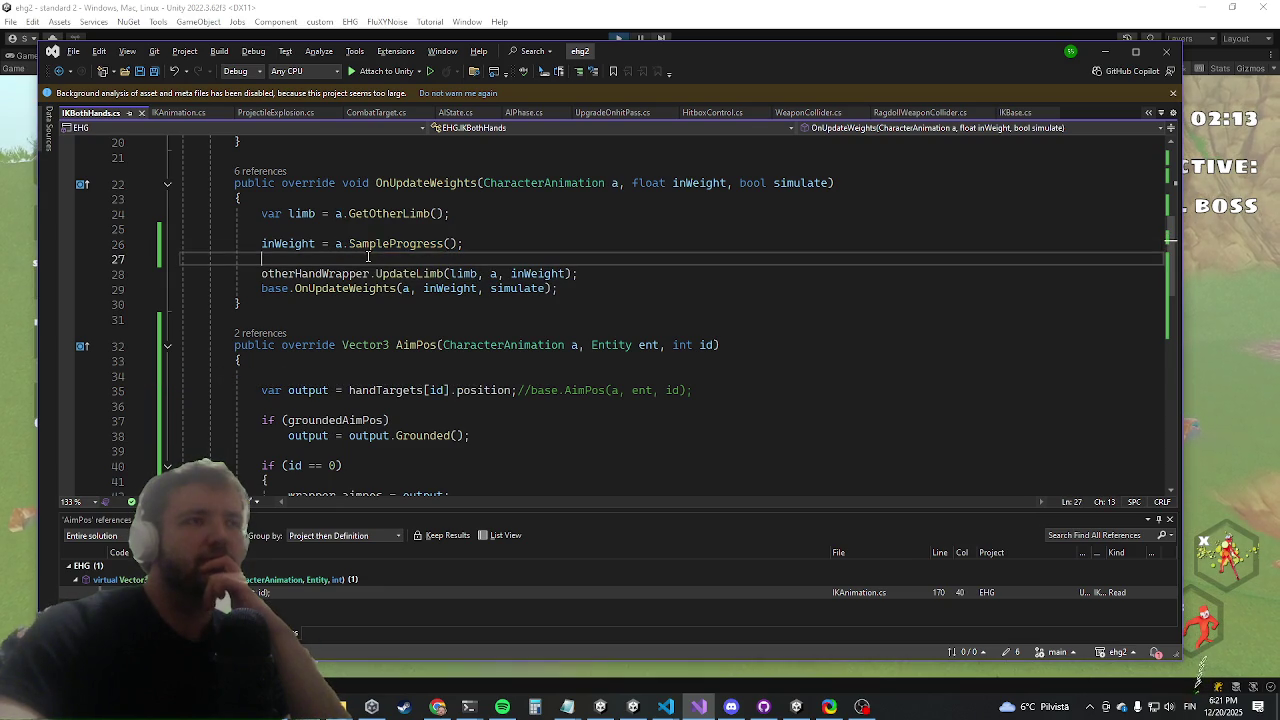
key("alt+Tab")
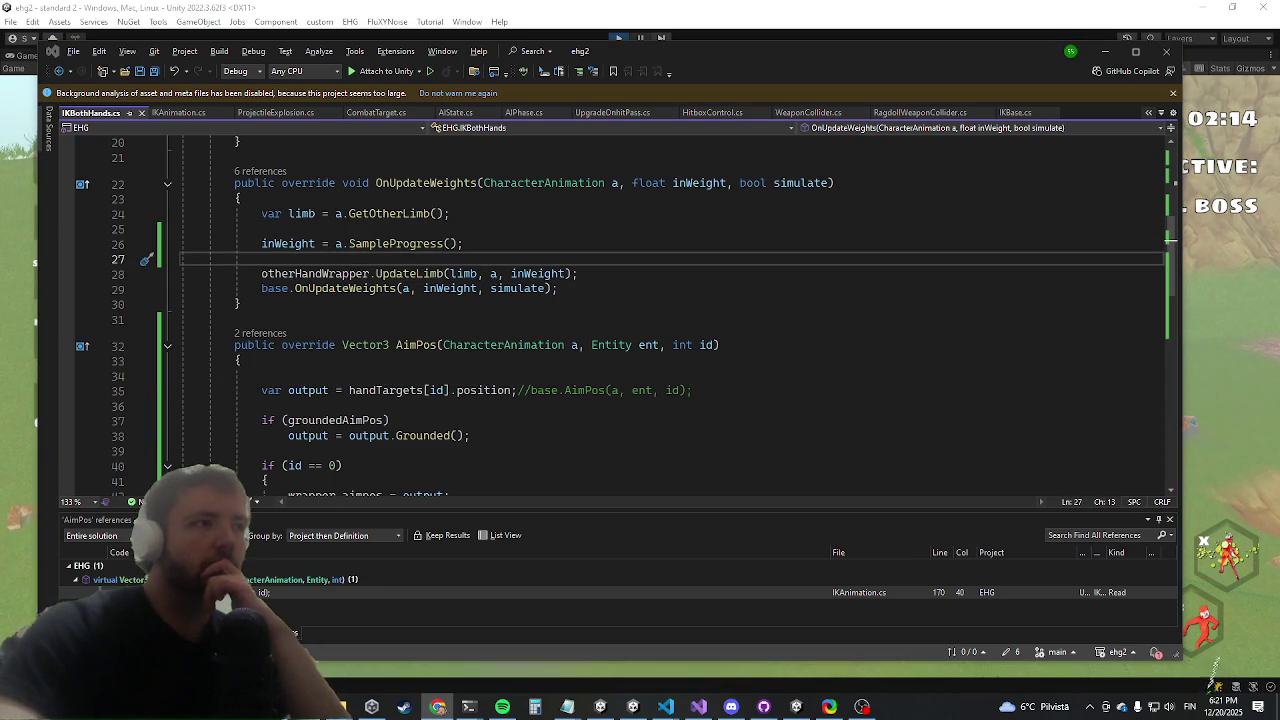
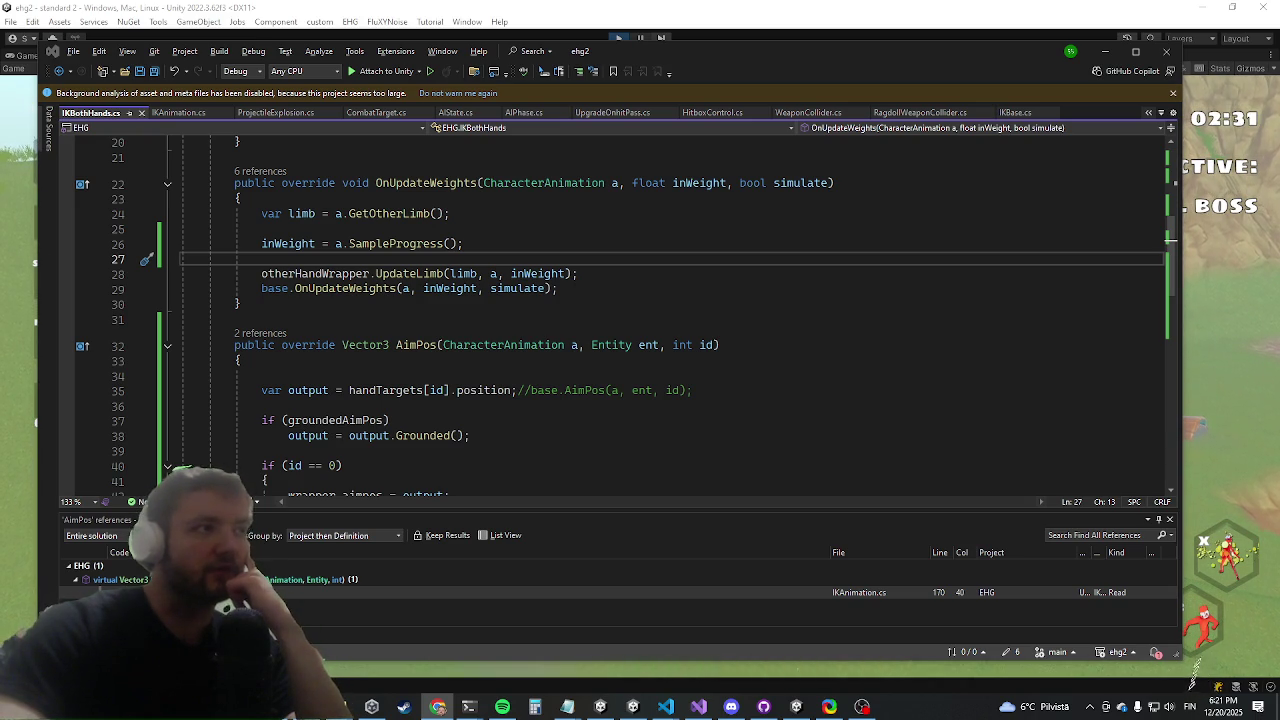
Hide Visual Studio and run the player toward the boss, dodging its explosion
left_click(1104, 51)
left_click(459, 481)
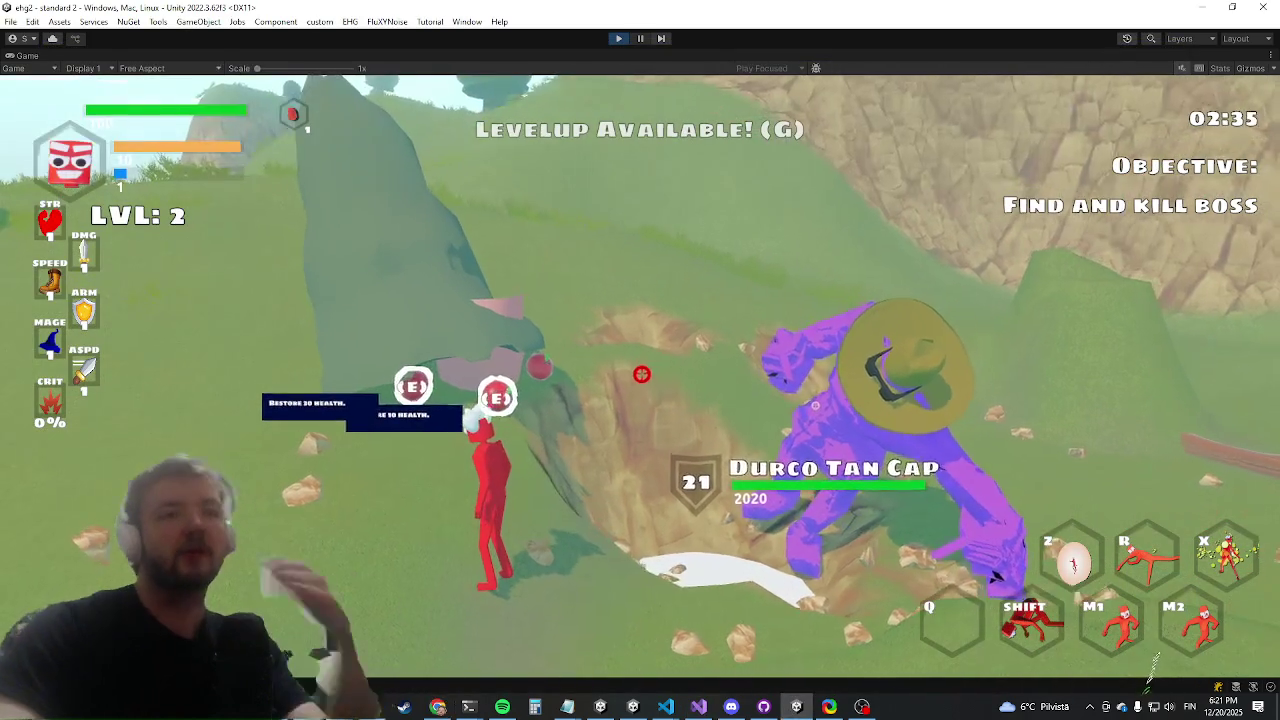
key("e")
key("a")
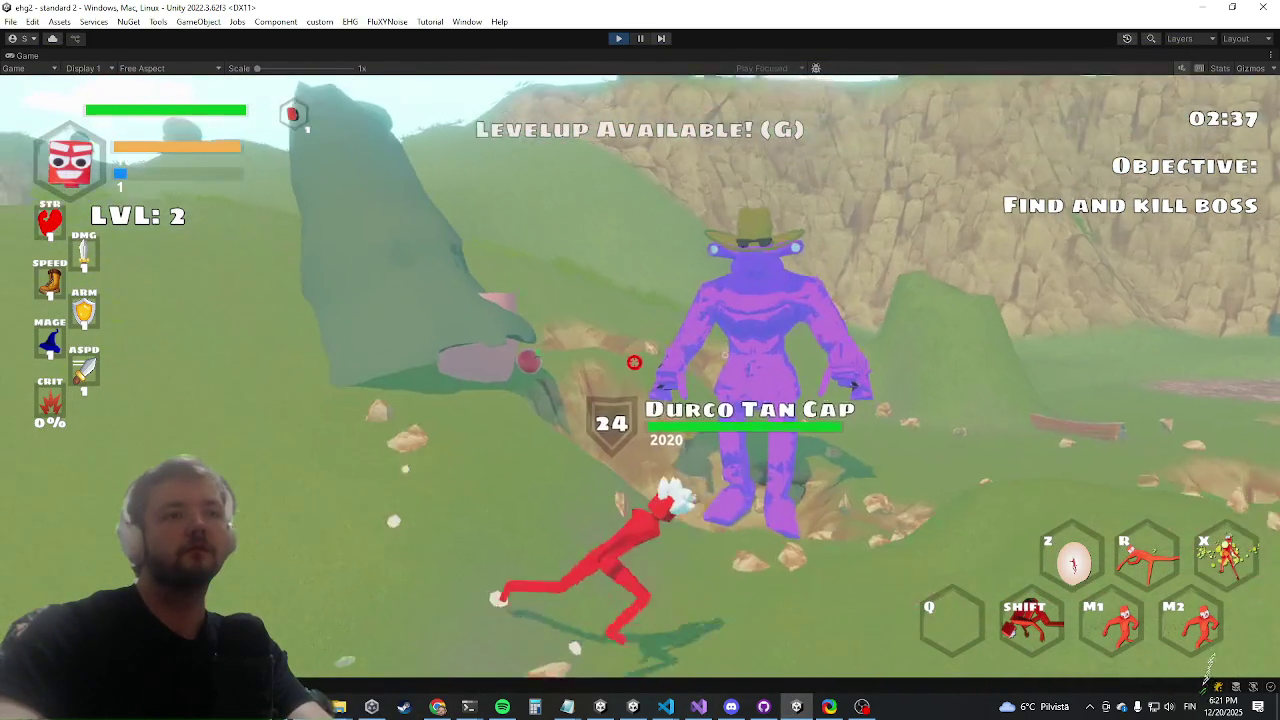
key("d")
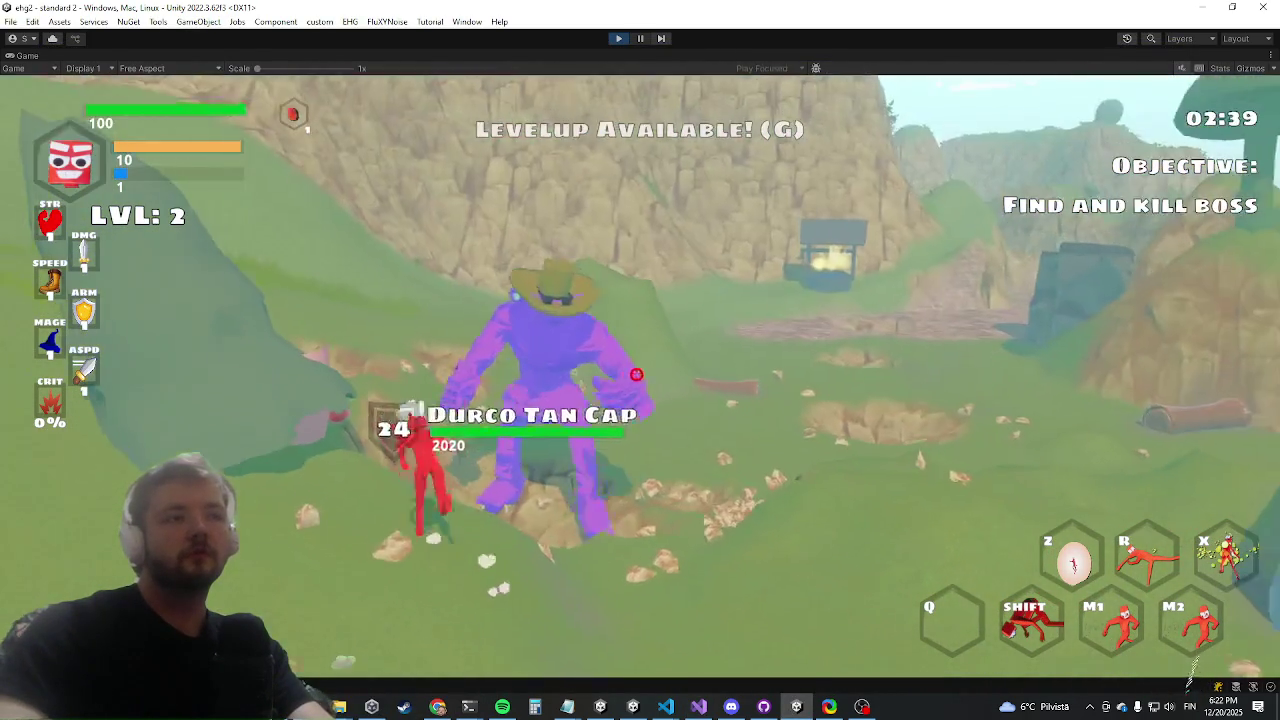
key("w")
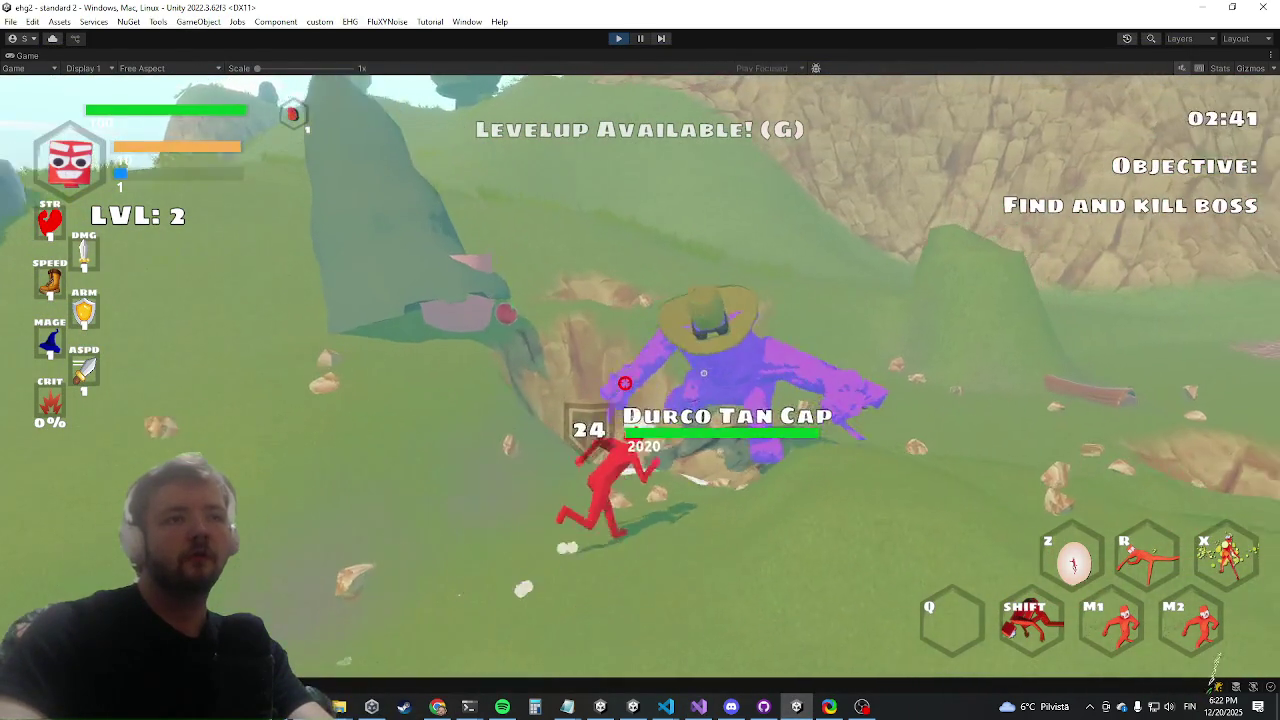
key("a")
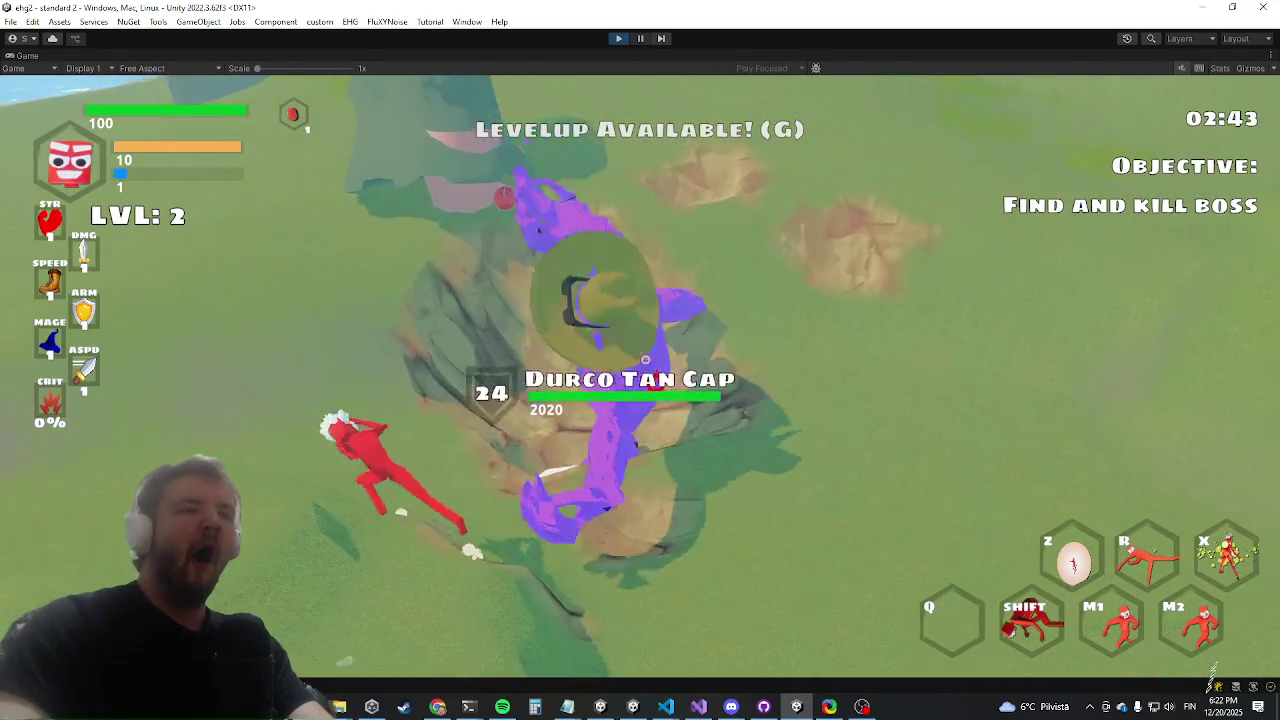
key("w")
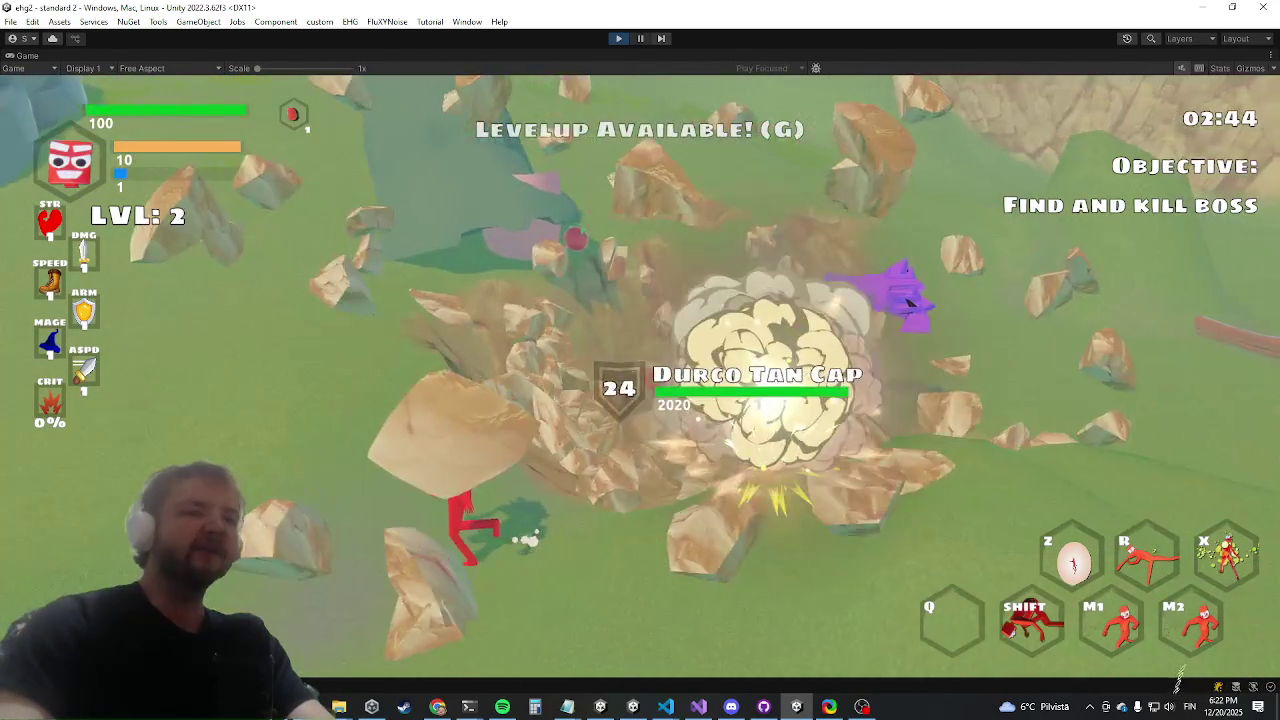
Keep maneuvering around the level-30 boss, charging in, dodging its slam and dashing past
key("s")
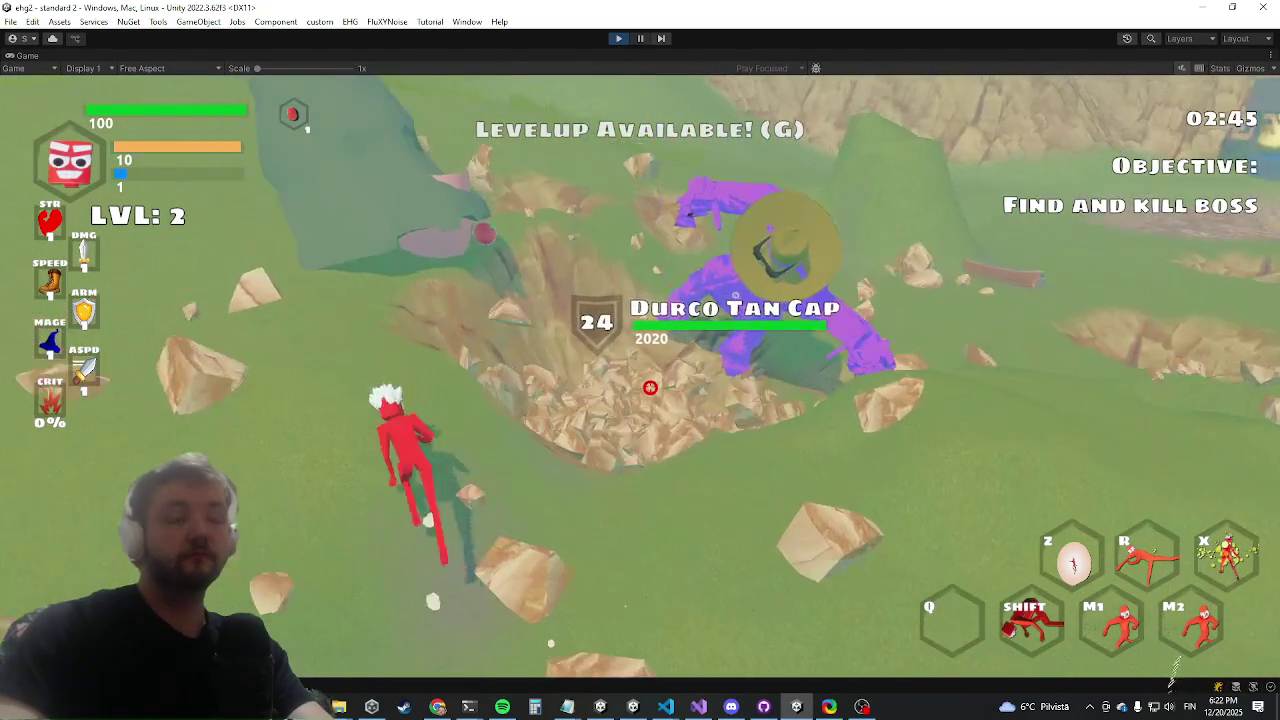
key("w")
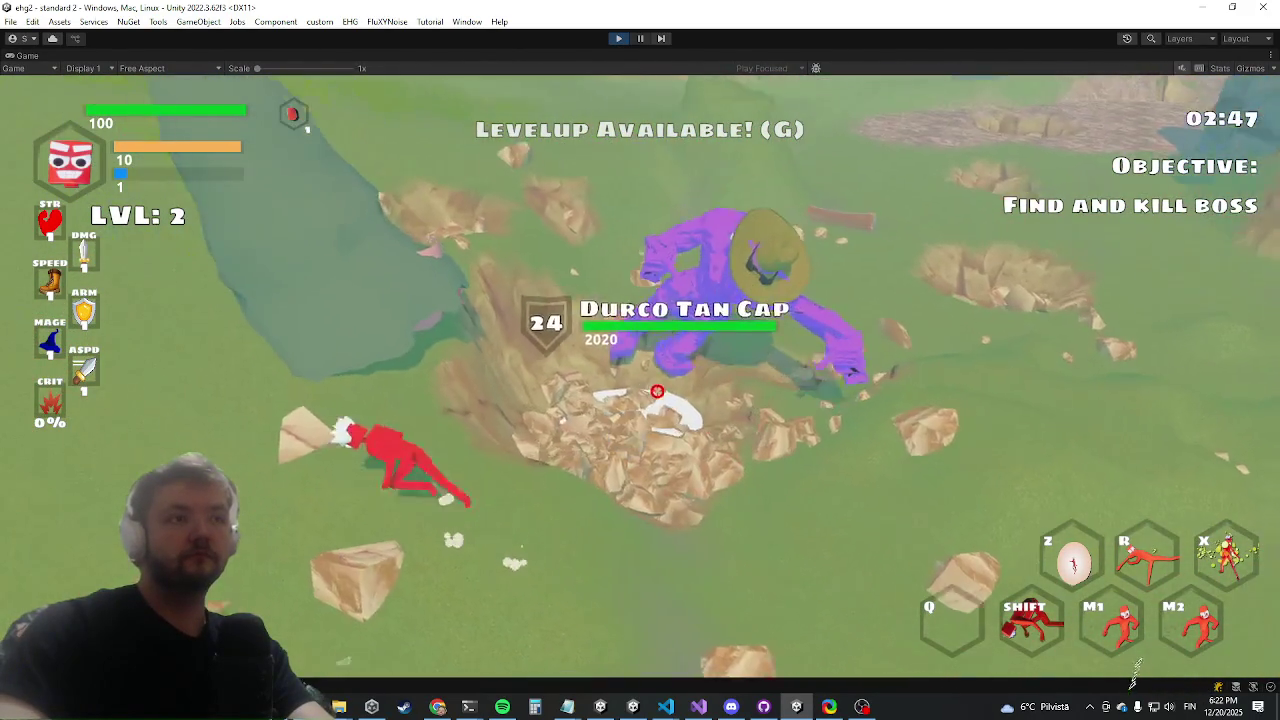
key("s")
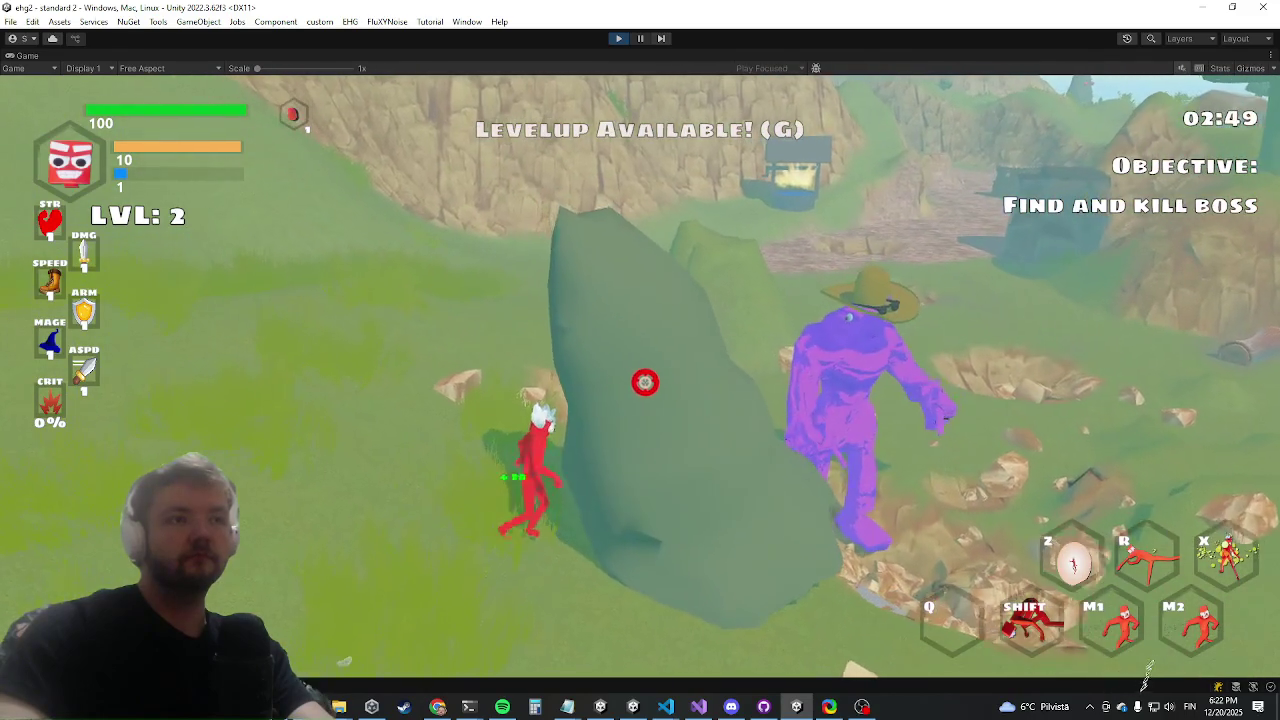
key("w")
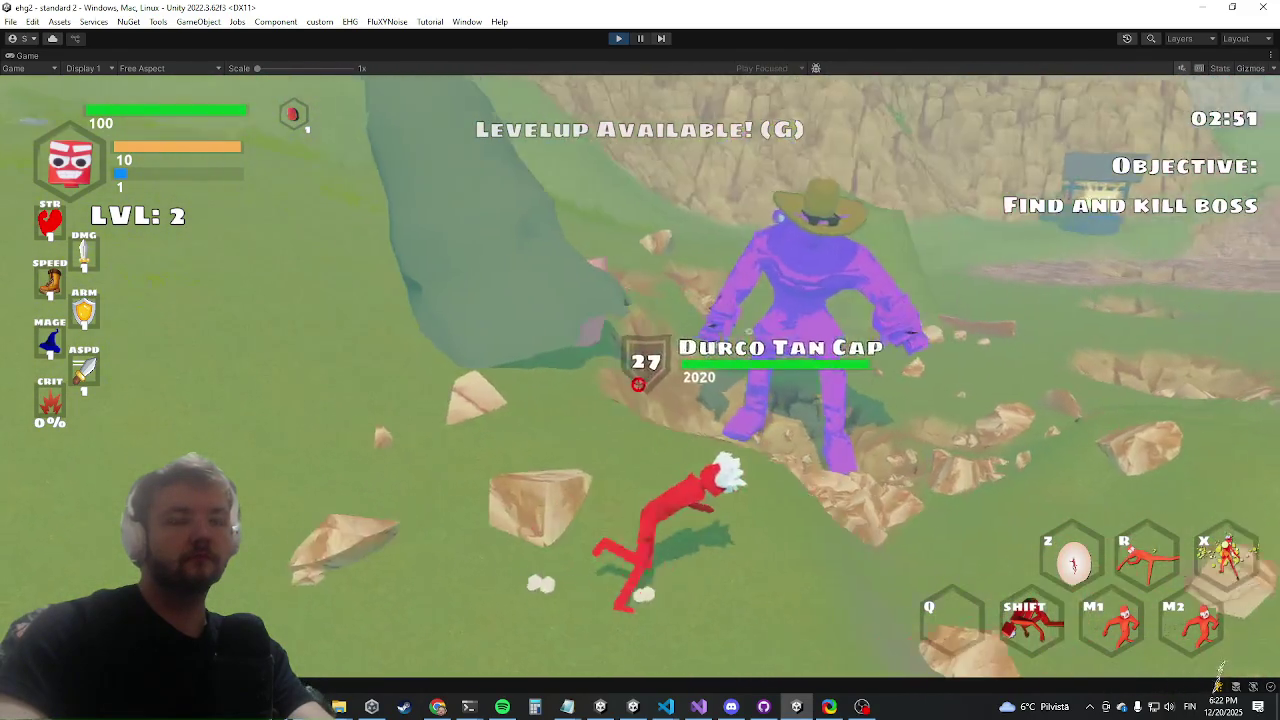
key("a")
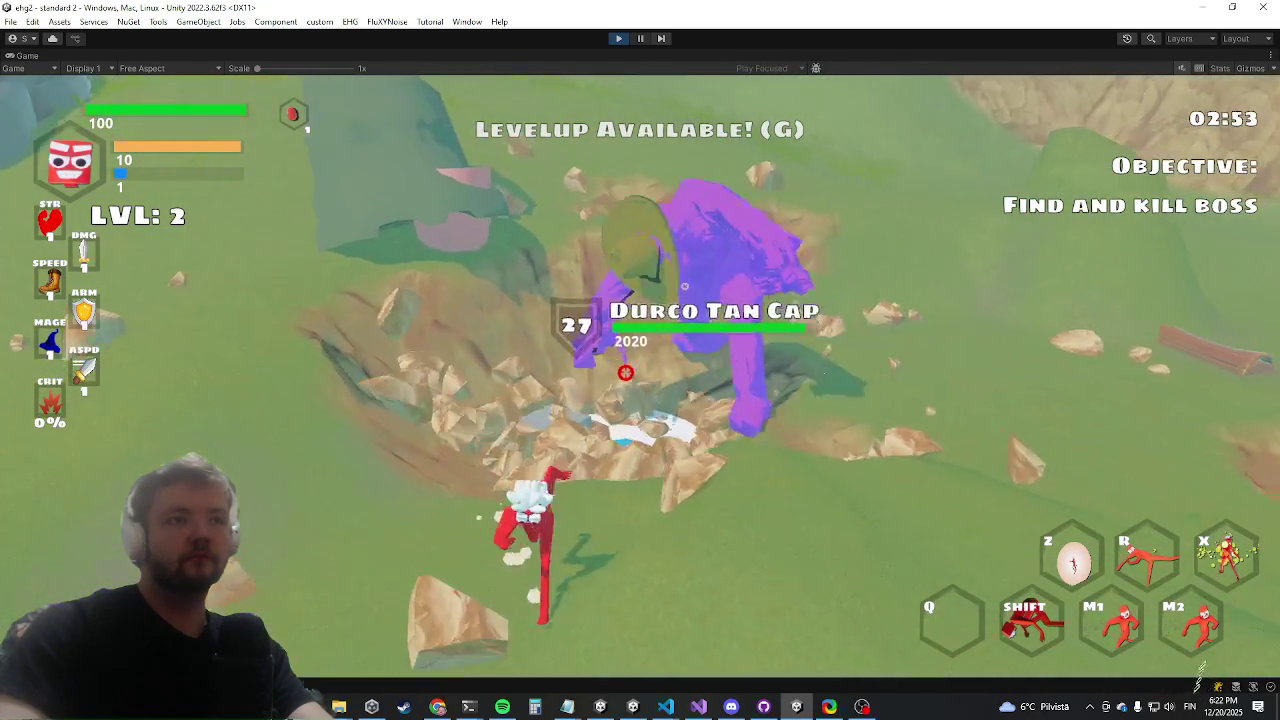
key("w")
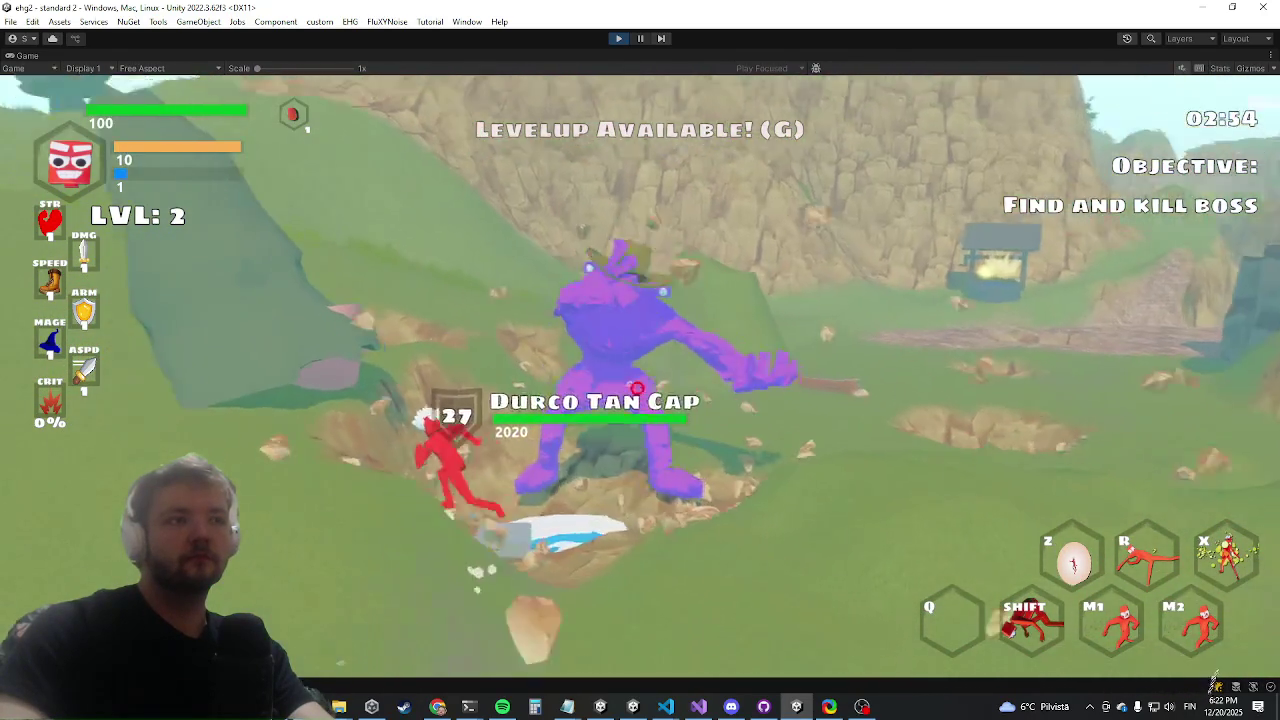
key("shift")
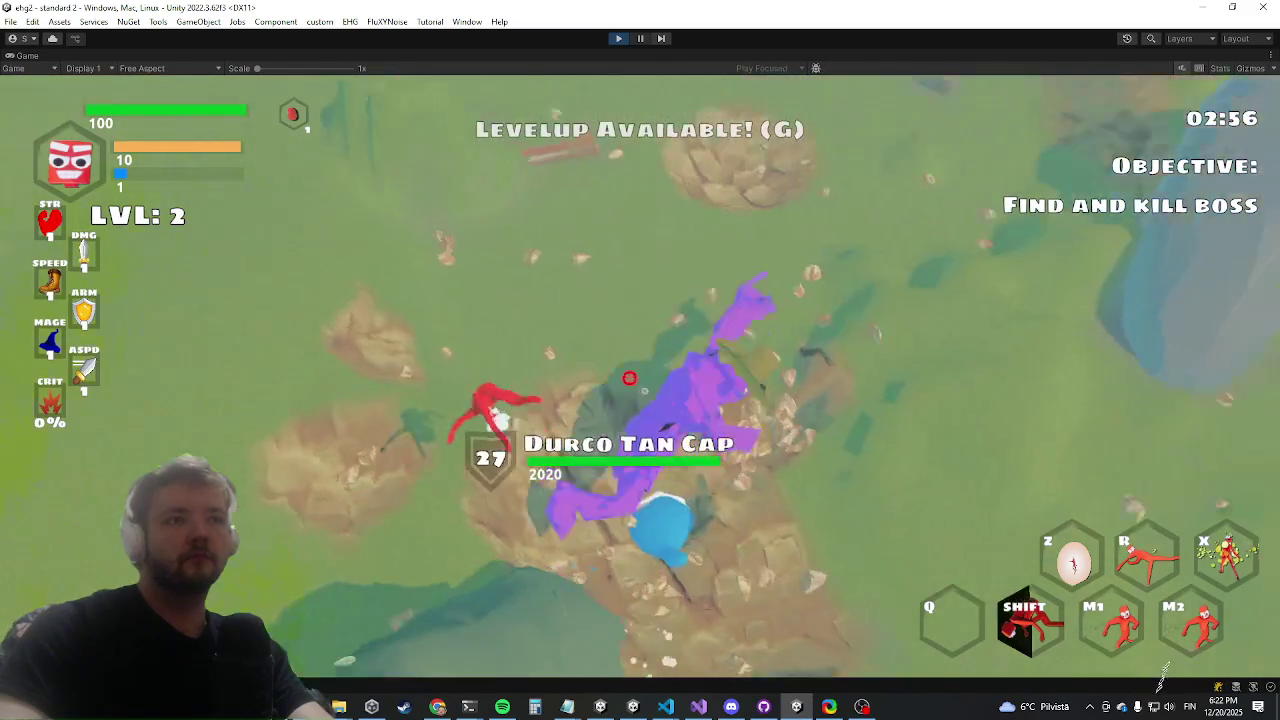
key("a")
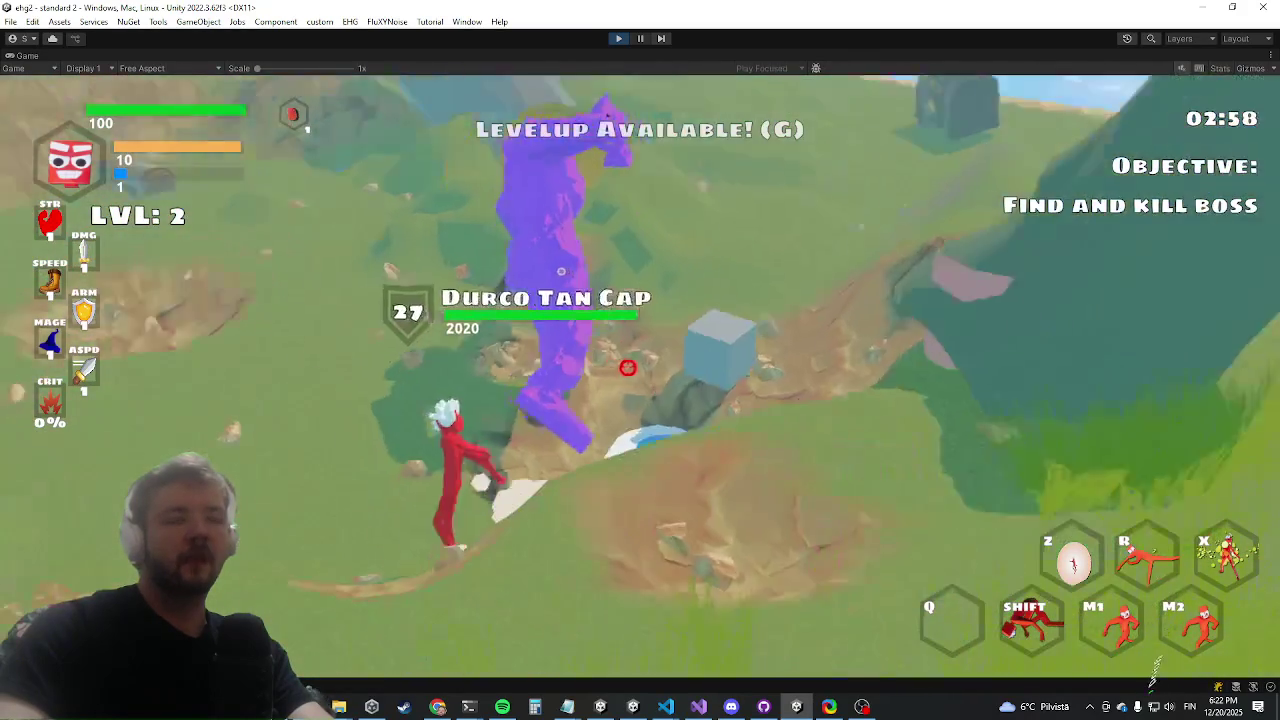
key("alt+Tab")
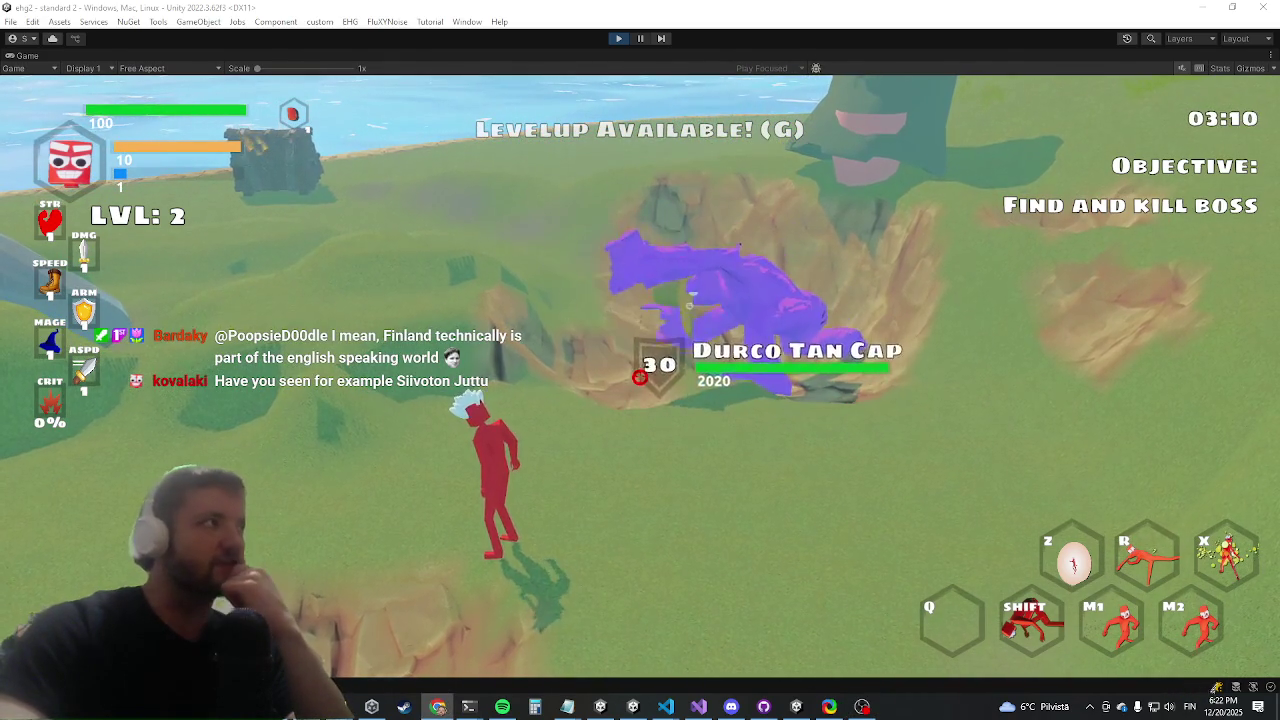
Search 'population of finland', expand the AI overview, and open Worldometer's Finland Population (2025) page
left_click(438, 707)
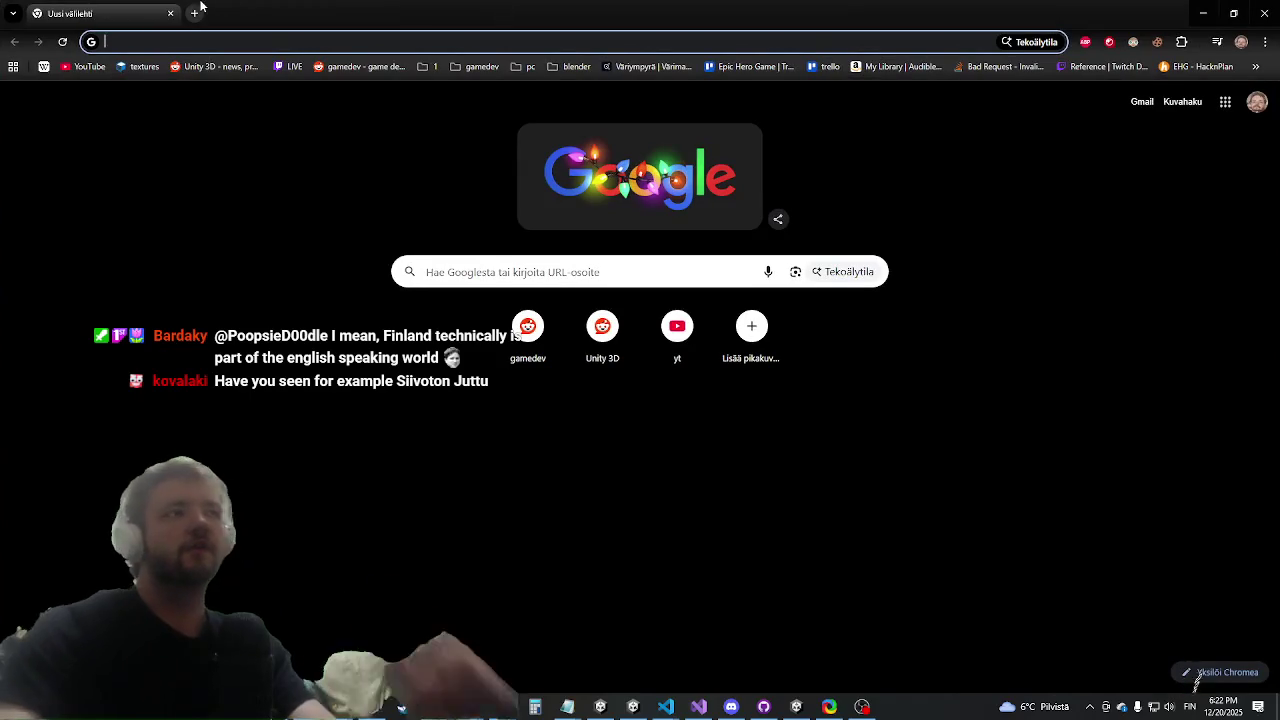
type("popul")
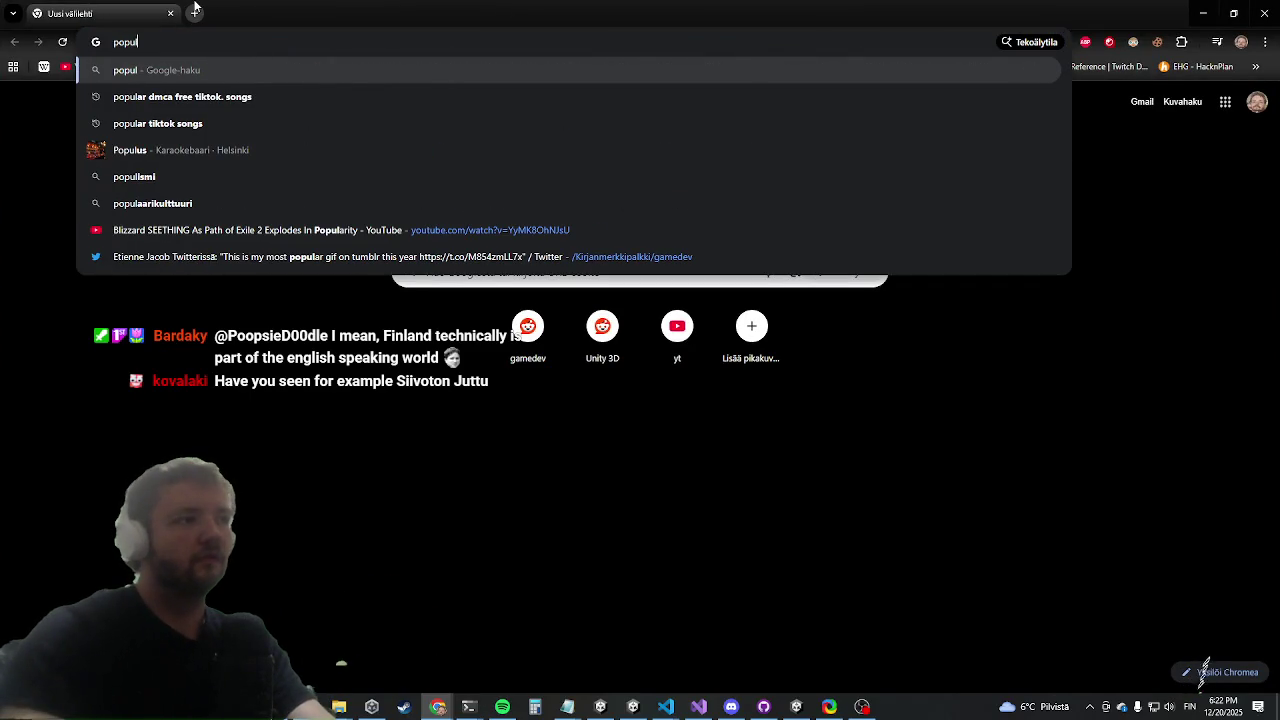
type("ation of fin")
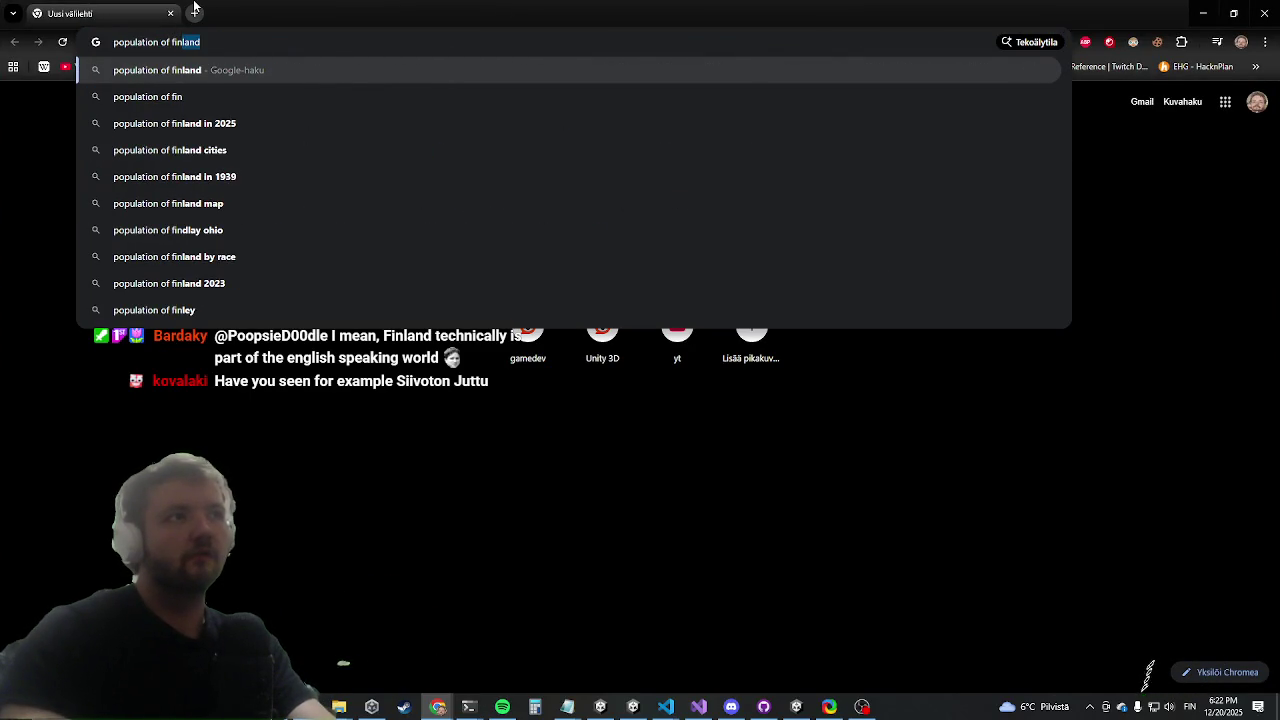
key("Return")
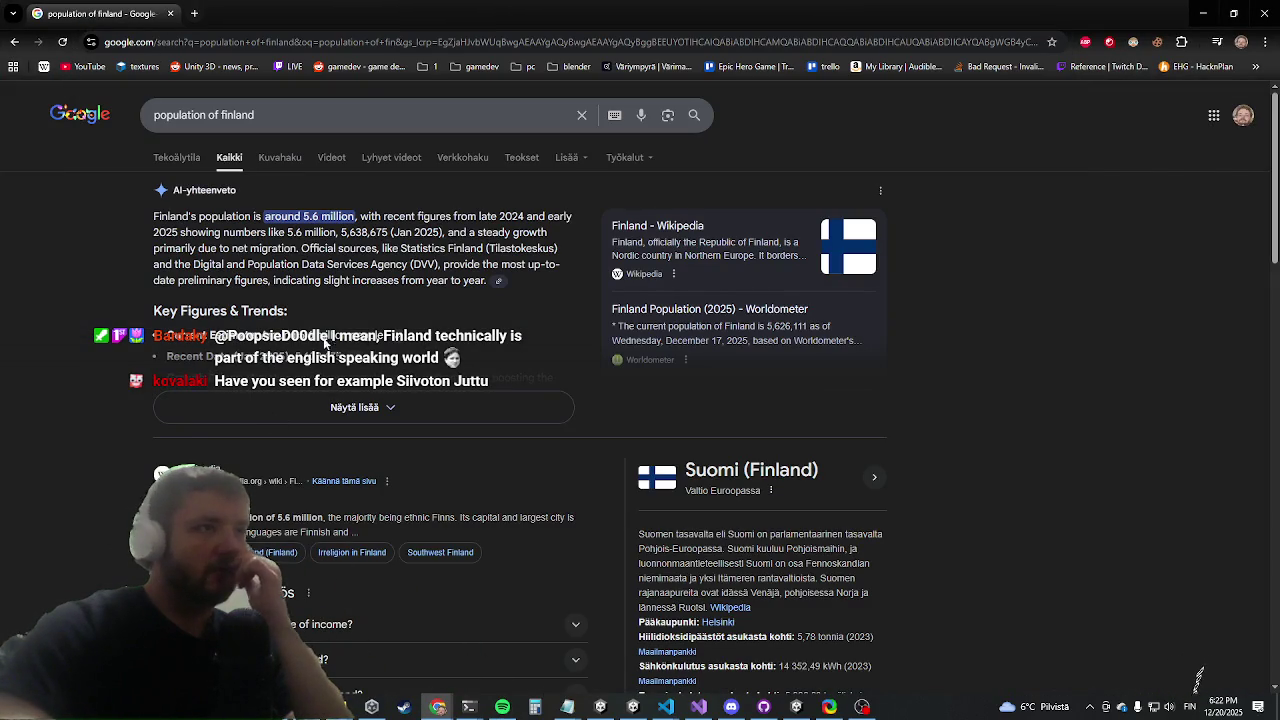
left_click(338, 407)
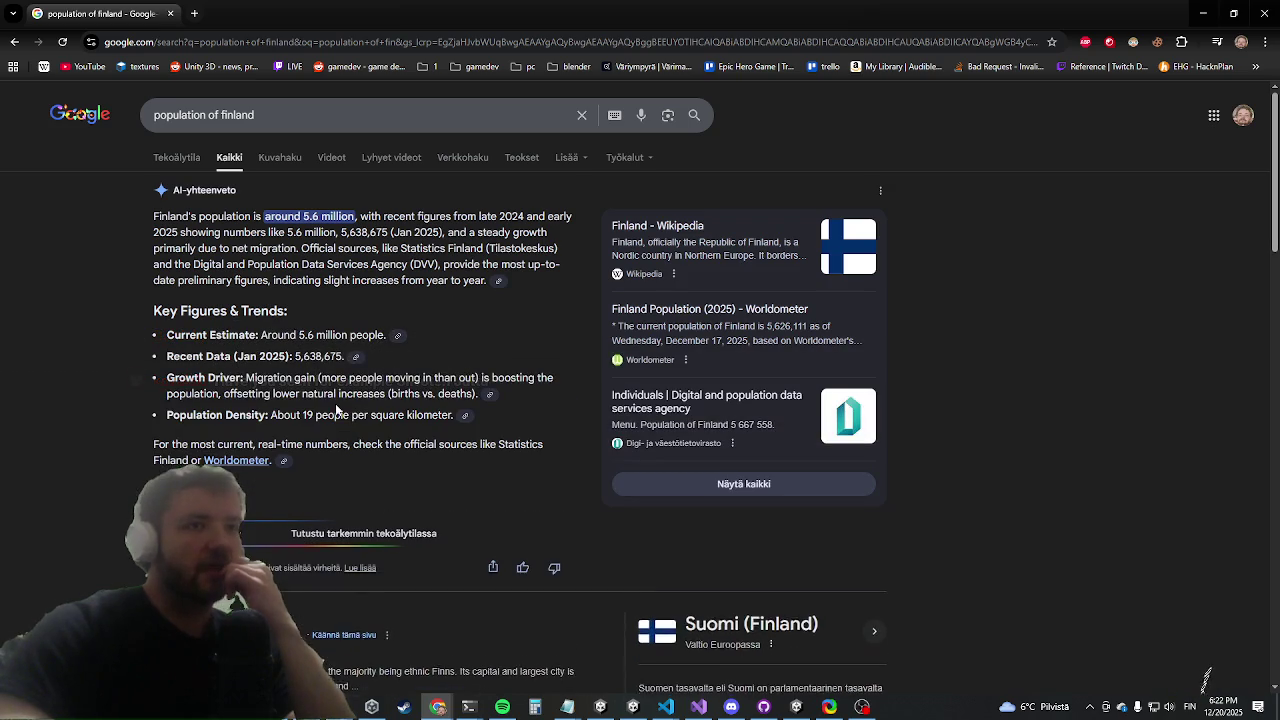
scroll(340, 341, "down", 9)
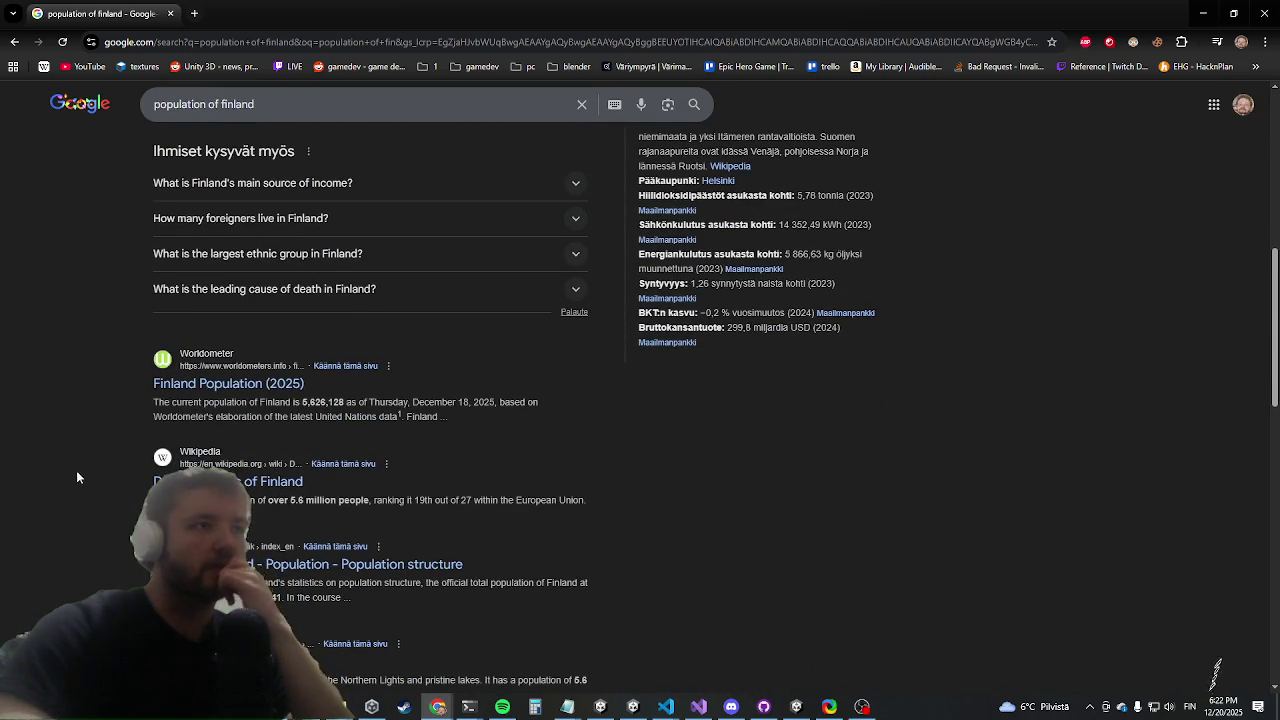
left_click(205, 385)
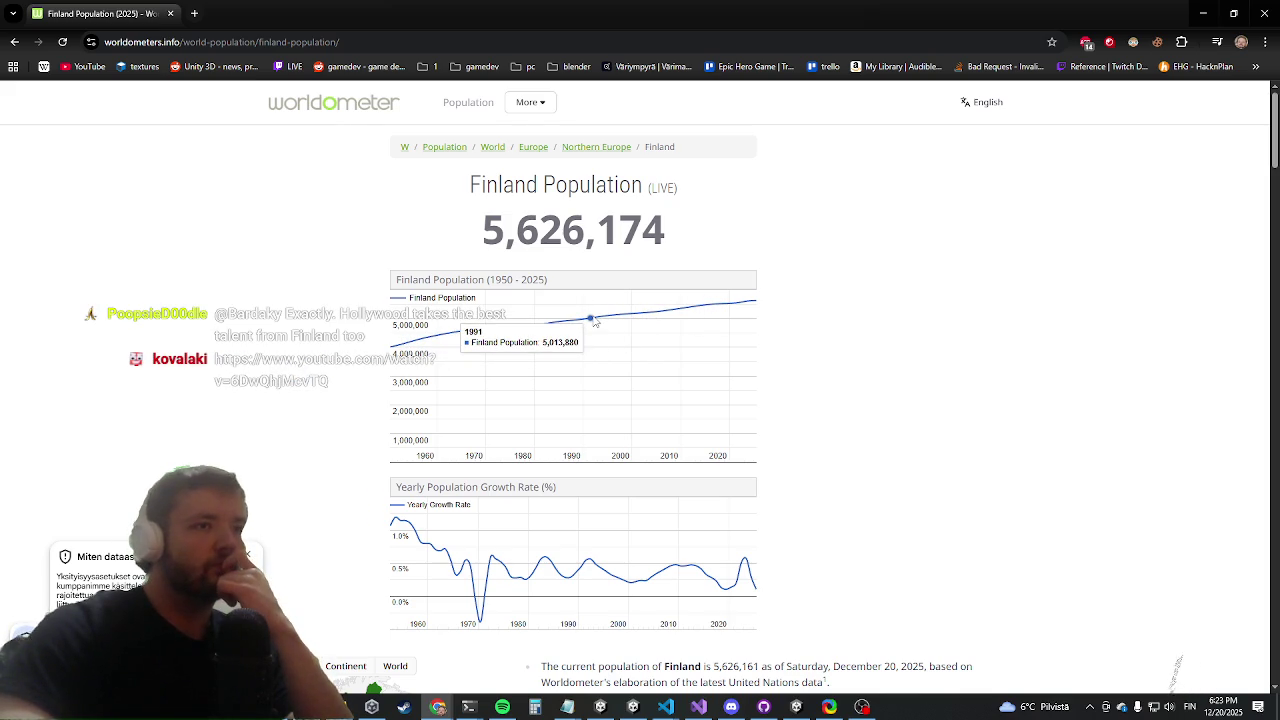
Drag the Pullahaaste video window from the left edge onto the Worldometer Finland page
scroll(338, 388, "down", 1)
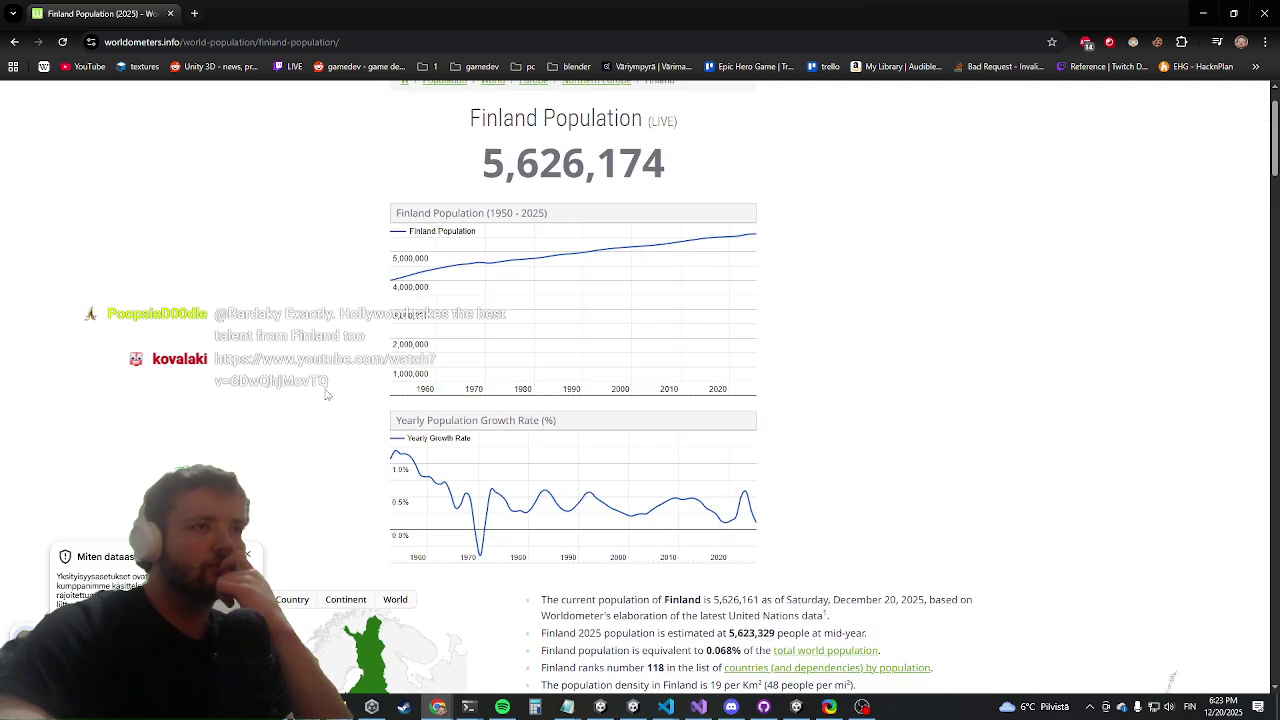
scroll(324, 395, "down", 1)
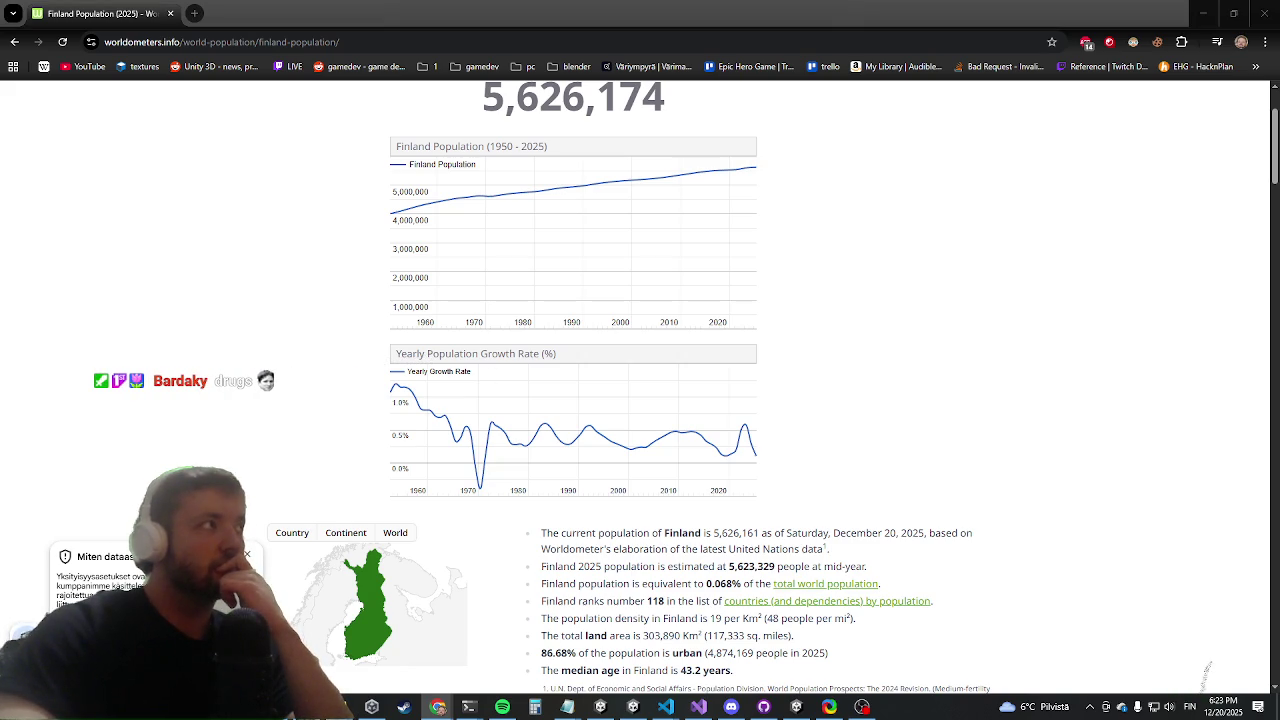
mouse_move(0, 100)
left_mouse_down()
mouse_move(770, 136)
mouse_move(519, 128)
mouse_move(516, 92)
left_mouse_up()
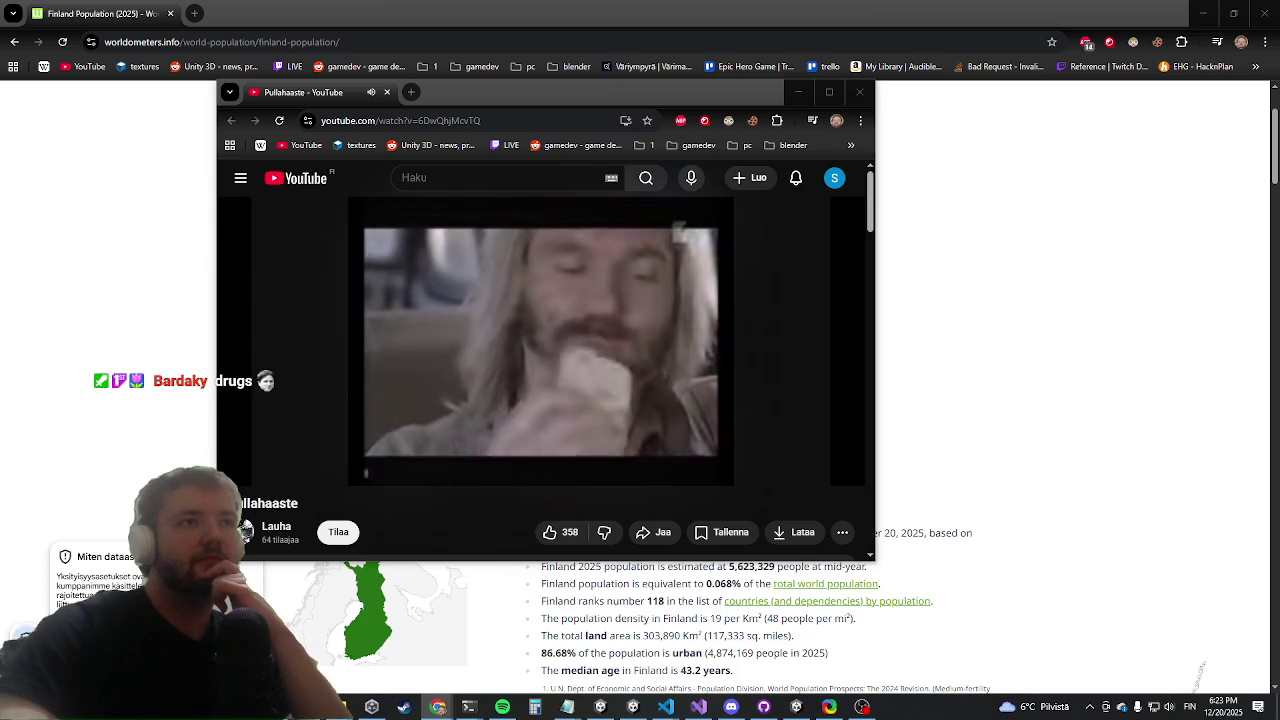
Play Pullahaaste with Finnish captions turned on, pausing it around 1:30 of 1:37
mouse_move(516, 306)
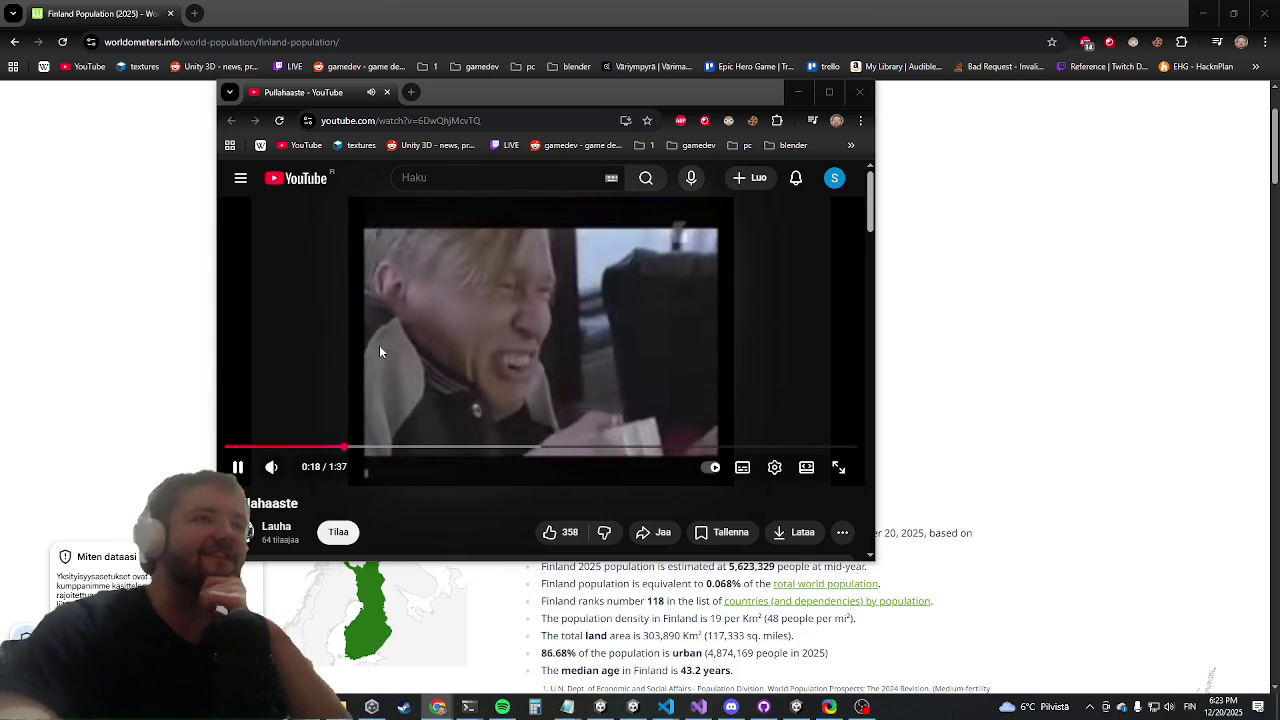
left_click(448, 325)
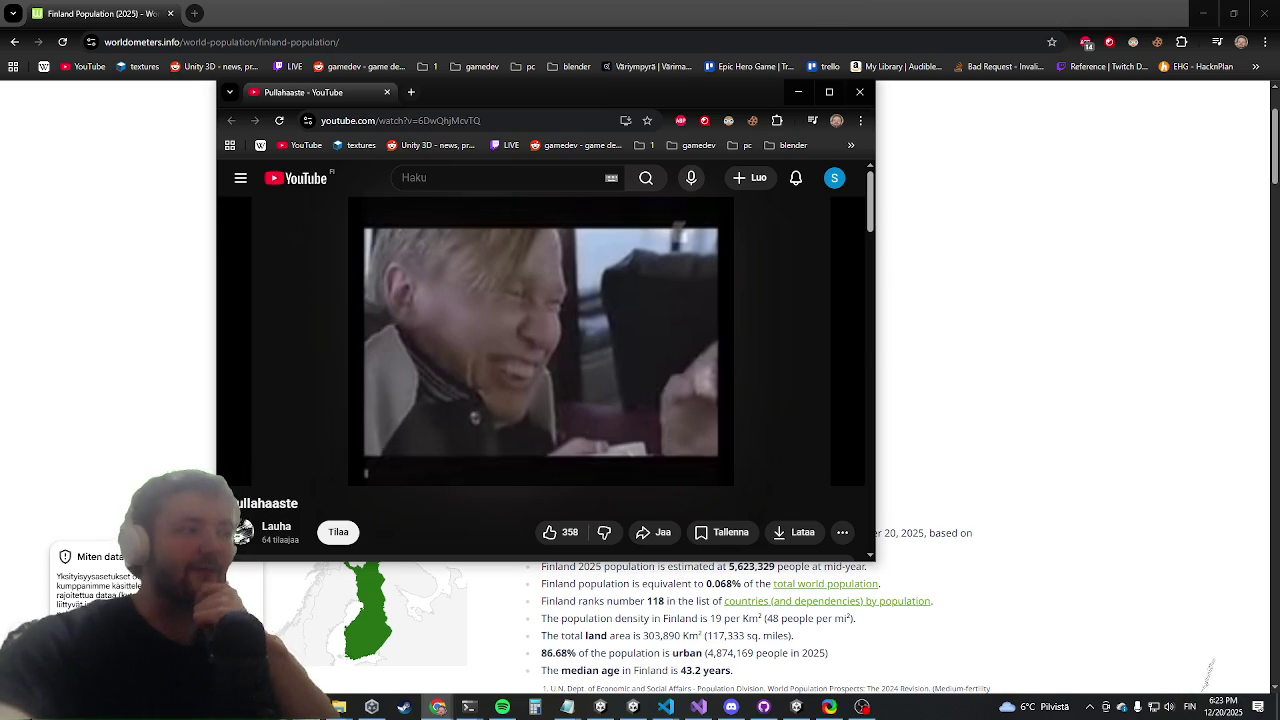
key("space")
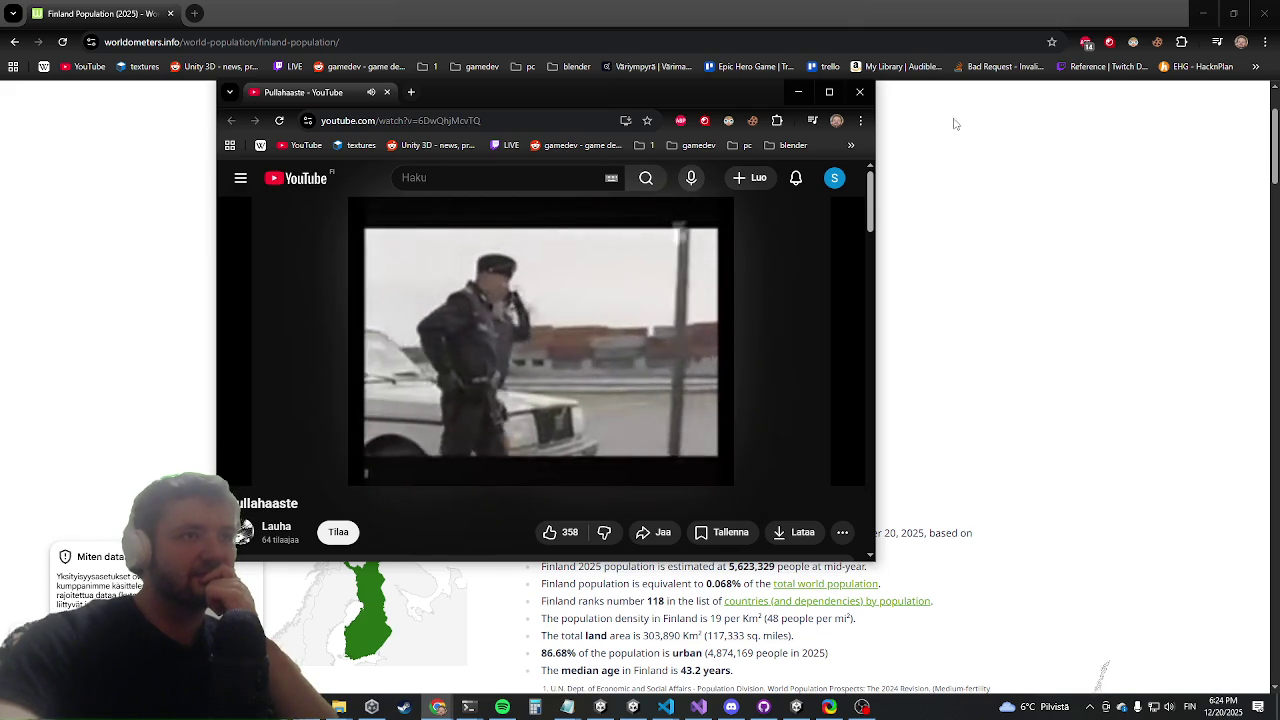
mouse_move(597, 335)
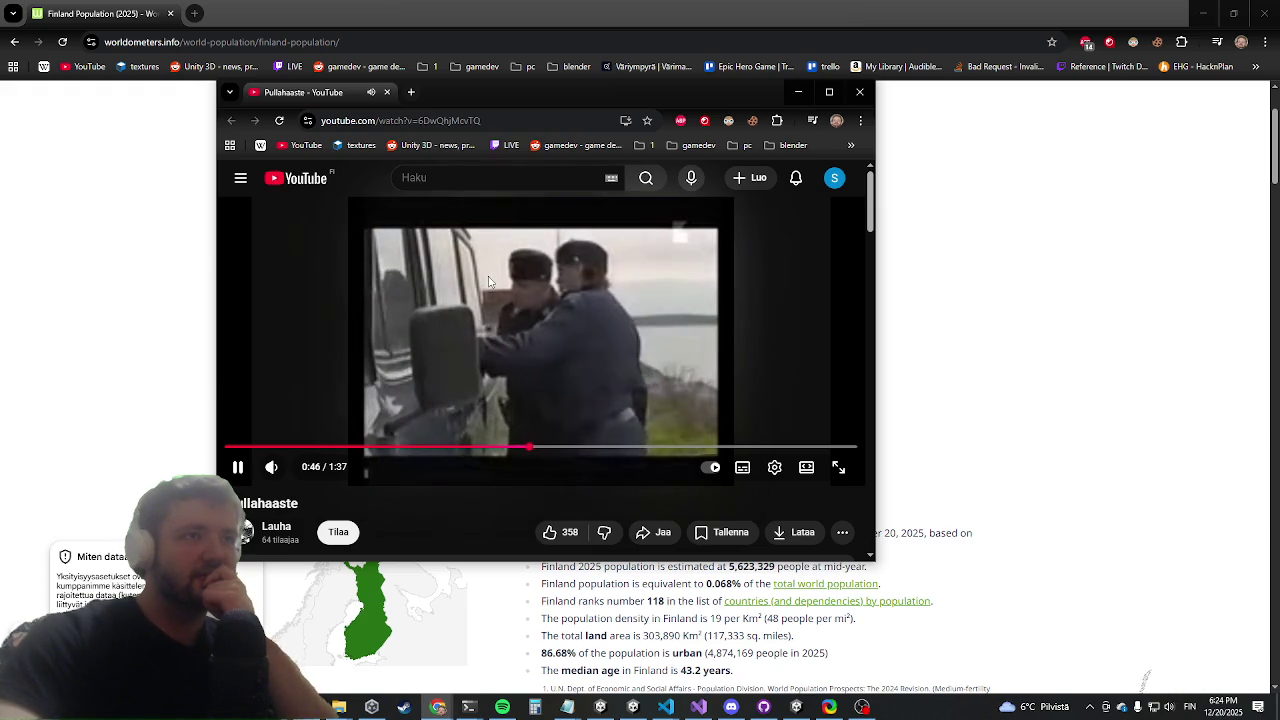
left_click(742, 476)
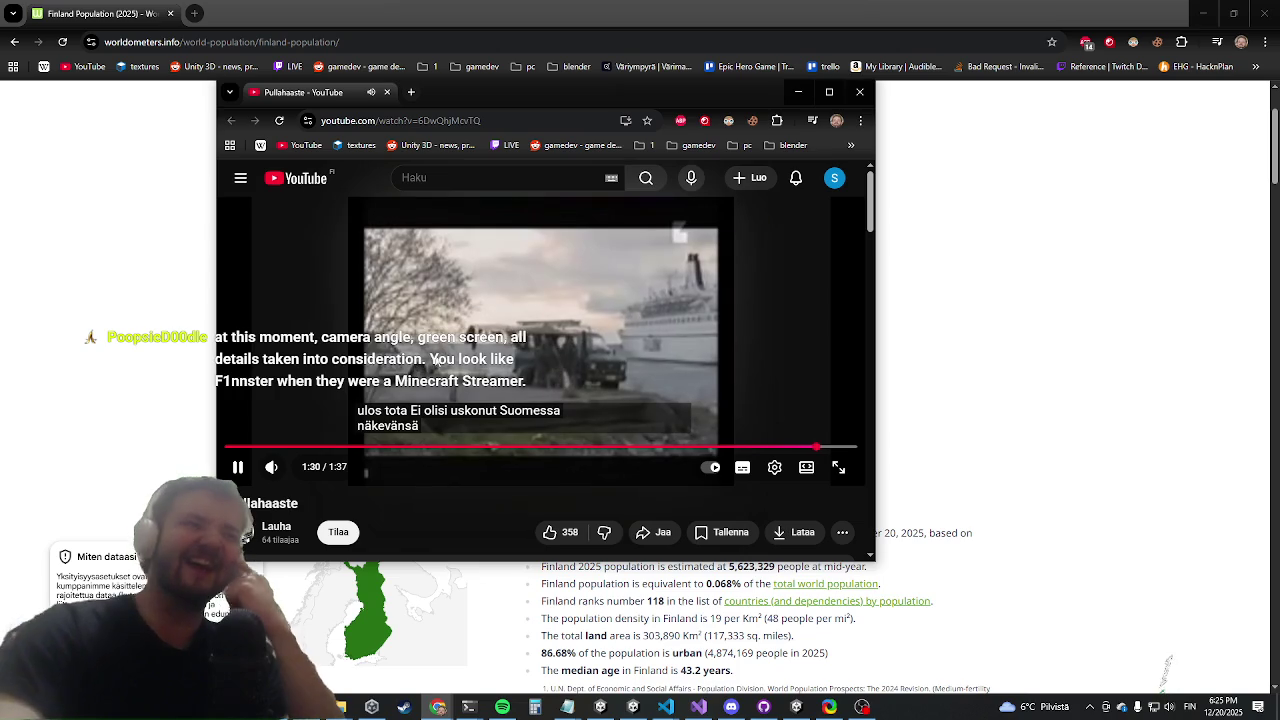
left_click(469, 350)
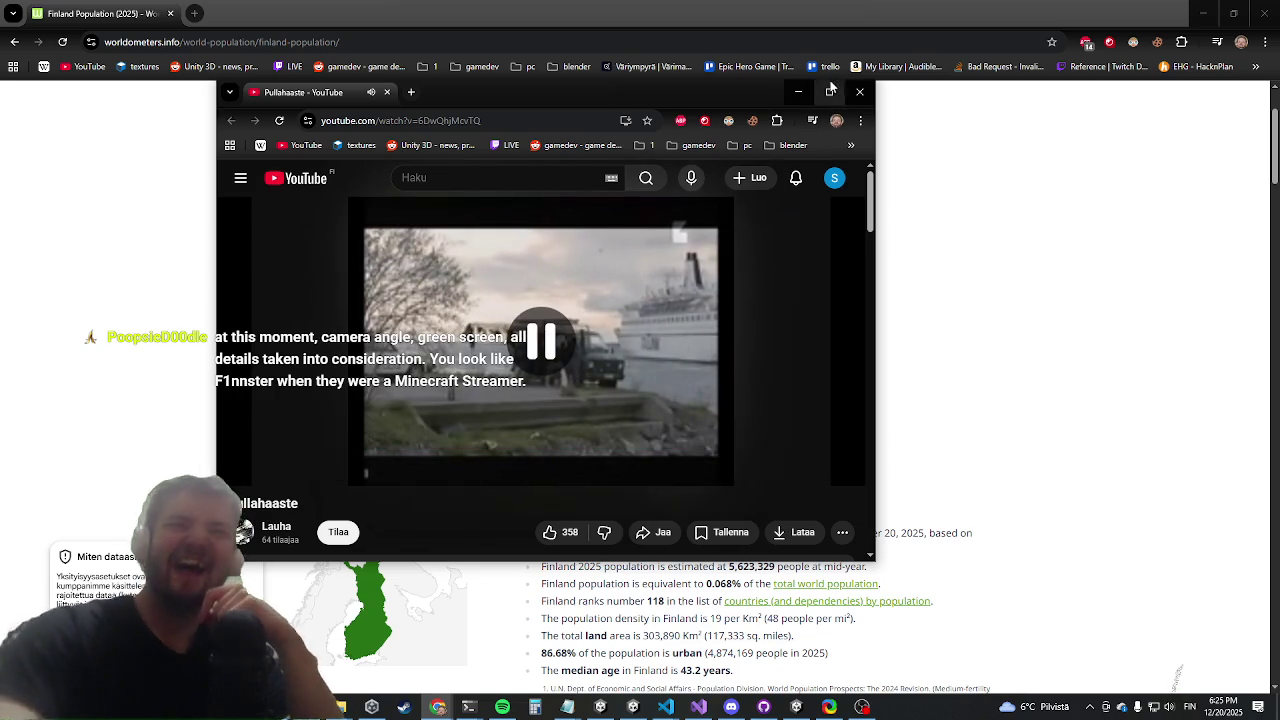
Close the Pullahaaste video window, leaving the Worldometer Finland page visible
left_click(859, 91)
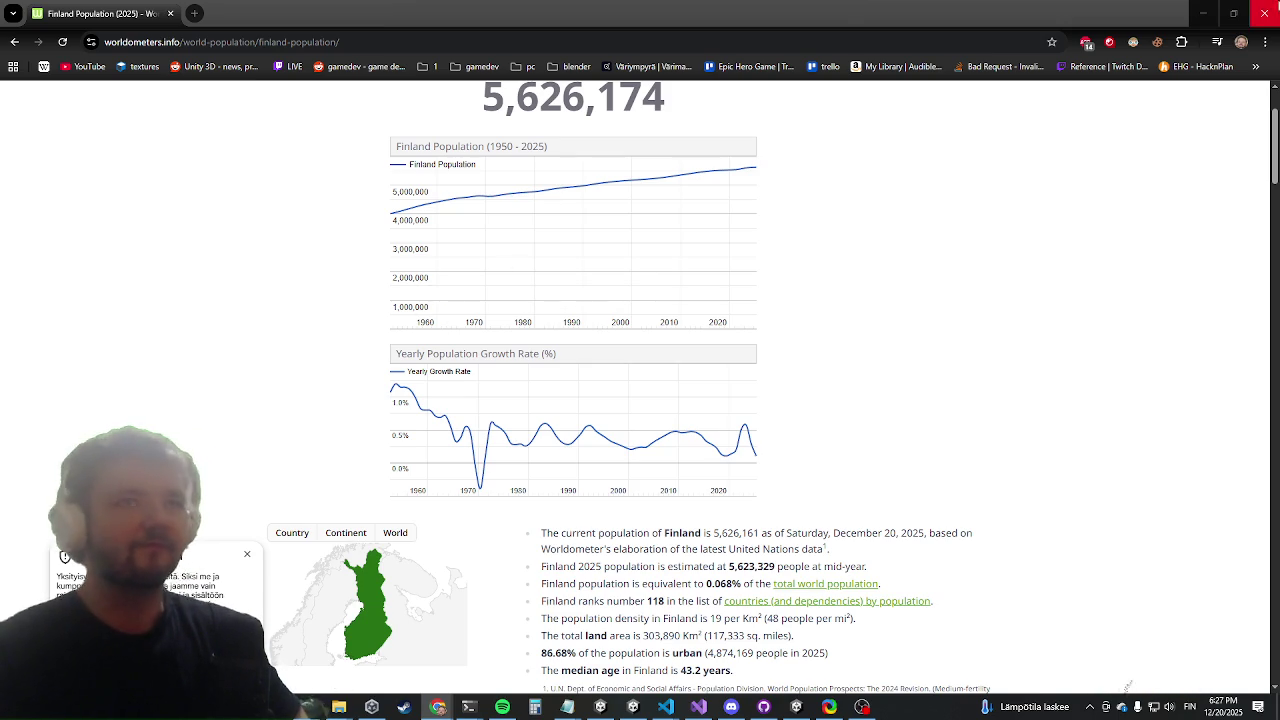
In the Unity game, run at Durco Tan Cap, land four attacks, then dash away
key("alt+Tab")
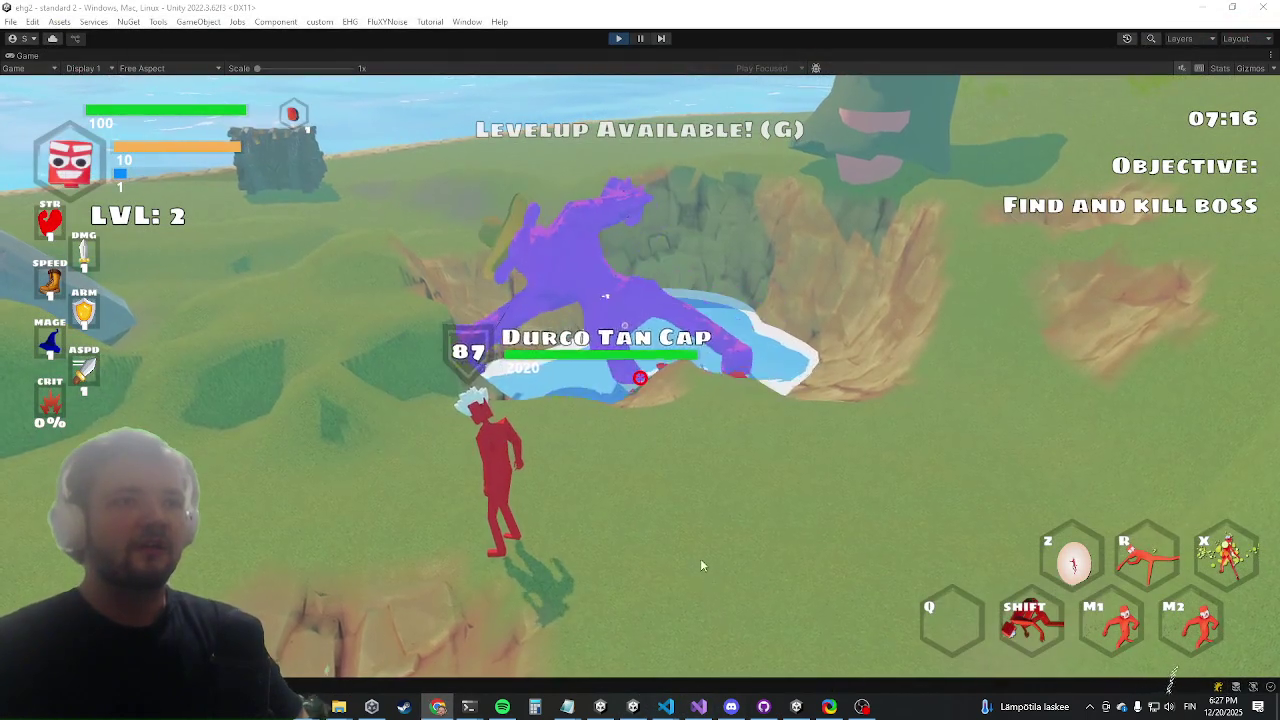
key("w")
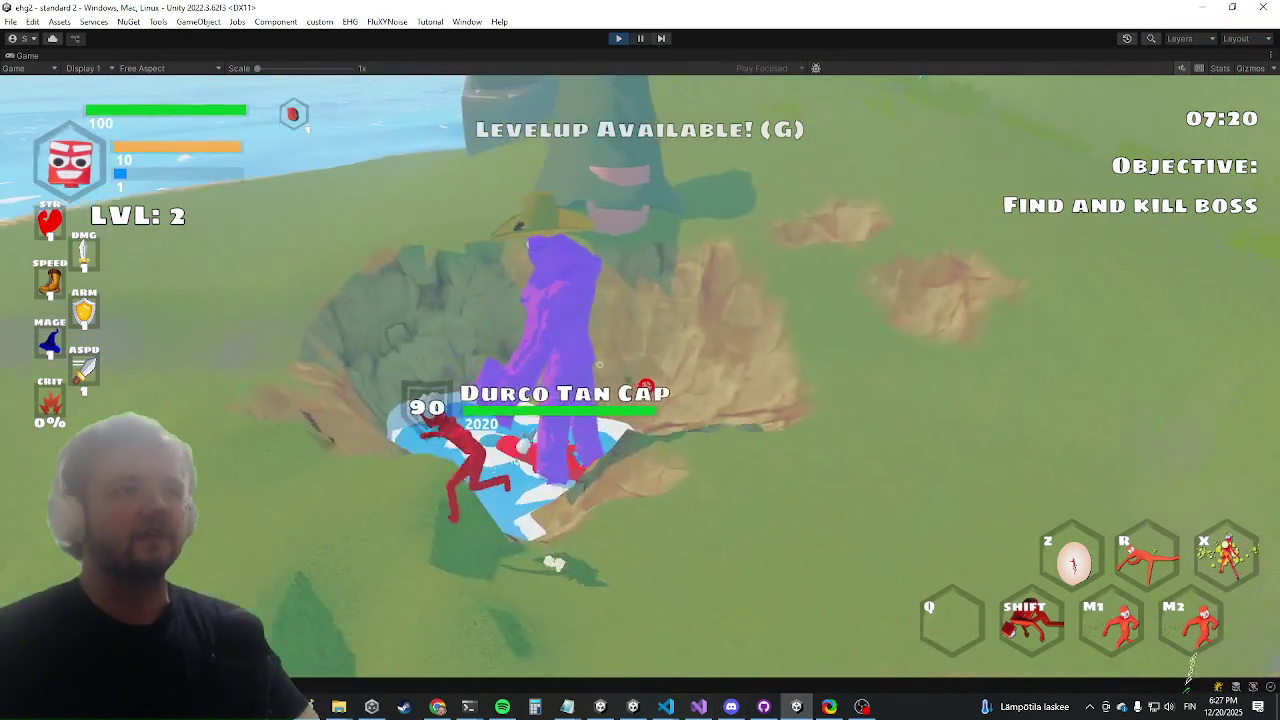
left_click(640, 379)
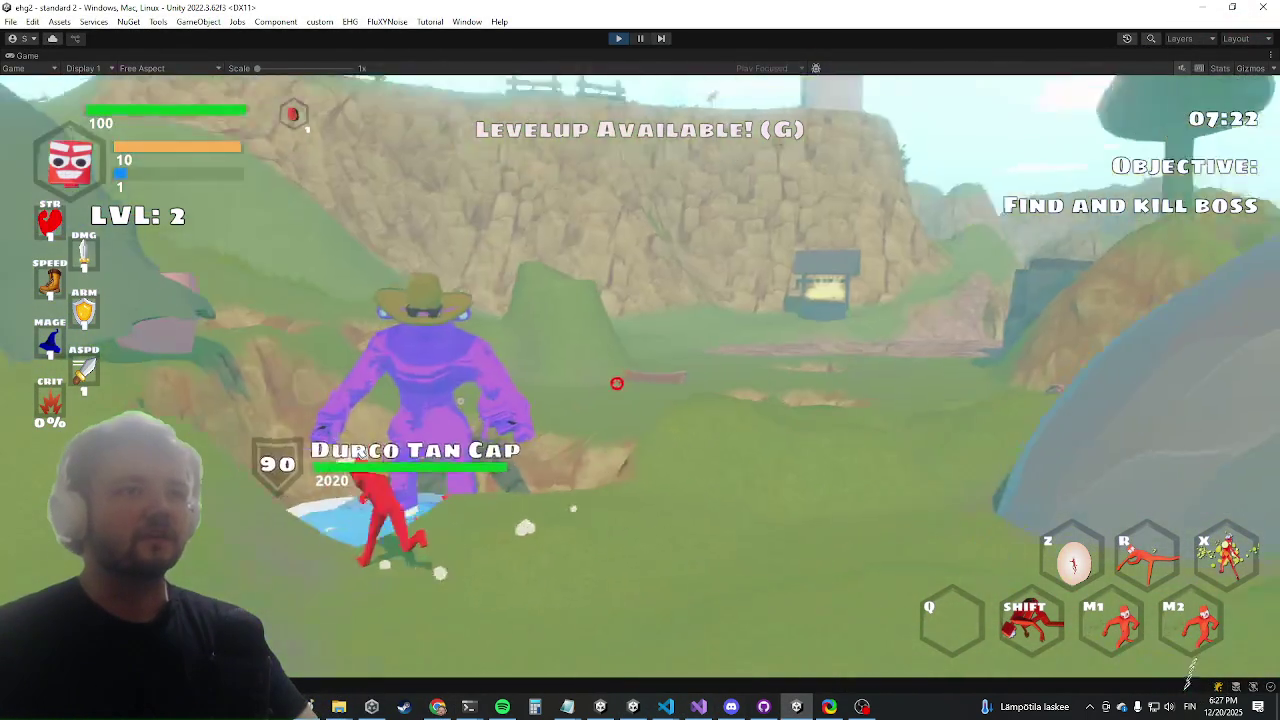
left_click(656, 374)
left_click(656, 374)
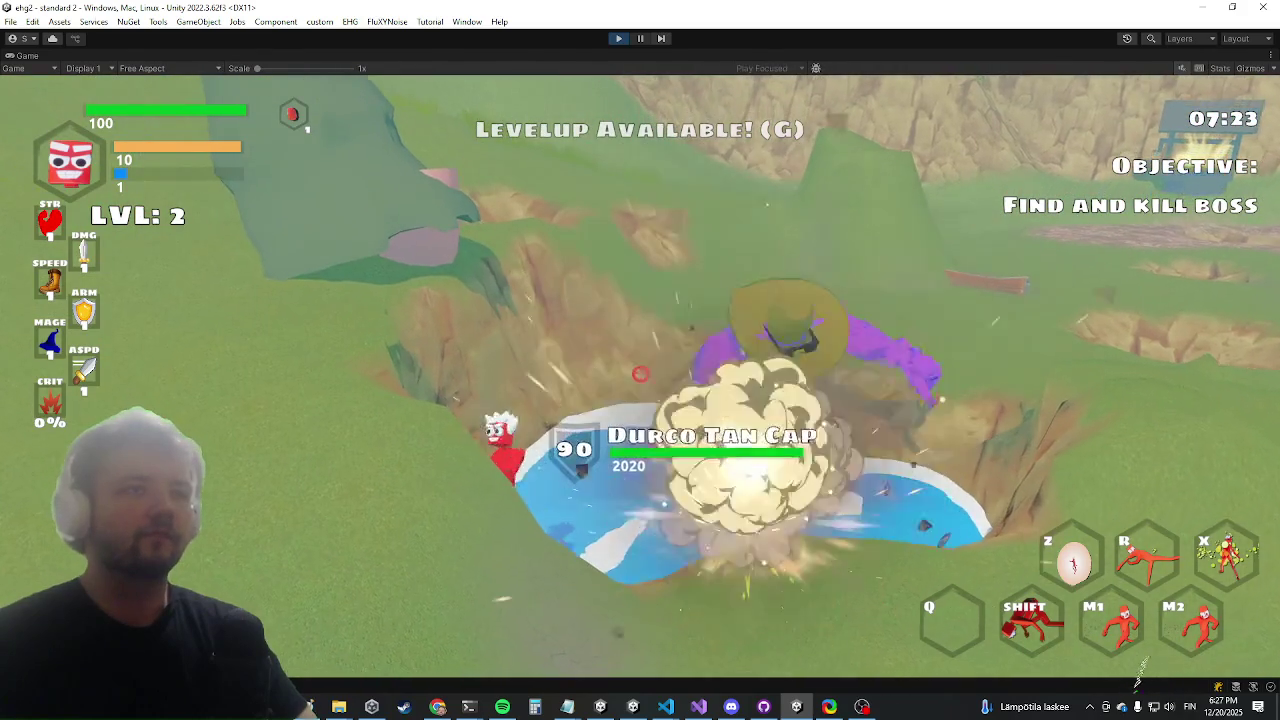
left_click(640, 371)
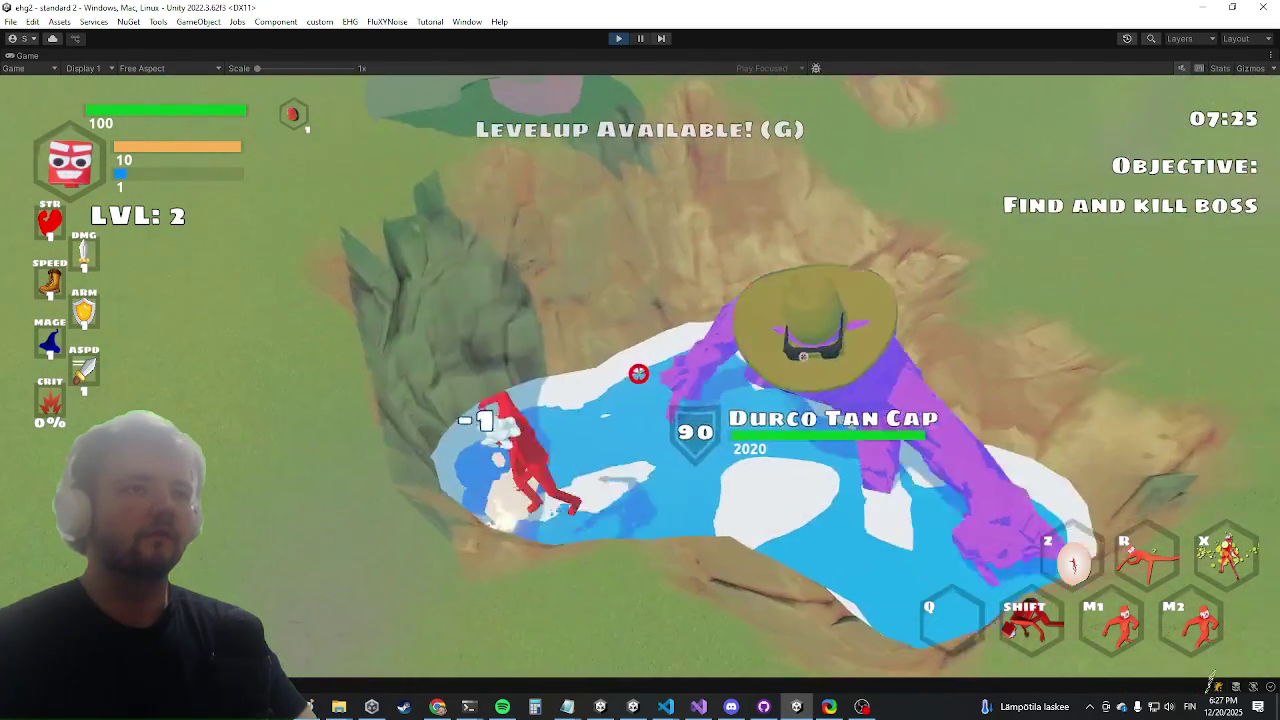
key("shift")
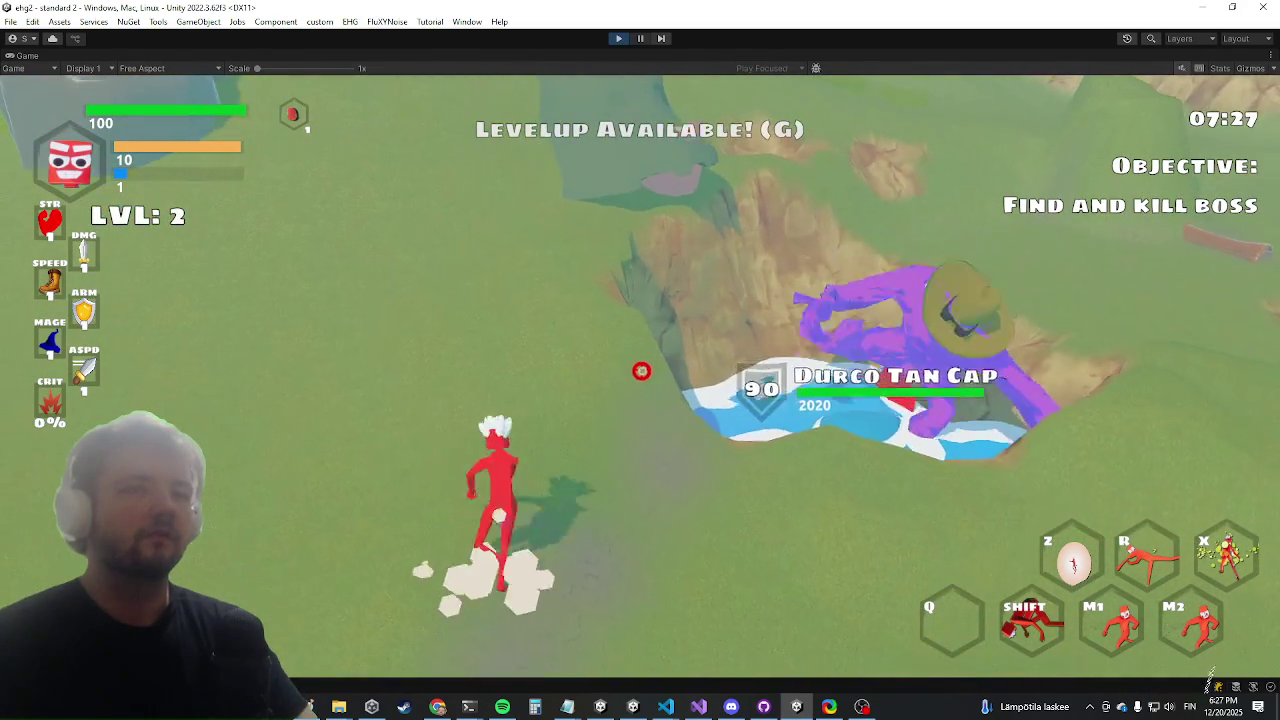
key("Escape")
key("alt+Tab")
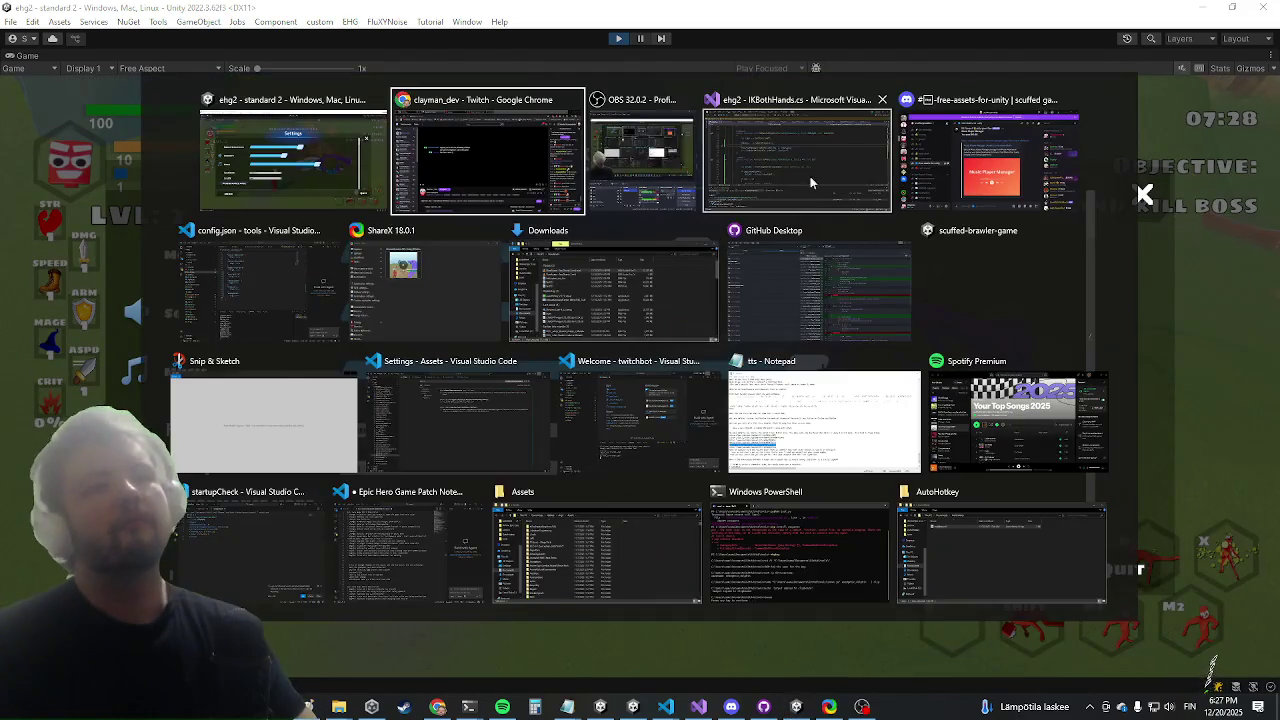
In IKAnimation.cs, jump to the UpdateLimb definition and cut the physicsPosition Lerp line
left_click(822, 166)
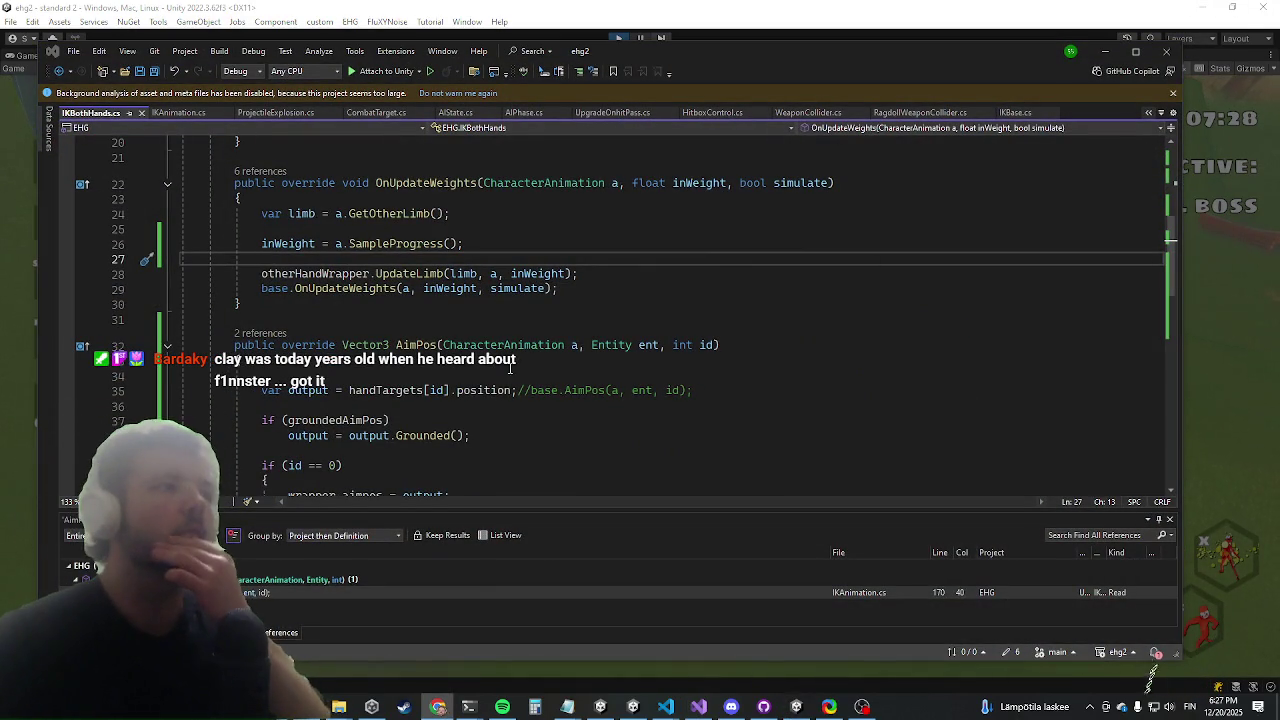
left_click(420, 273)
key("F12")
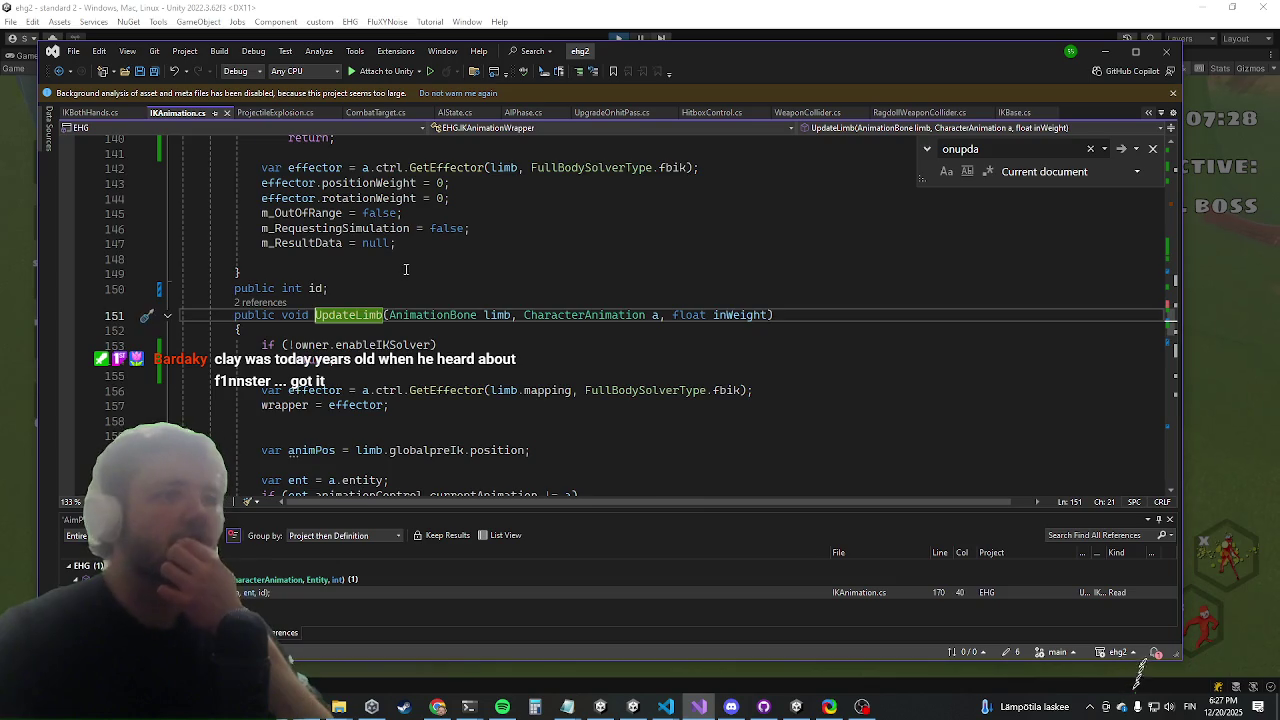
scroll(450, 258, "down", 8)
left_click(375, 255)
key("Down")
mouse_move(856, 270)
left_mouse_down()
mouse_move(357, 256)
mouse_move(225, 275)
left_mouse_up()
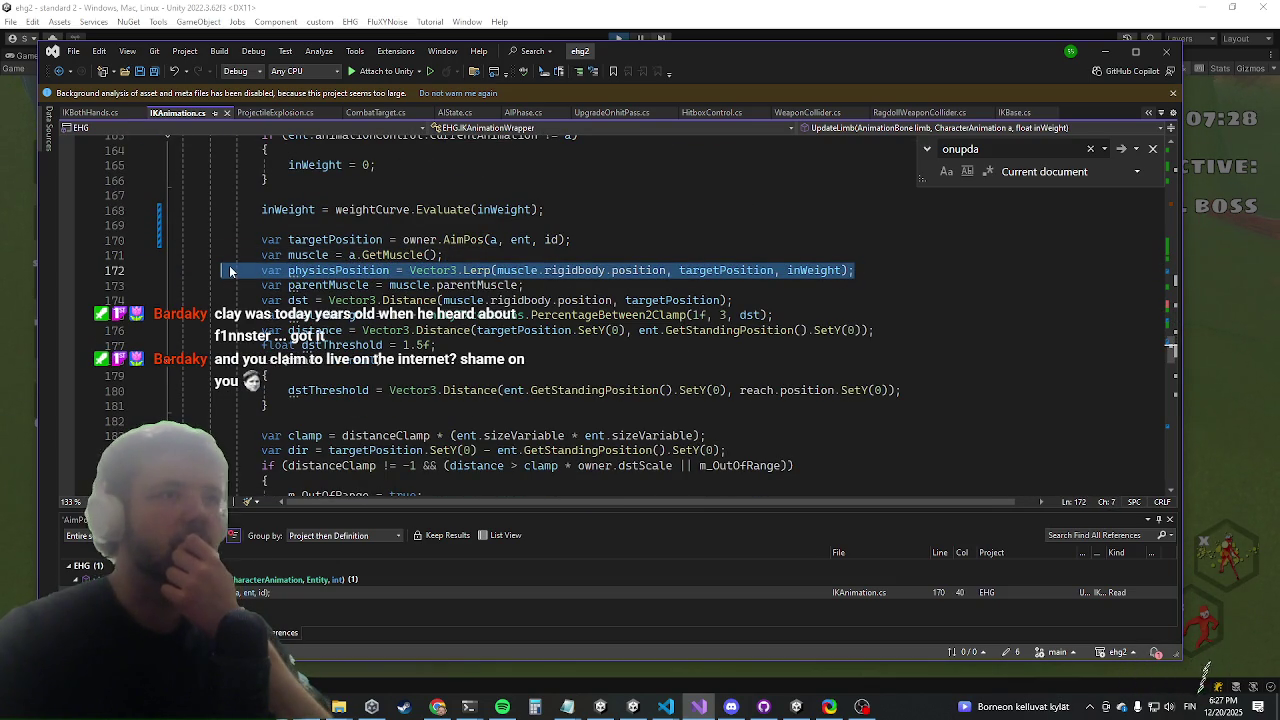
key("ctrl+x")
key("Down")
key("Down")
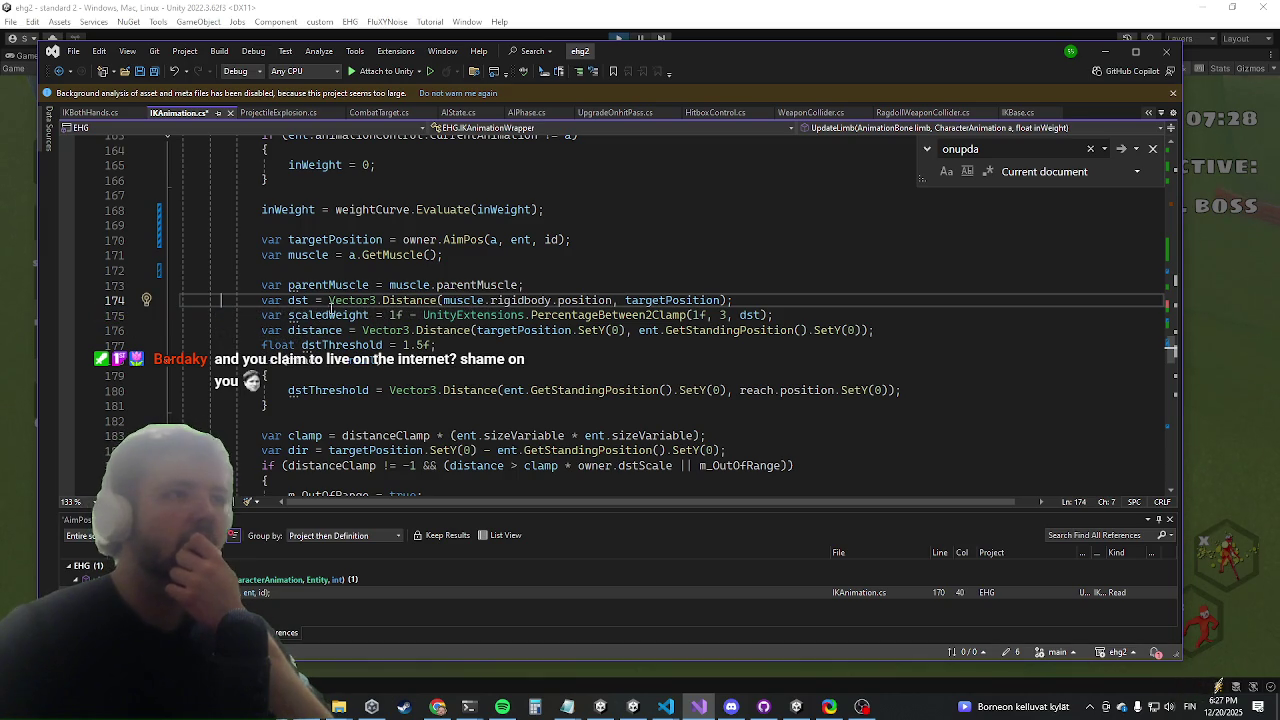
Comment out the parentMuscle declaration line with //
left_click(290, 286)
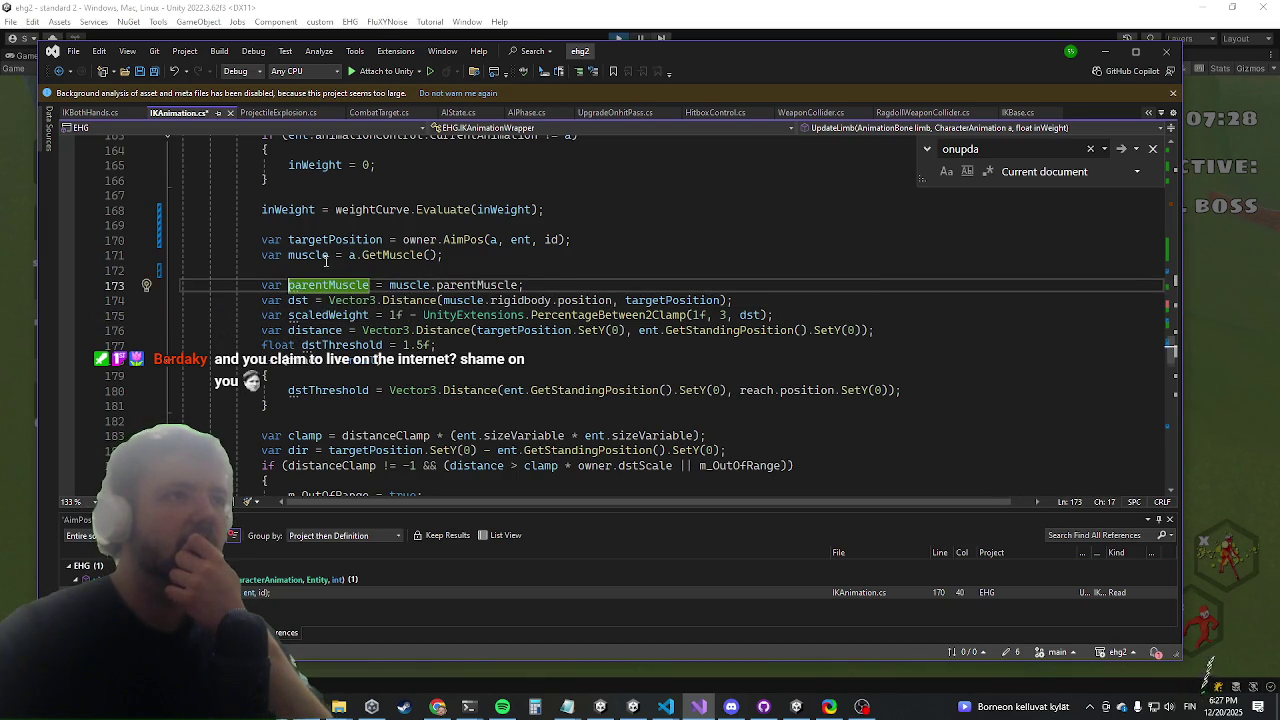
scroll(326, 260, "down", 5)
scroll(320, 259, "up", 6)
left_click(258, 330)
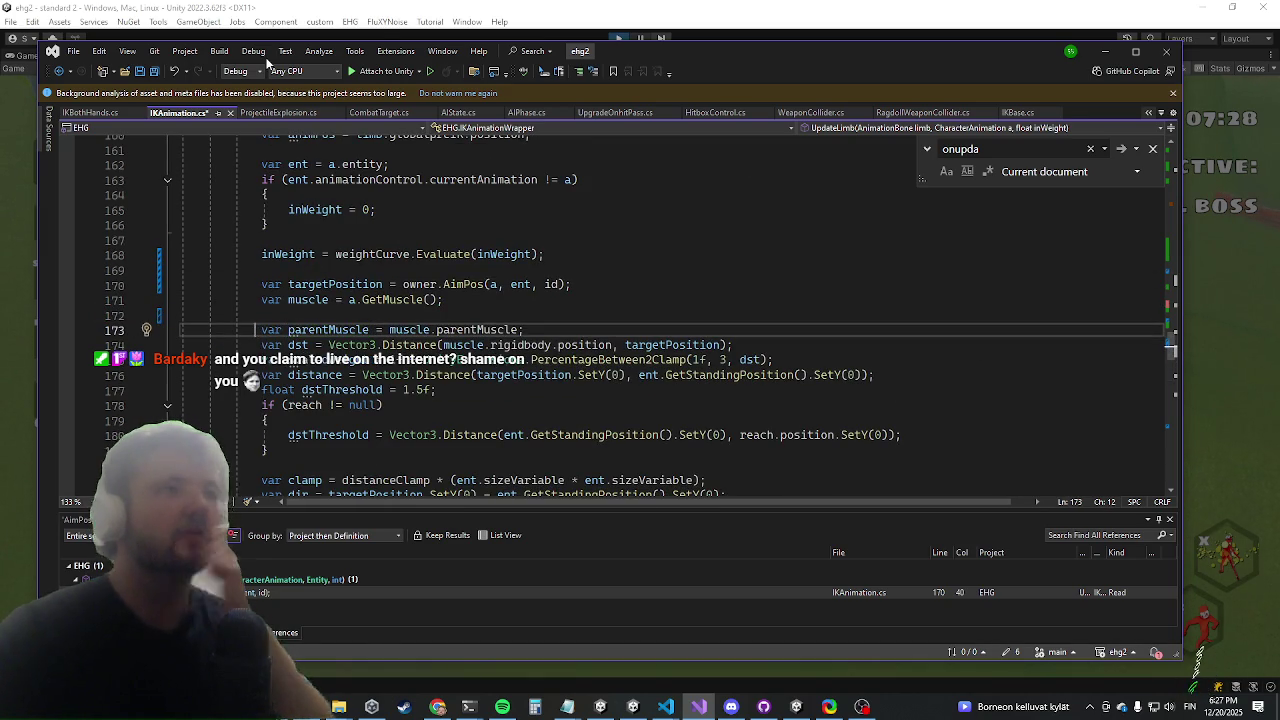
type("//")
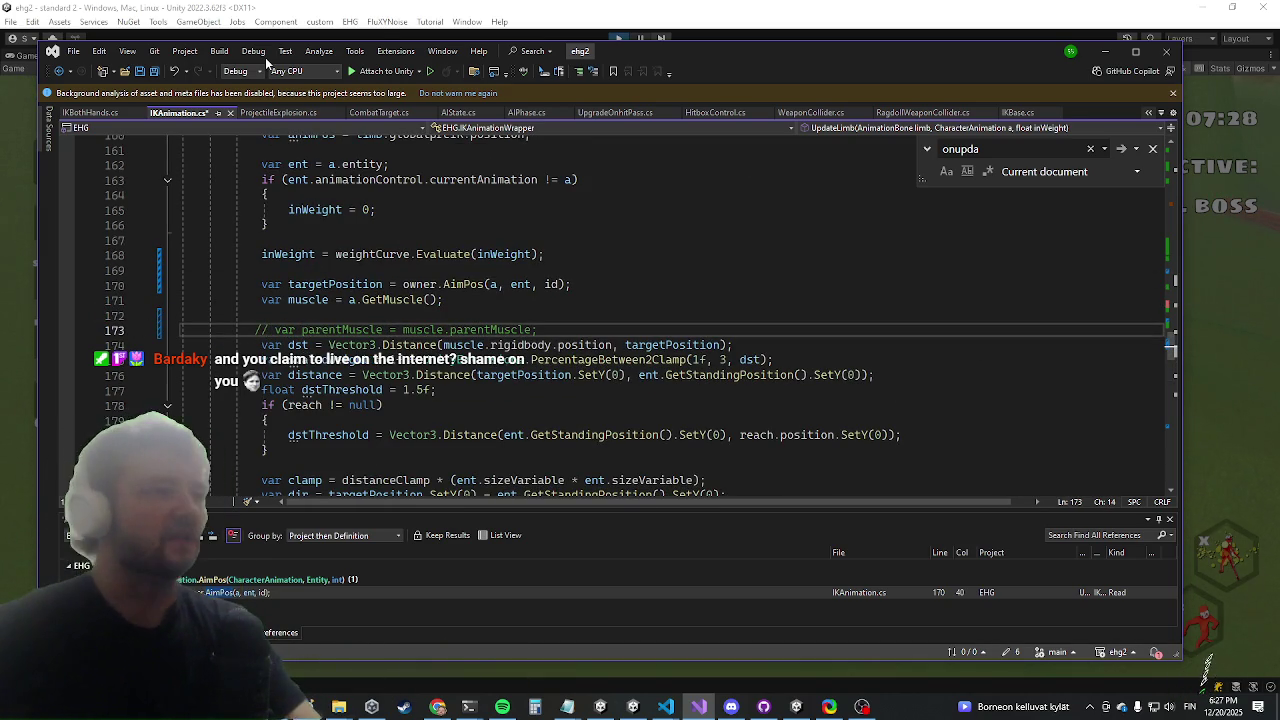
scroll(521, 122, "down", 2)
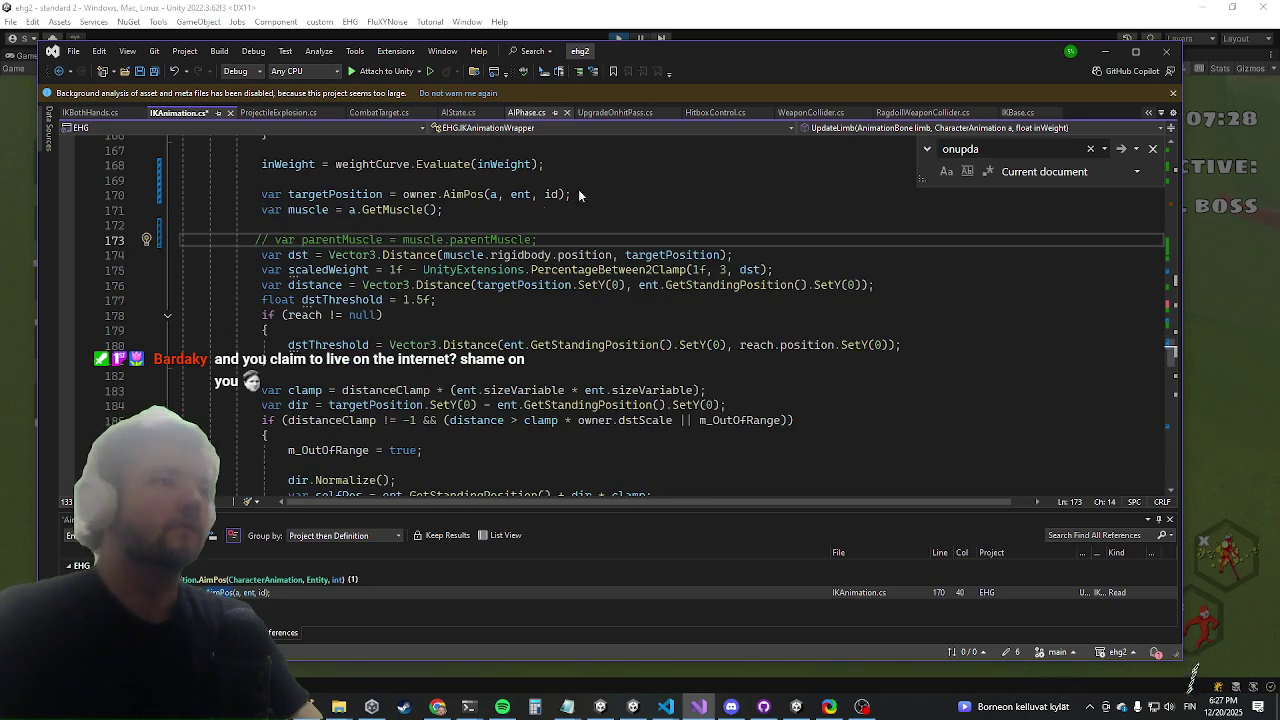